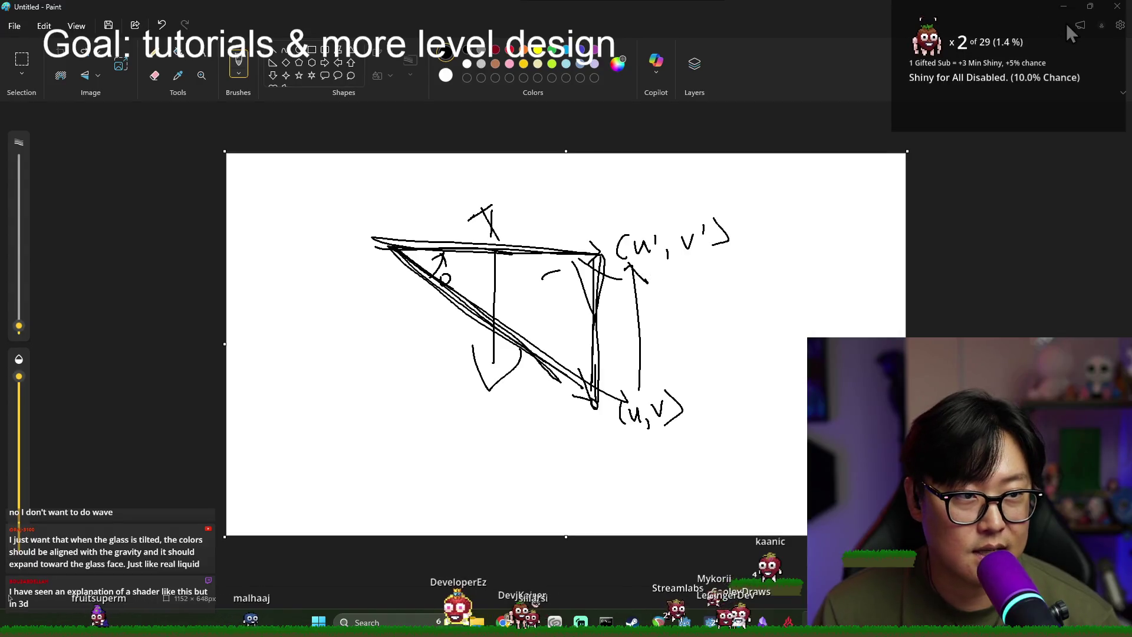
# Step: Close the untitled Paint sketch and discard its unsaved changes
pyautogui.click(1117, 6)
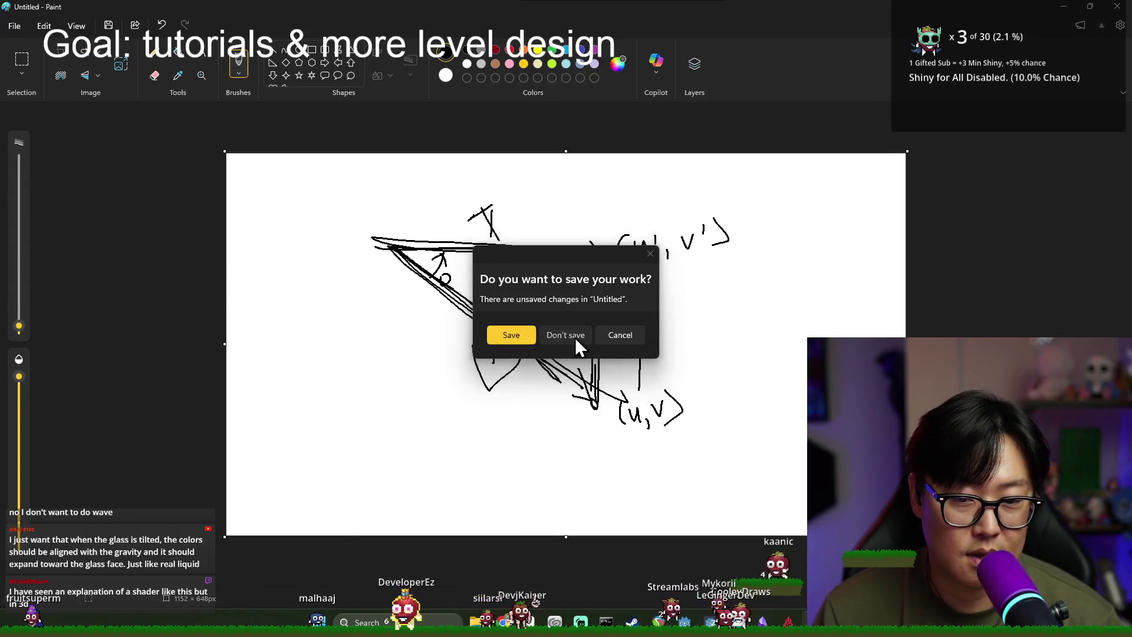
pyautogui.click(566, 335)
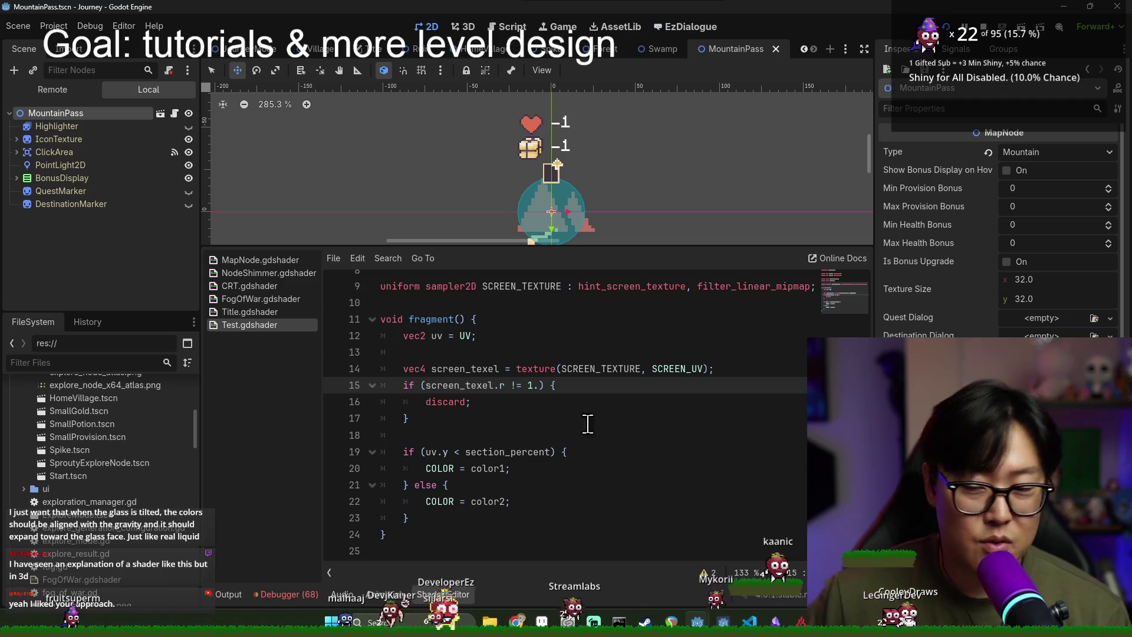
# Step: Close the Test.gdshader shader, enlarge the scene canvas and switch the bottom panel to Animation
pyautogui.rightClick(255, 328)
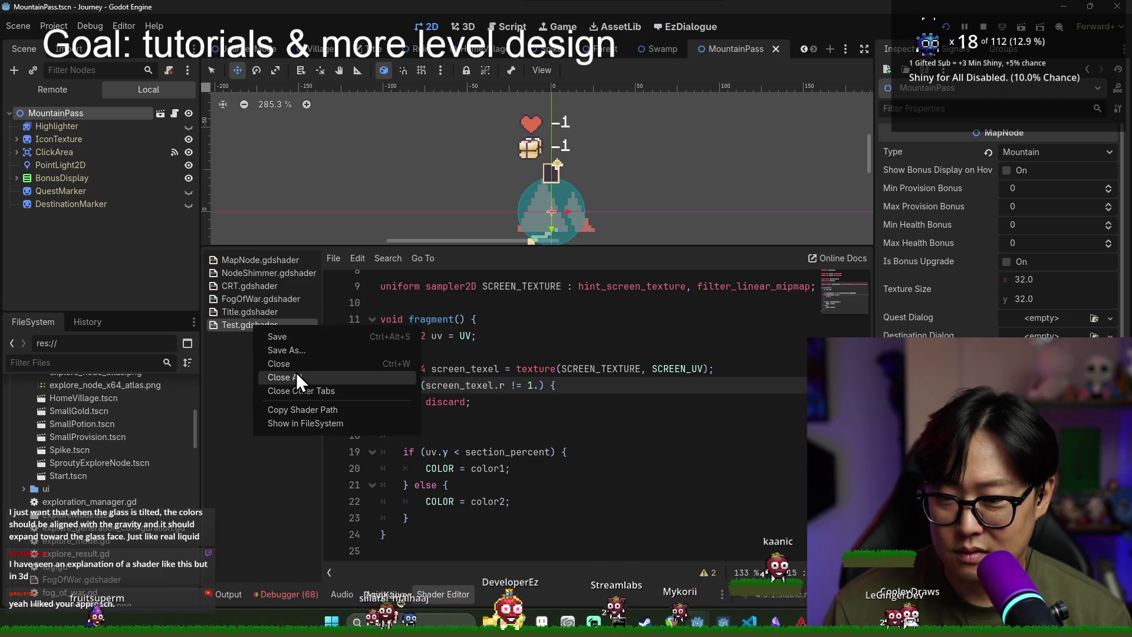
pyautogui.click(298, 373)
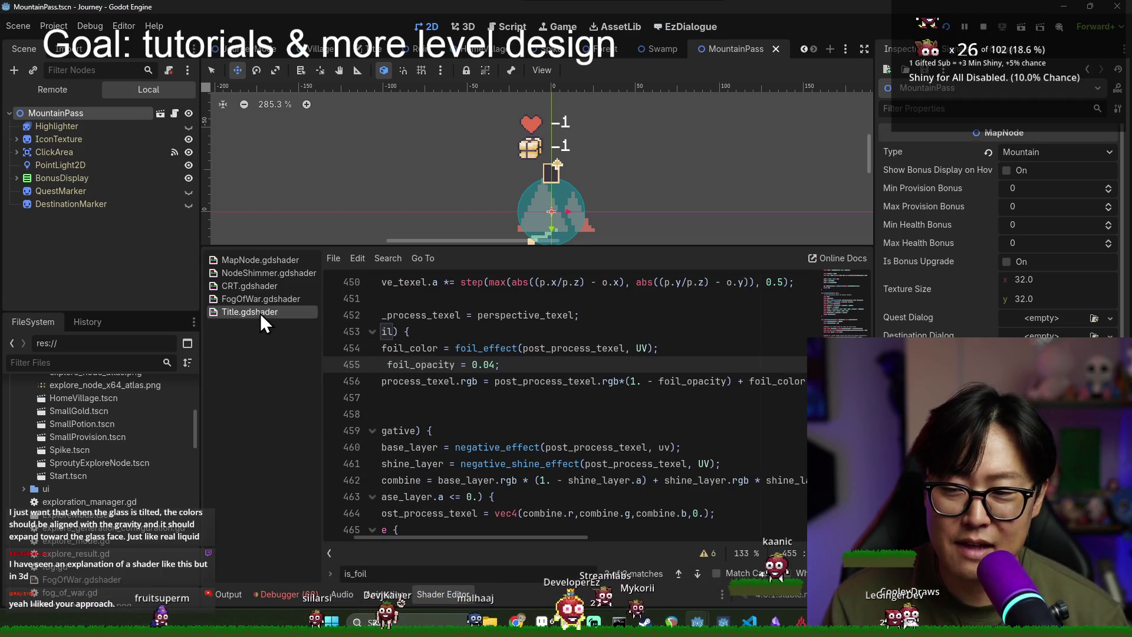
pyautogui.moveTo(479, 245)
pyautogui.mouseDown()
pyautogui.moveTo(493, 391)
pyautogui.moveTo(374, 598)
pyautogui.mouseUp()
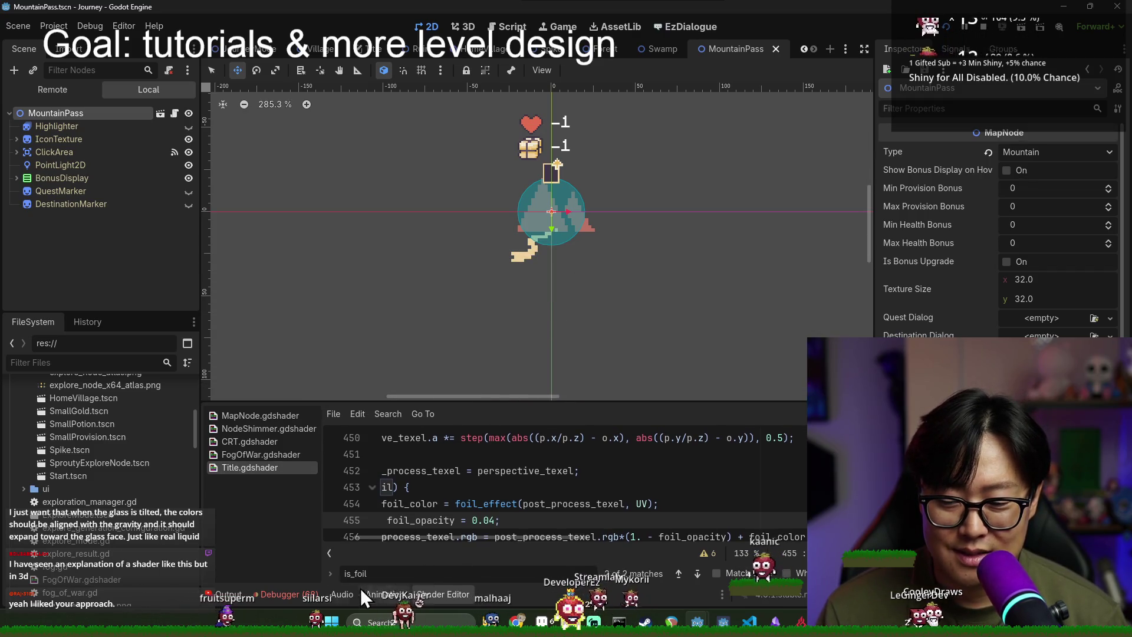
pyautogui.click(389, 594)
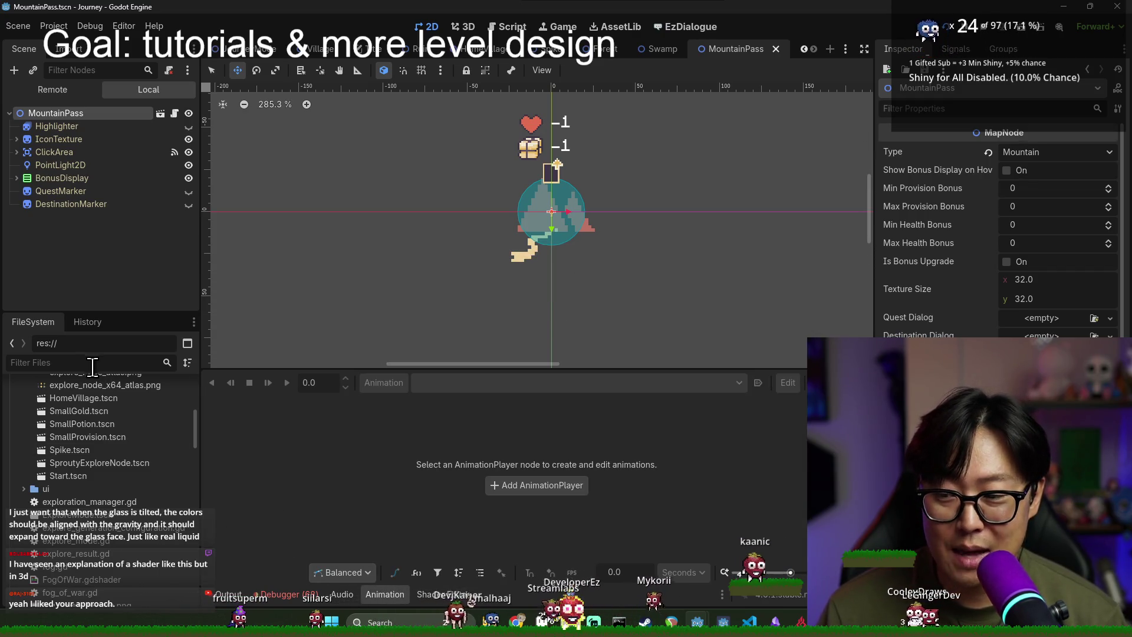
# Step: Filter the files for 'title', select Title.tres, then clear the filter
pyautogui.write('title')
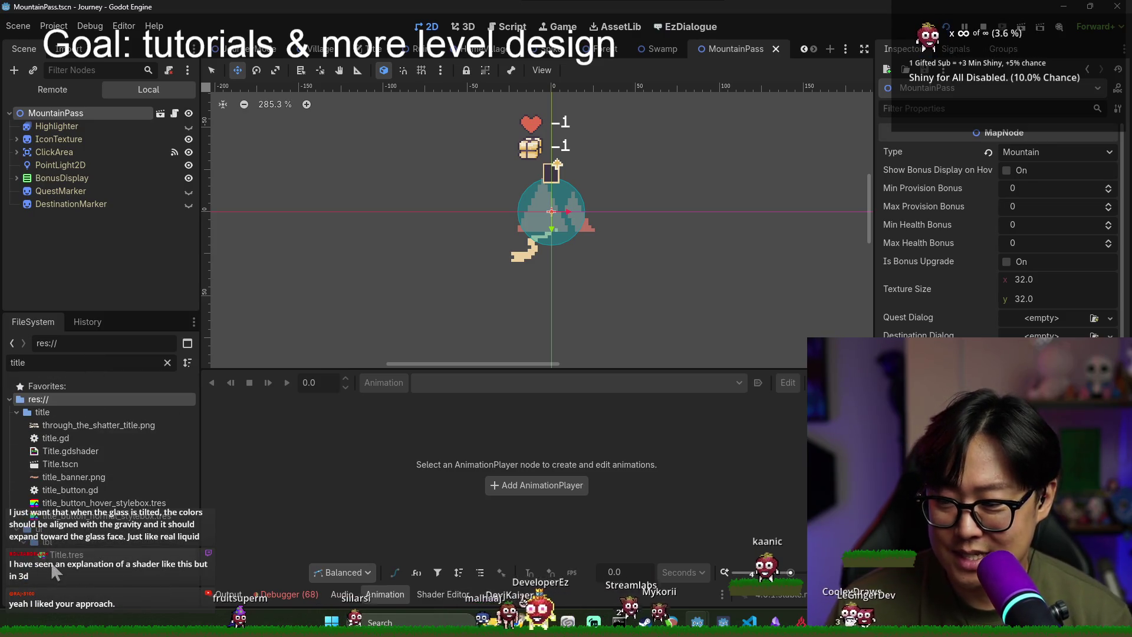
pyautogui.click(47, 556)
pyautogui.click(167, 362)
pyautogui.scroll(-5, 153, 501)
pyautogui.scroll(-5, 147, 544)
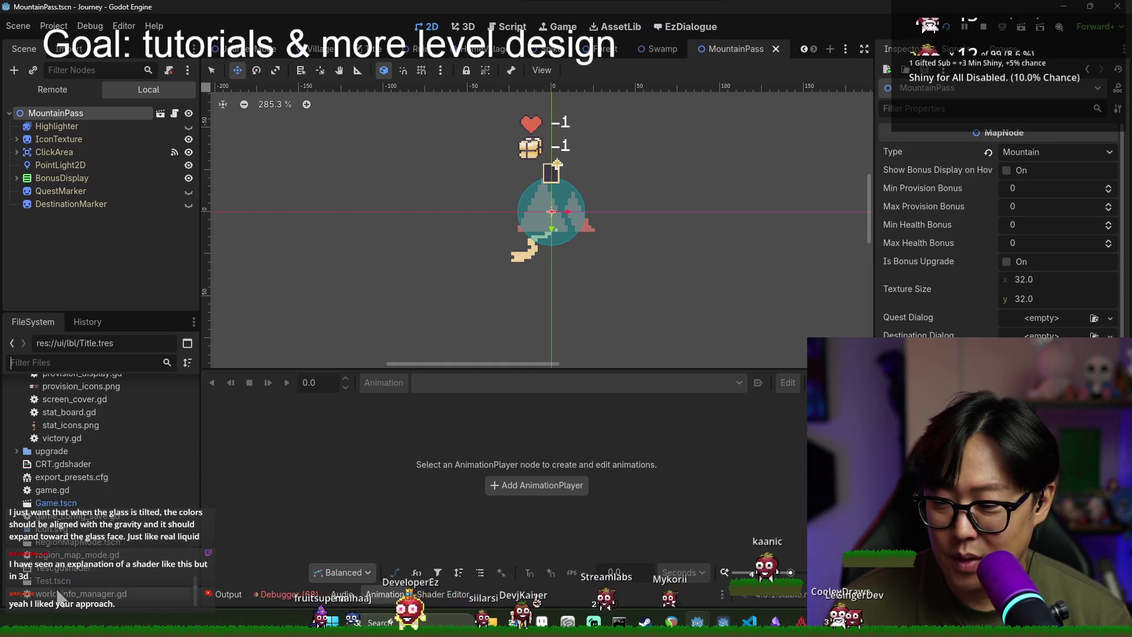
# Step: Delete Test.tscn and Test.gdshader from the FileSystem dock
pyautogui.rightClick(69, 584)
pyautogui.click(118, 533)
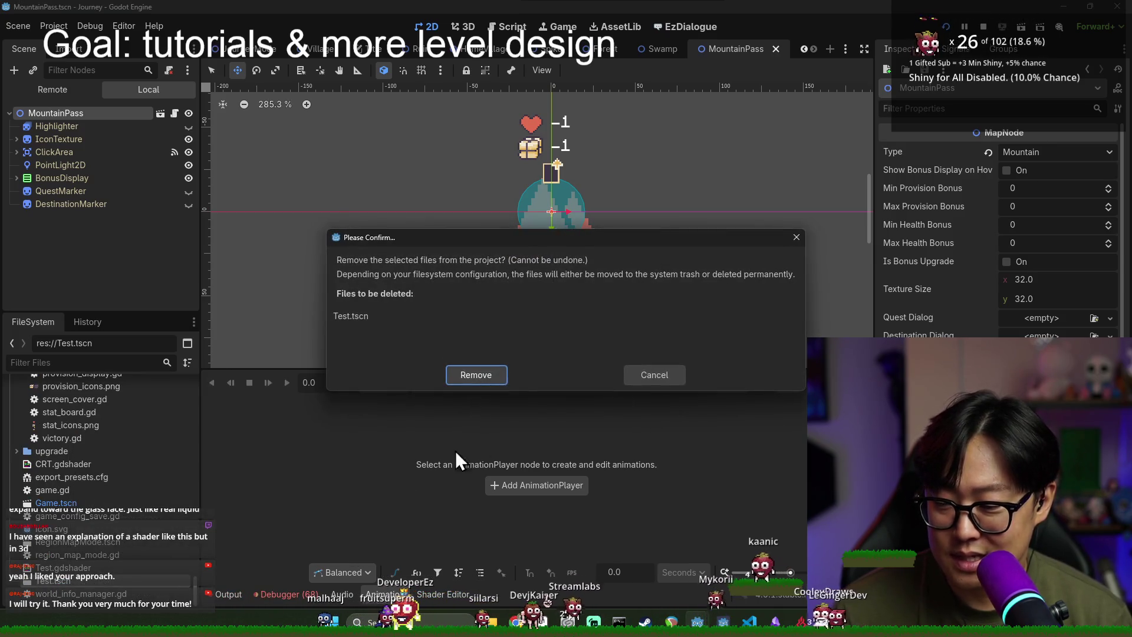
pyautogui.click(474, 376)
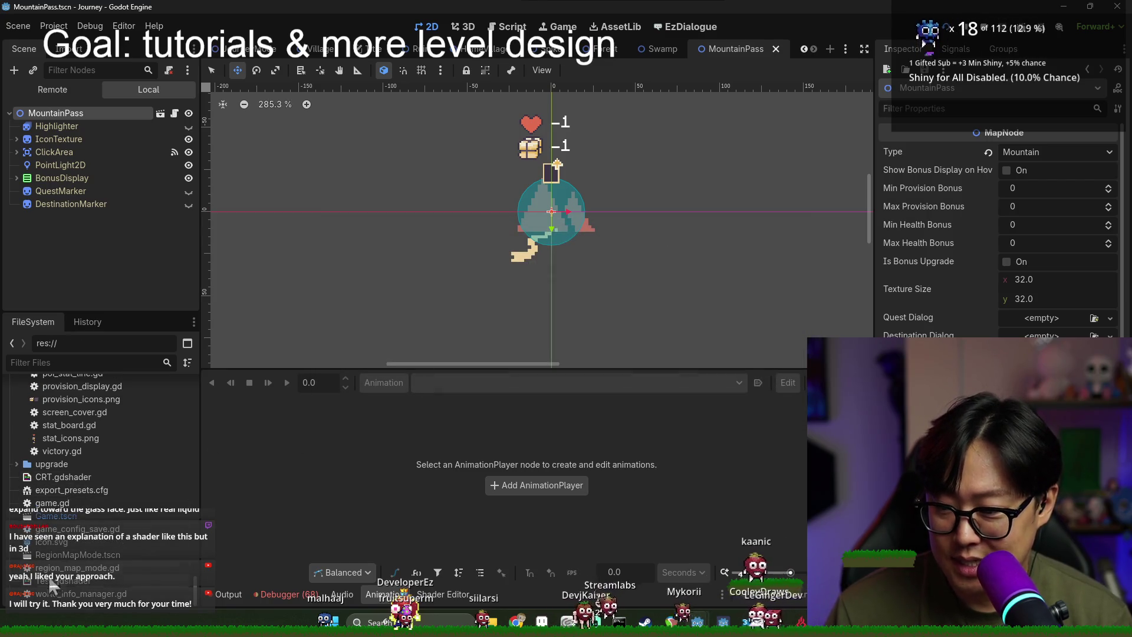
pyautogui.rightClick(66, 578)
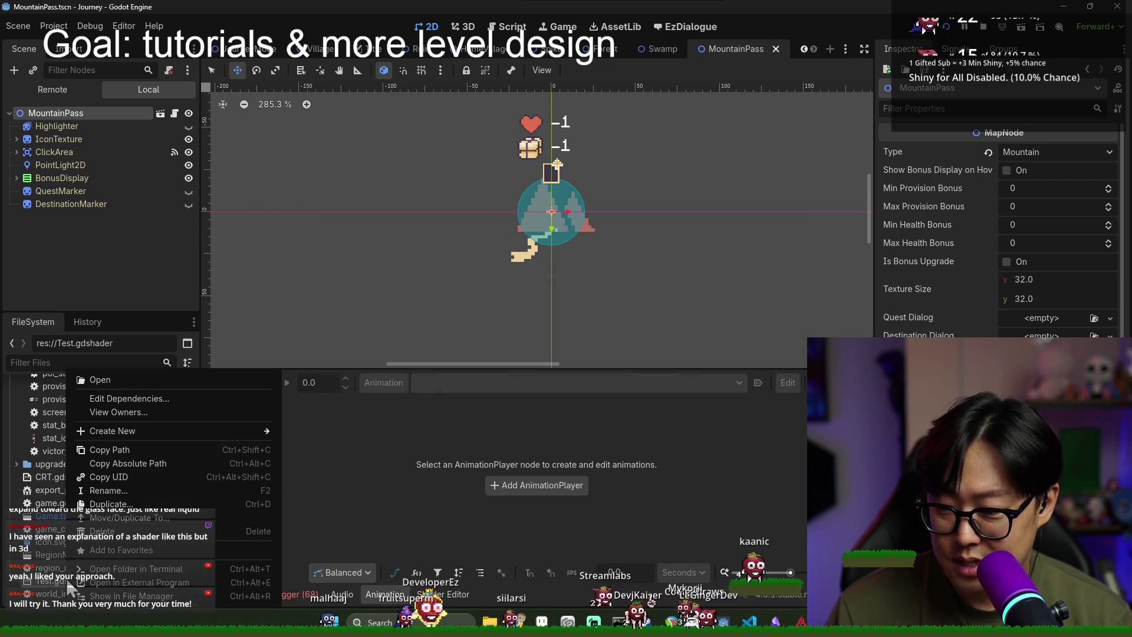
pyautogui.click(115, 529)
pyautogui.click(473, 376)
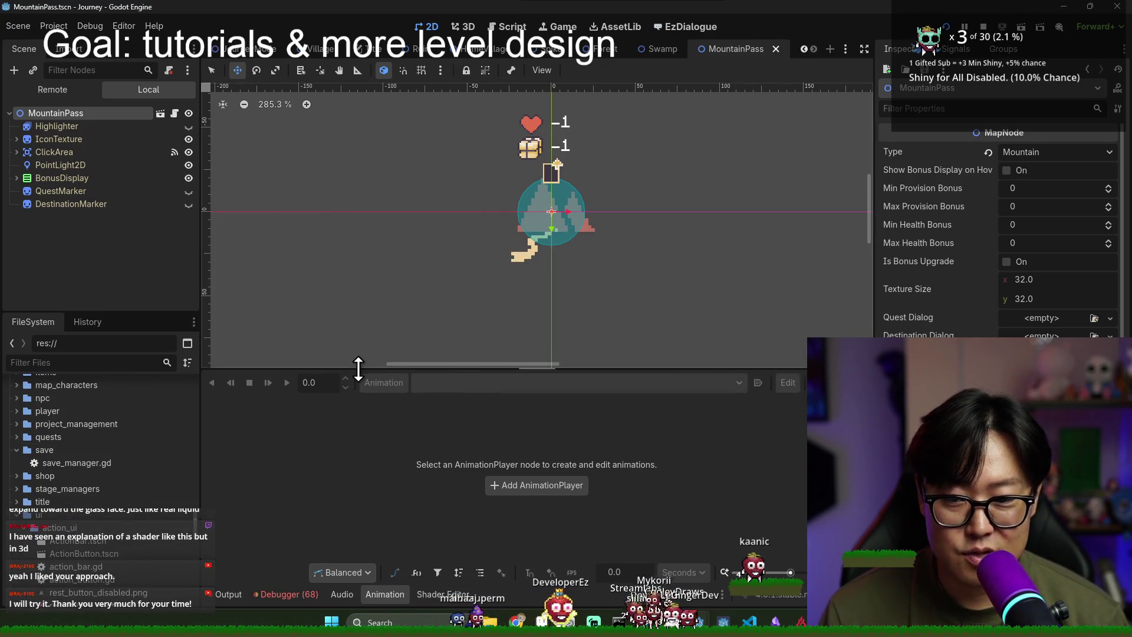
# Step: Save and launch the game in debug, showing the debugger output
pyautogui.moveTo(358, 369); pyautogui.dragTo(357, 438)
pyautogui.hotkey('ctrl', 's')
pyautogui.click(289, 594)
pyautogui.scroll(3, 108, 415)
pyautogui.scroll(-3, 108, 416)
pyautogui.scroll(-1, 540, 157)
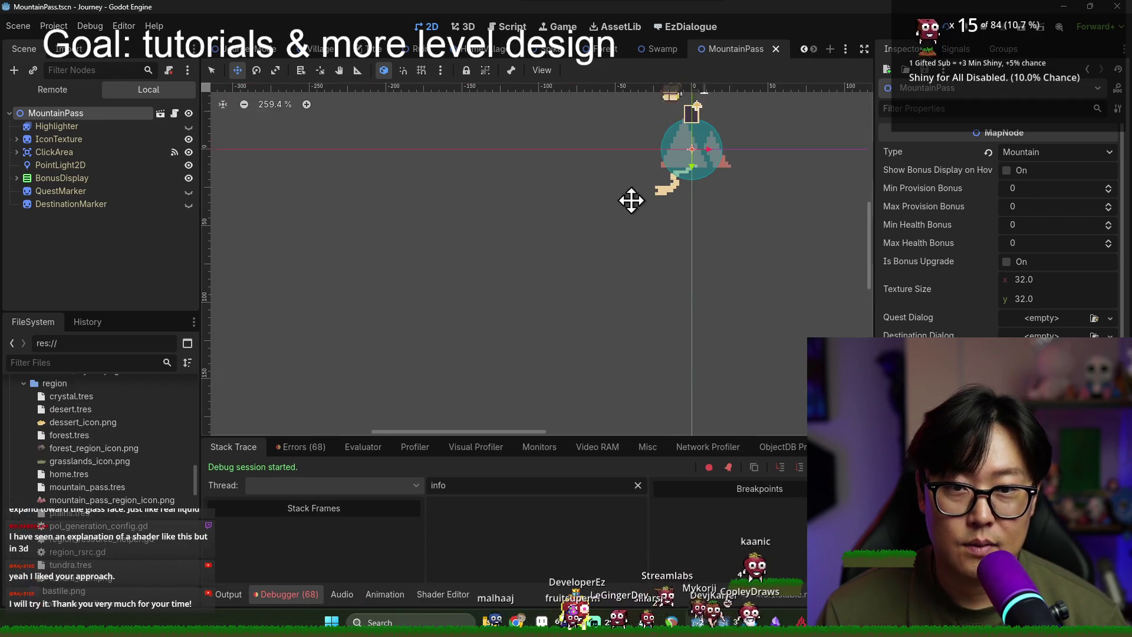
# Step: Save and close the MountainPass scene, then glance at the running game
pyautogui.moveTo(635, 189); pyautogui.dragTo(606, 271)
pyautogui.hotkey('ctrl', 's')
pyautogui.click(774, 49)
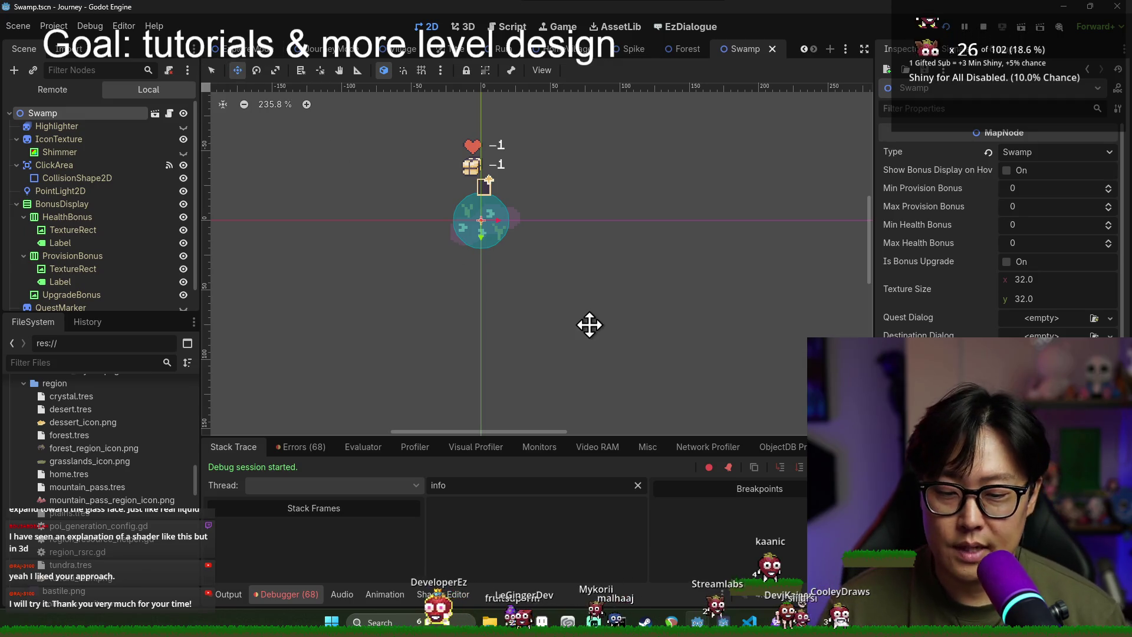
pyautogui.hotkey('alt', 'Tab')
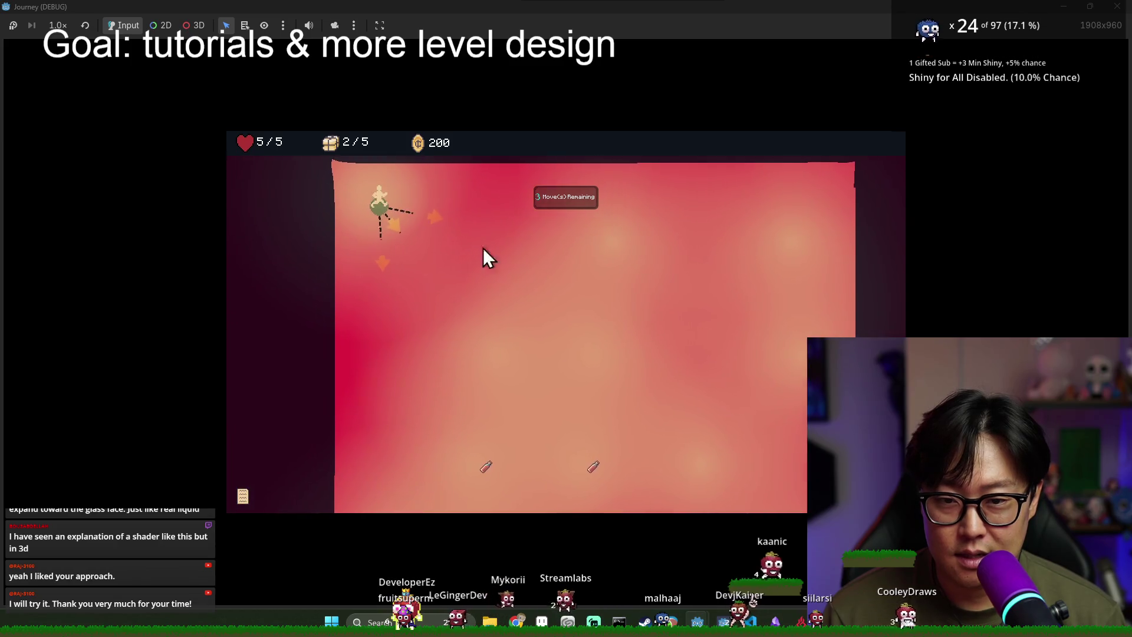
pyautogui.hotkey('alt', 'Tab')
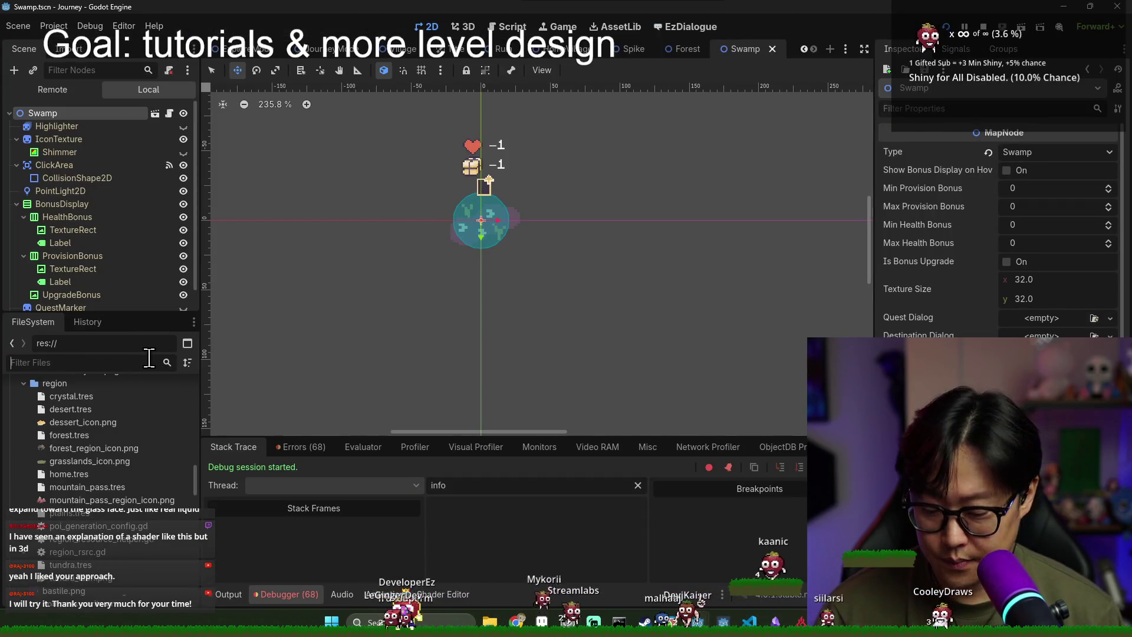
# Step: Open Ruin.tscn via the 'ruin' filter and view the running game's remote scene tree
pyautogui.write('ruin')
pyautogui.doubleClick(100, 437)
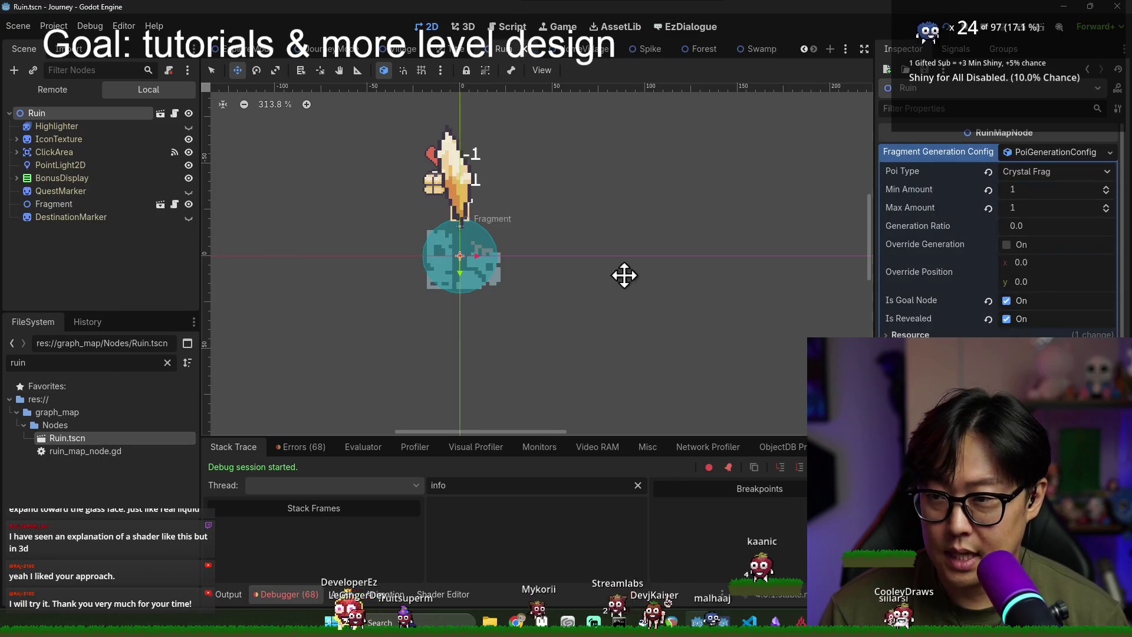
pyautogui.hotkey('alt', 'Tab')
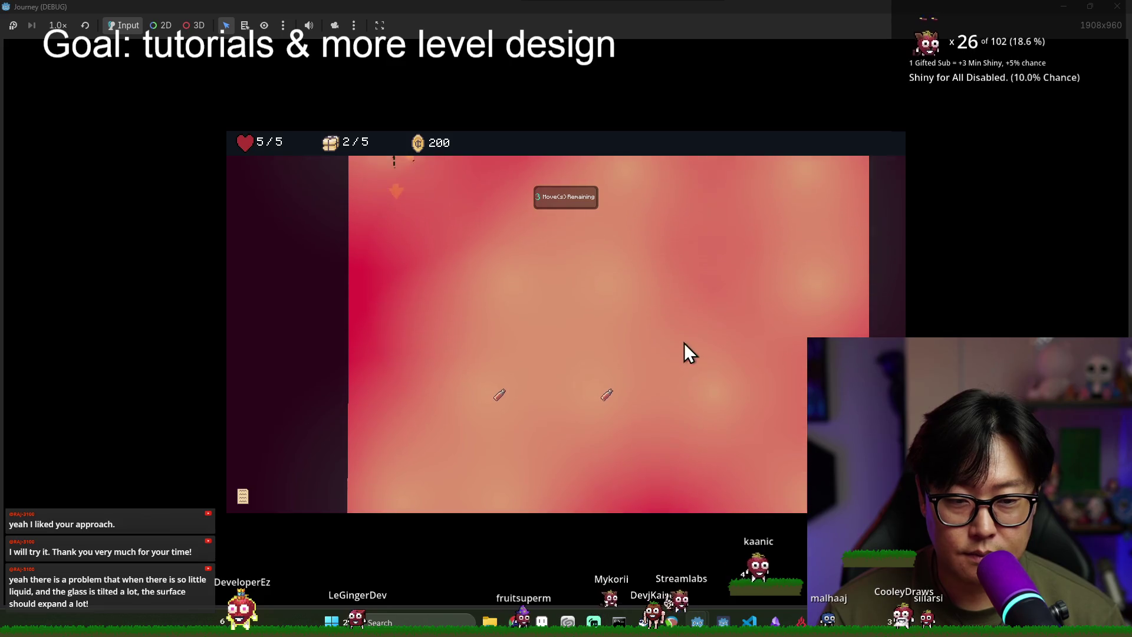
pyautogui.hotkey('alt', 'Tab')
pyautogui.click(52, 89)
# Step: Expand Game > CanvasLayer > JourneyMode > ExploreMode in the remote tree and inspect the CrystalFrag node
pyautogui.click(17, 191)
pyautogui.click(23, 217)
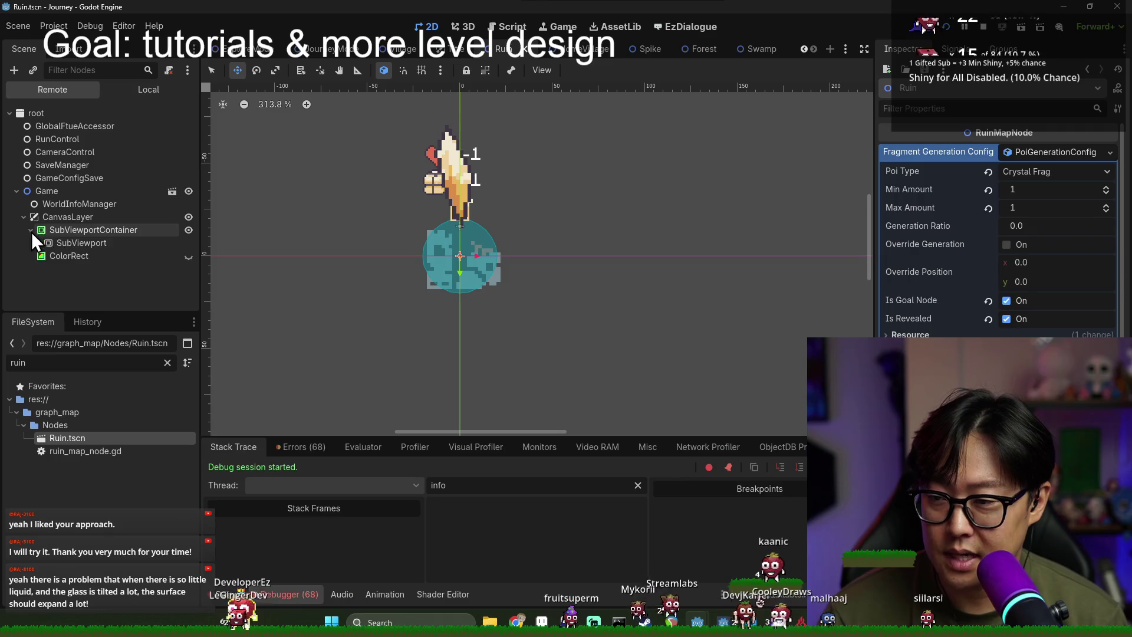
pyautogui.click(42, 254)
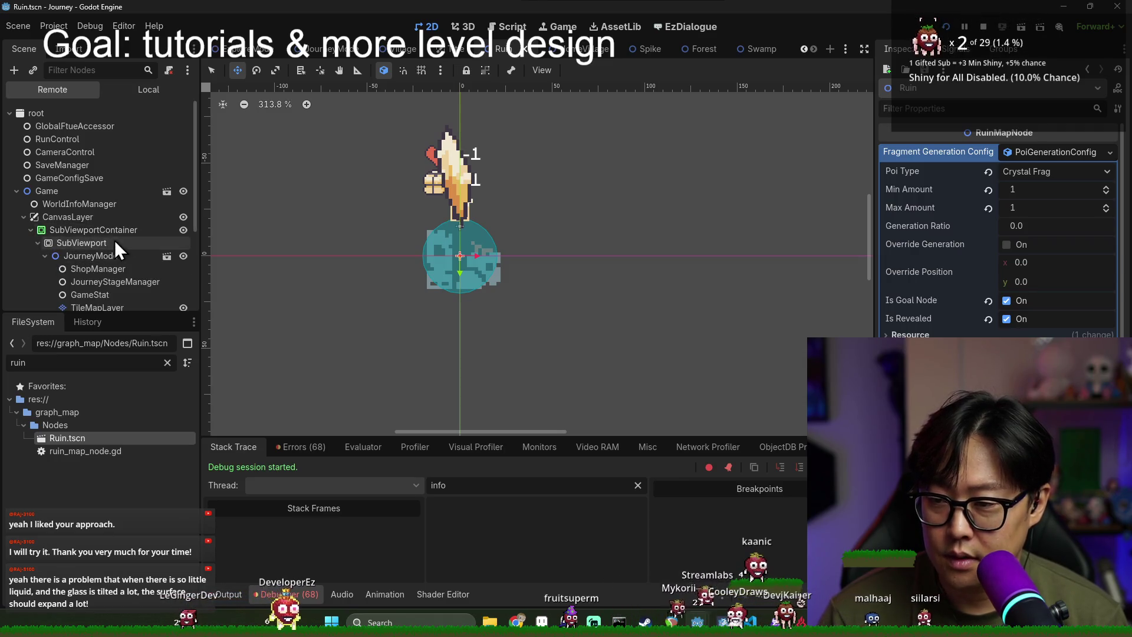
pyautogui.hotkey('alt', 'Tab')
pyautogui.hotkey('alt', 'Tab')
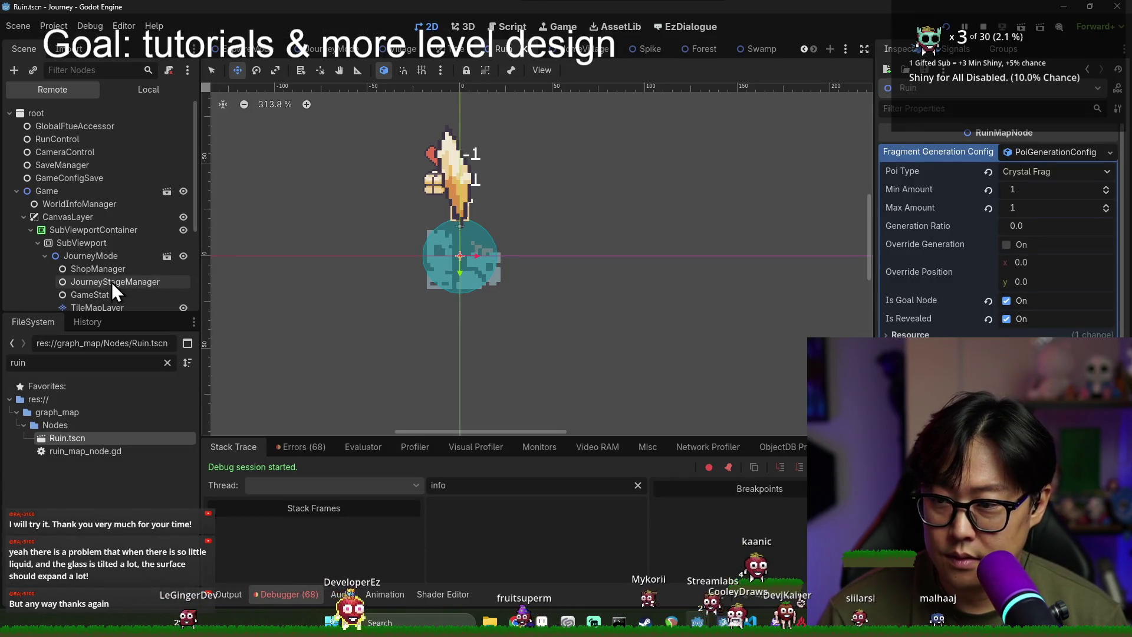
pyautogui.scroll(-5, 111, 277)
pyautogui.doubleClick(106, 271)
pyautogui.scroll(-2, 105, 259)
pyautogui.scroll(-4, 107, 259)
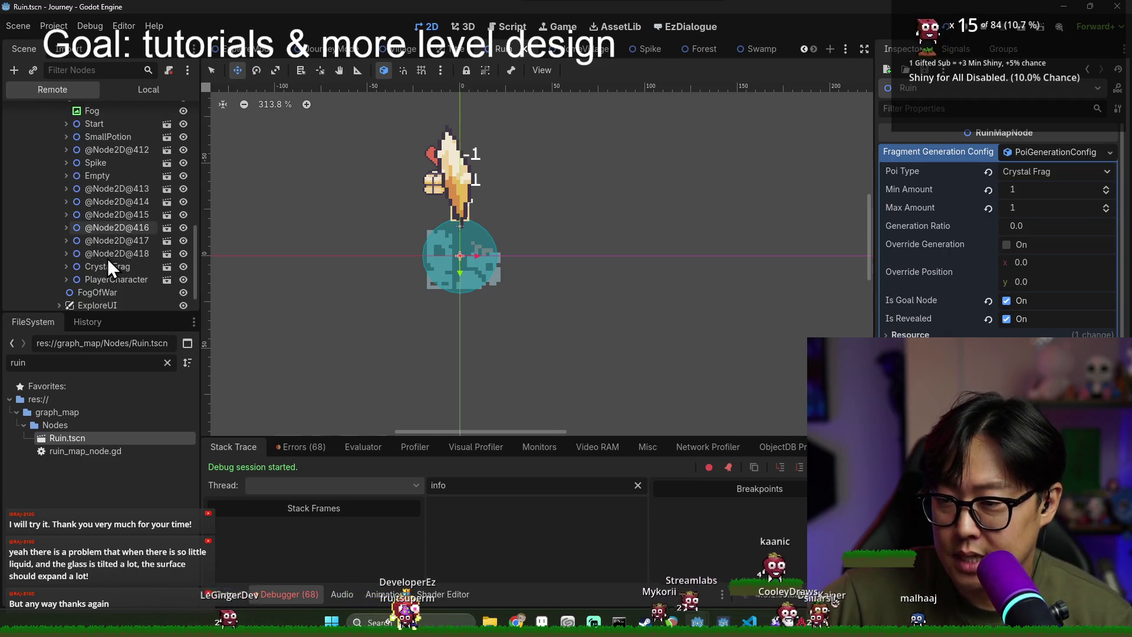
pyautogui.doubleClick(115, 266)
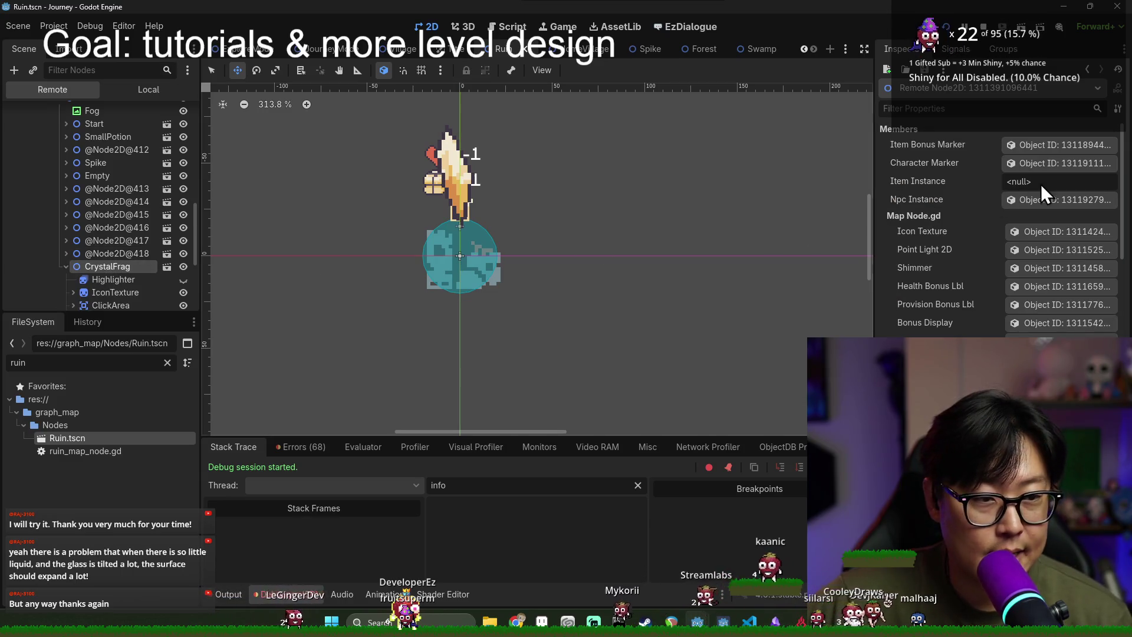
pyautogui.scroll(-5, 967, 230)
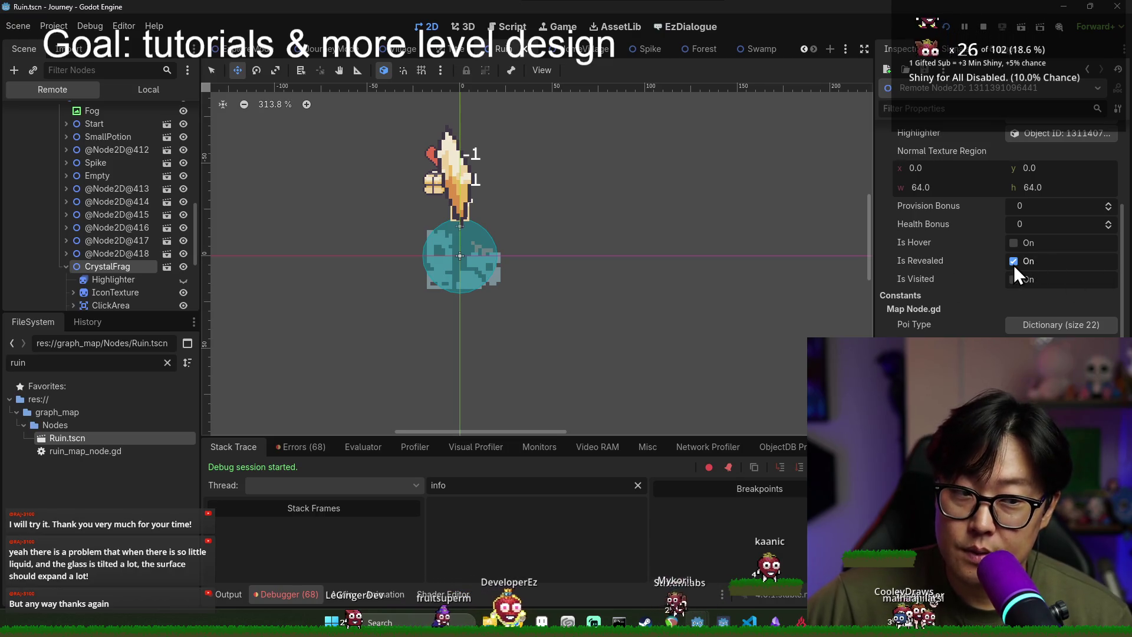
# Step: Compare against the running game, then filter the project files for 'item'
pyautogui.hotkey('alt', 'Tab')
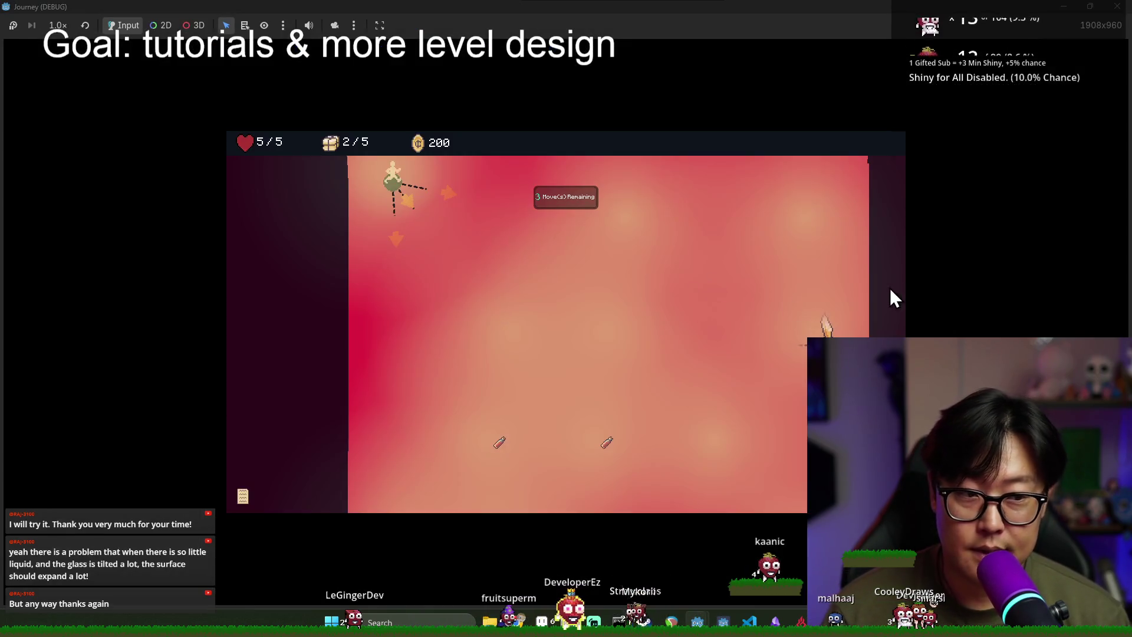
pyautogui.hotkey('alt', 'Tab')
pyautogui.hotkey('alt', 'Tab')
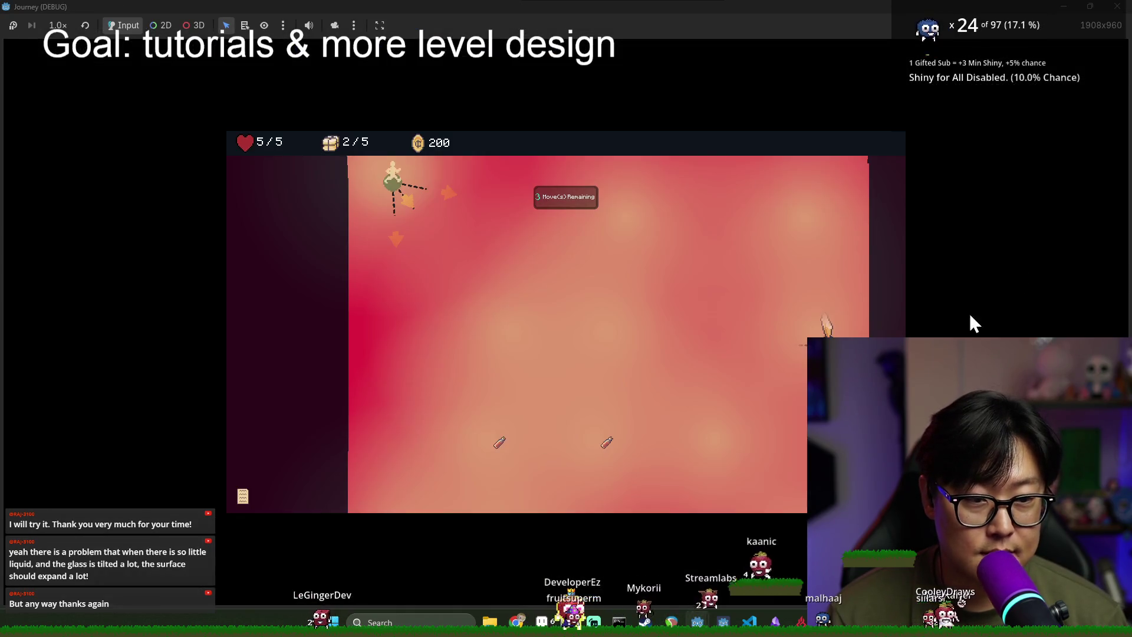
pyautogui.hotkey('alt', 'Tab')
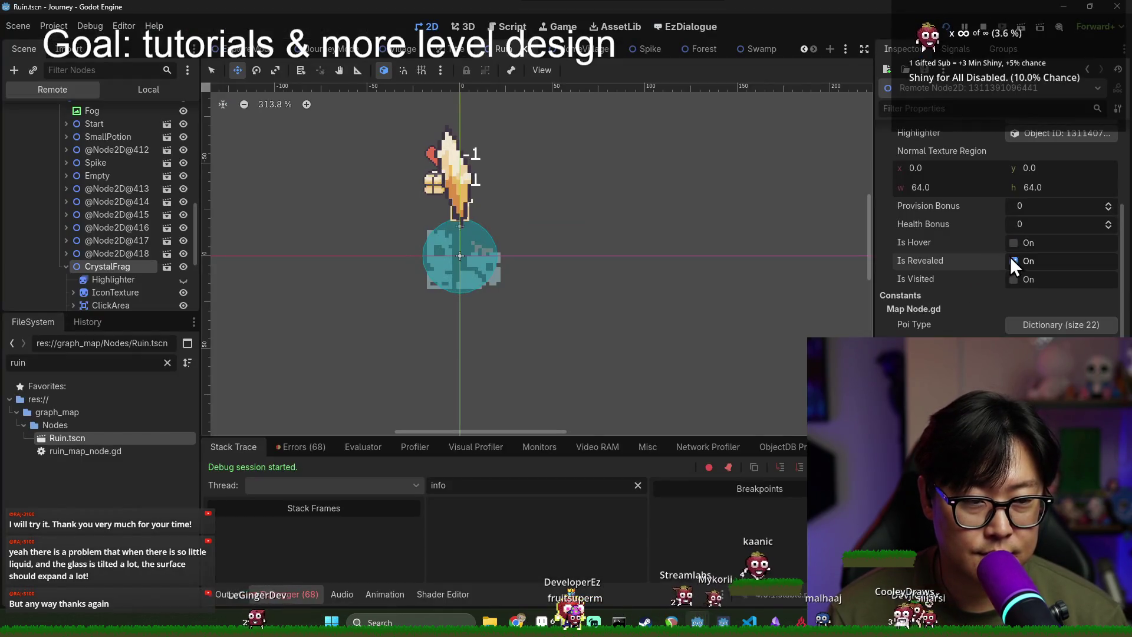
pyautogui.hotkey('alt', 'Tab')
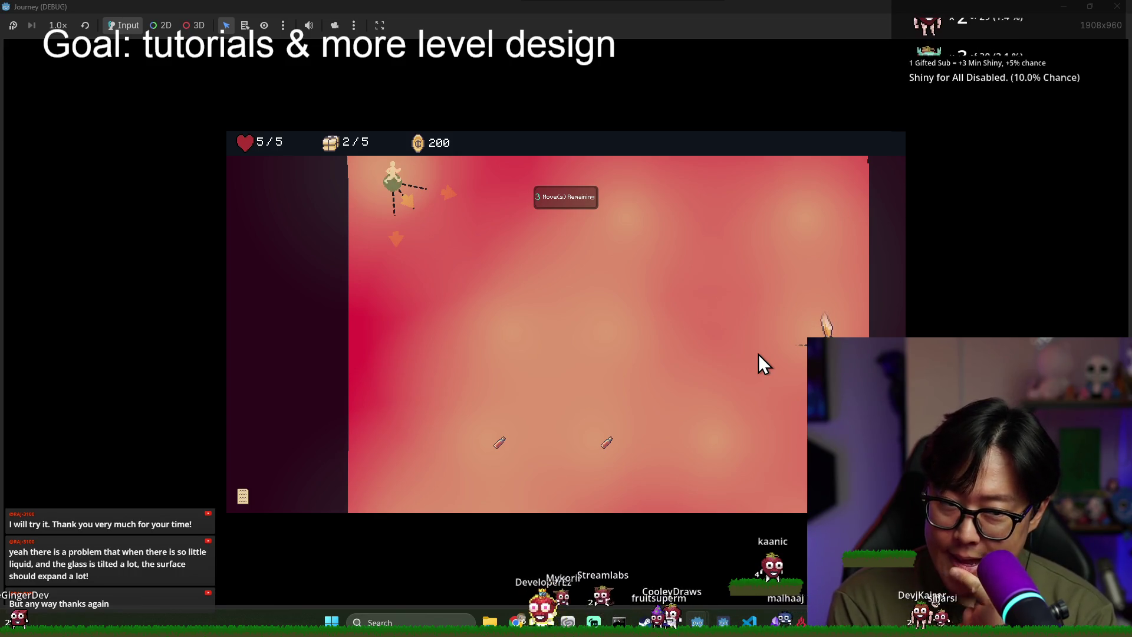
pyautogui.hotkey('alt', 'Tab')
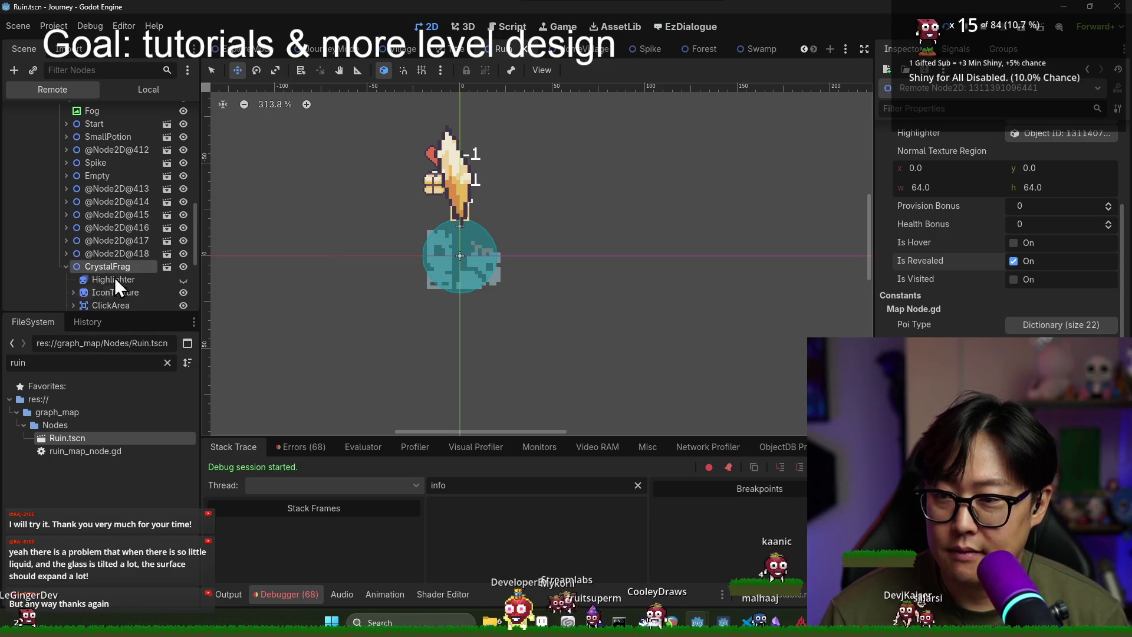
pyautogui.doubleClick(153, 371)
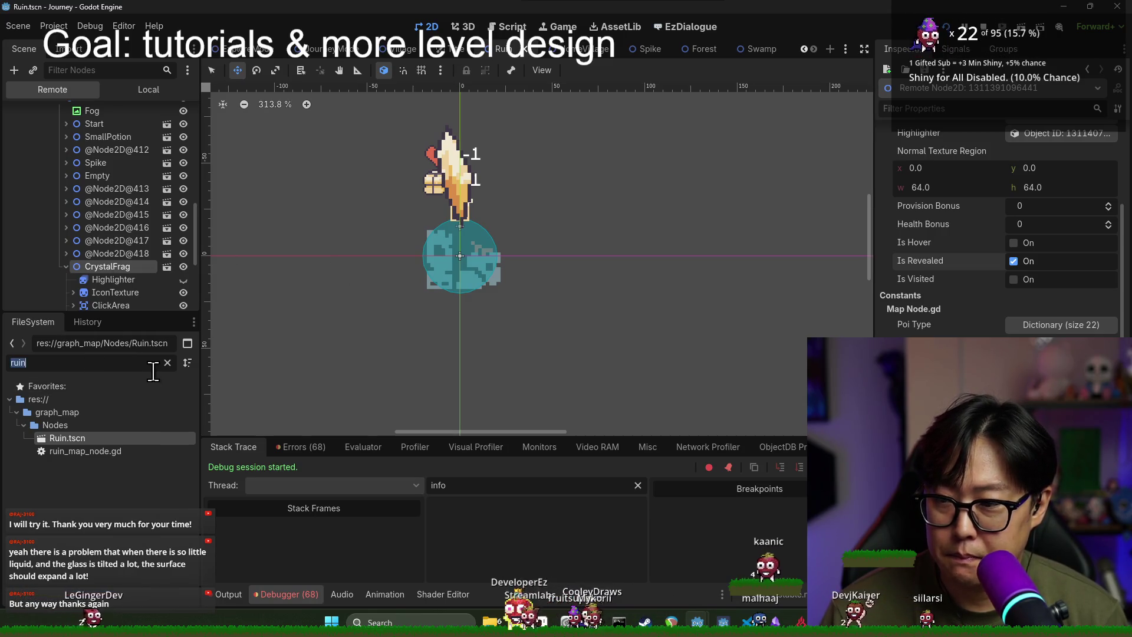
pyautogui.write('item')
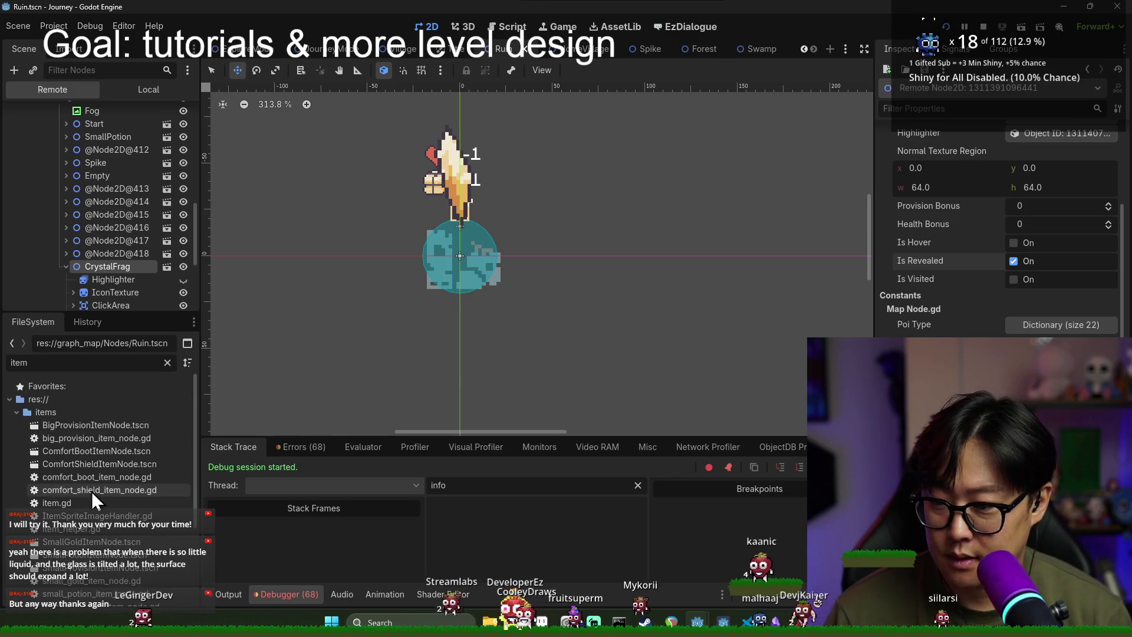
pyautogui.scroll(-2, 71, 522)
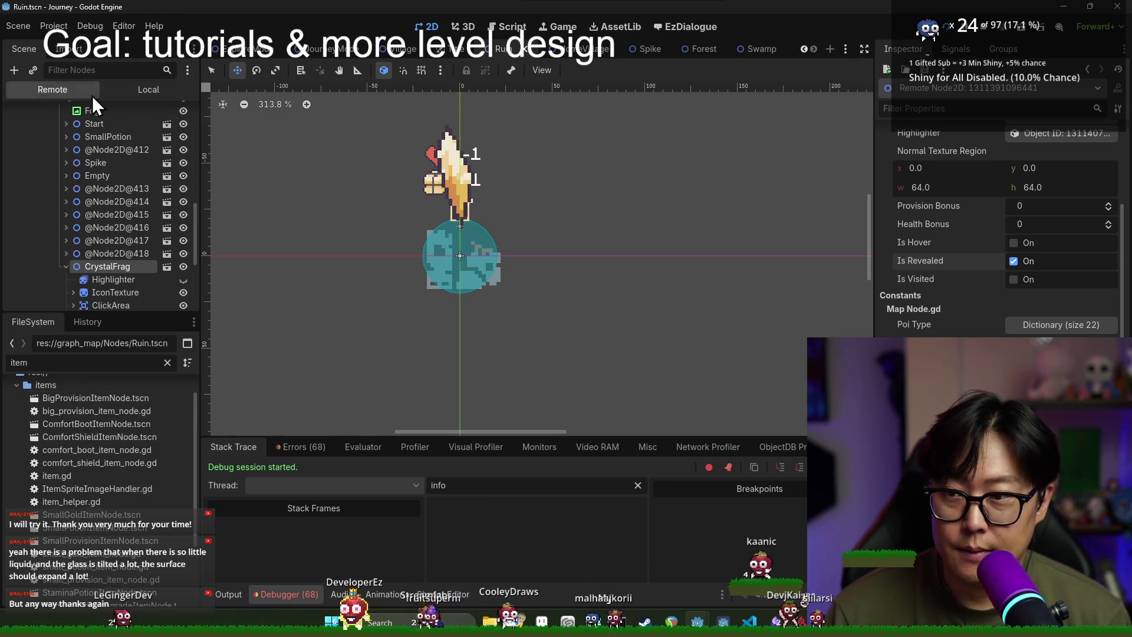
# Step: Stop the debug session and save the Ruin scene
pyautogui.press('F8')
pyautogui.hotkey('ctrl', 's')
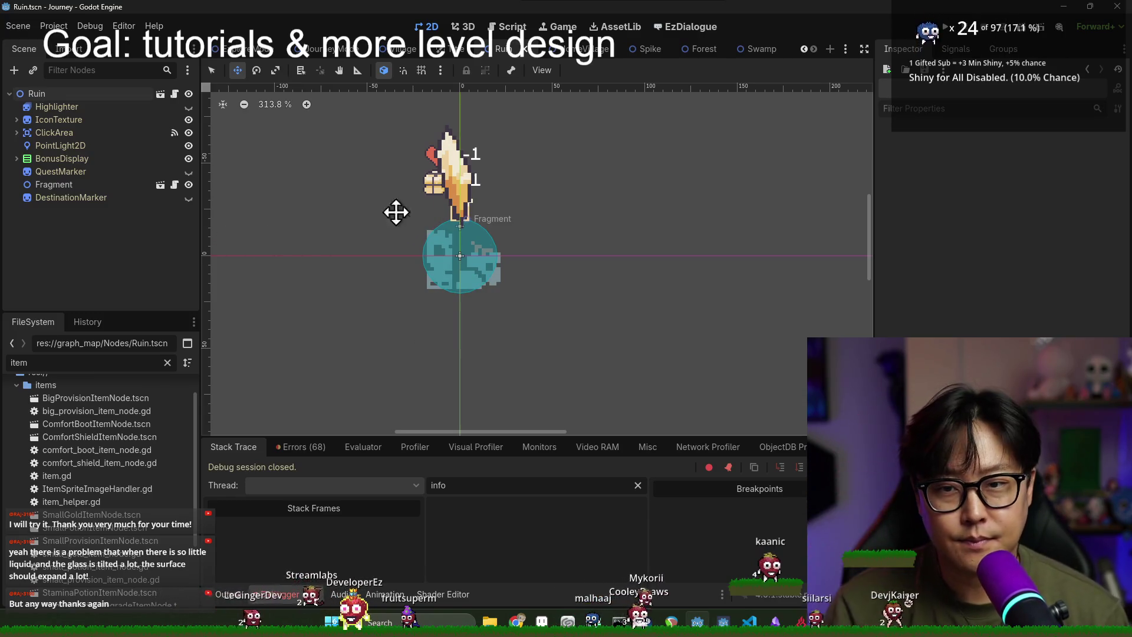
pyautogui.hotkey('ctrl', 's')
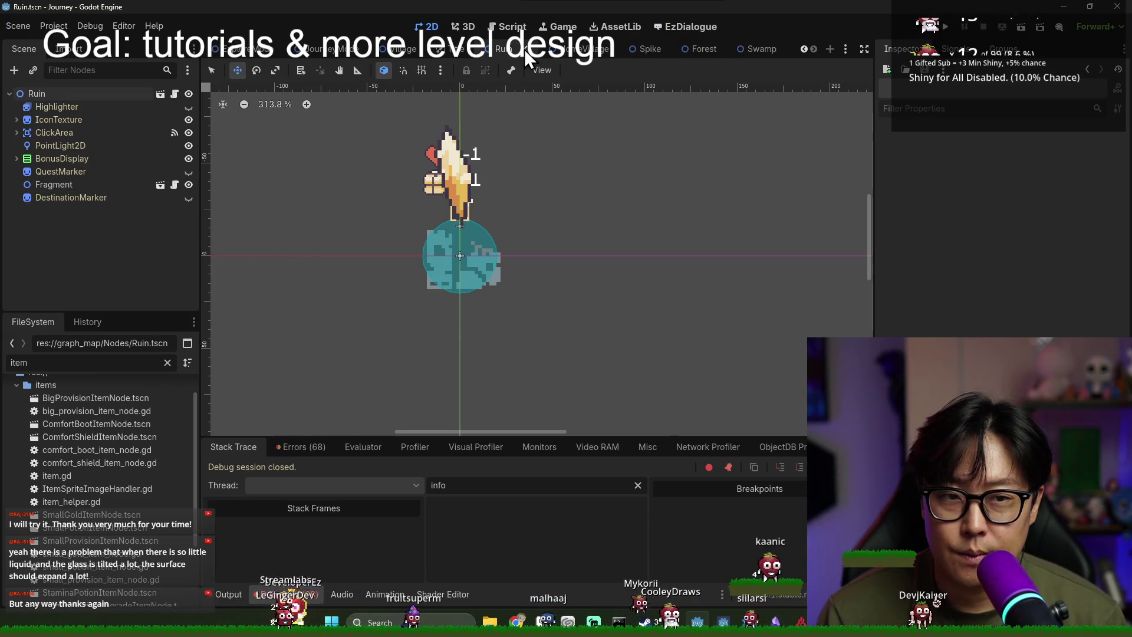
# Step: Close the Ruin, Title and Village scene tabs and switch to the ExploreMode scene
pyautogui.click(523, 50)
pyautogui.click(479, 50)
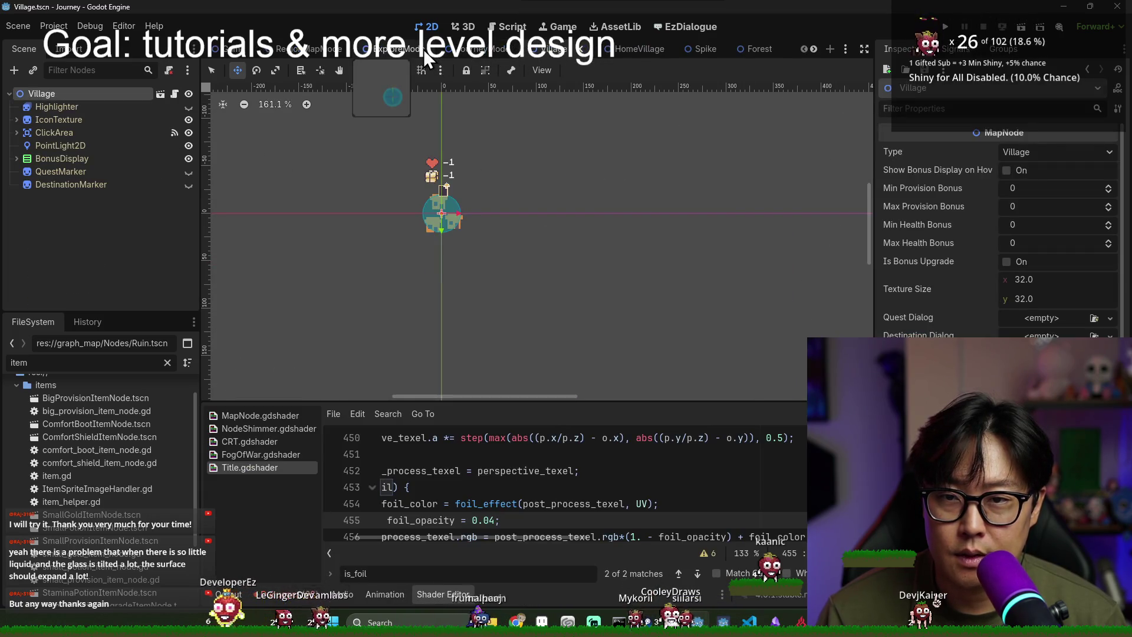
pyautogui.click(582, 49)
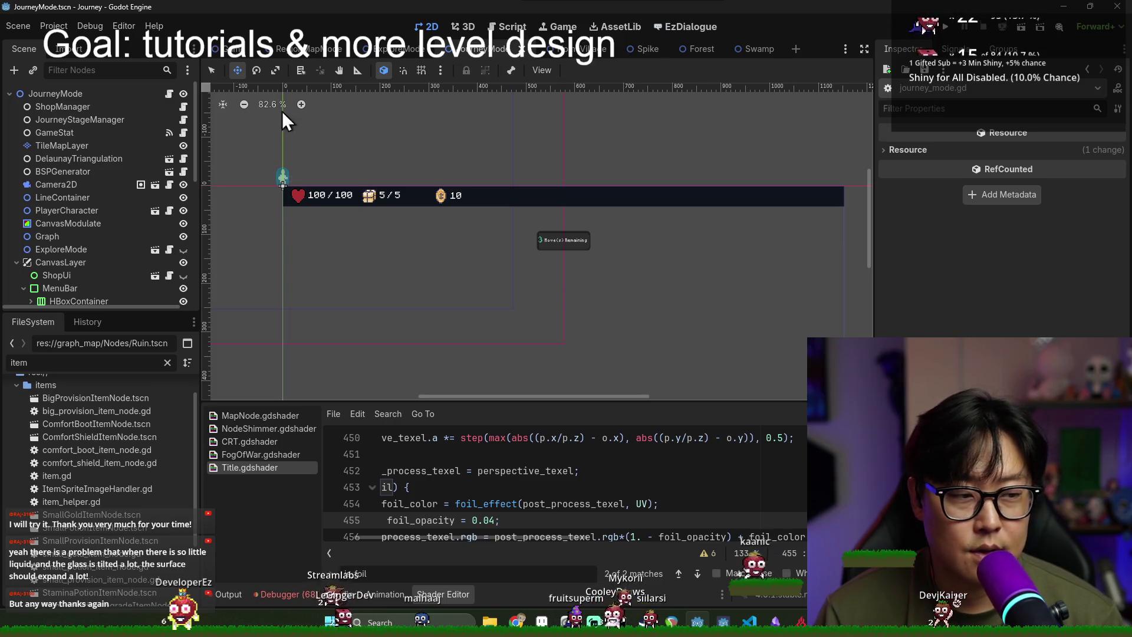
pyautogui.scroll(-2, 399, 136)
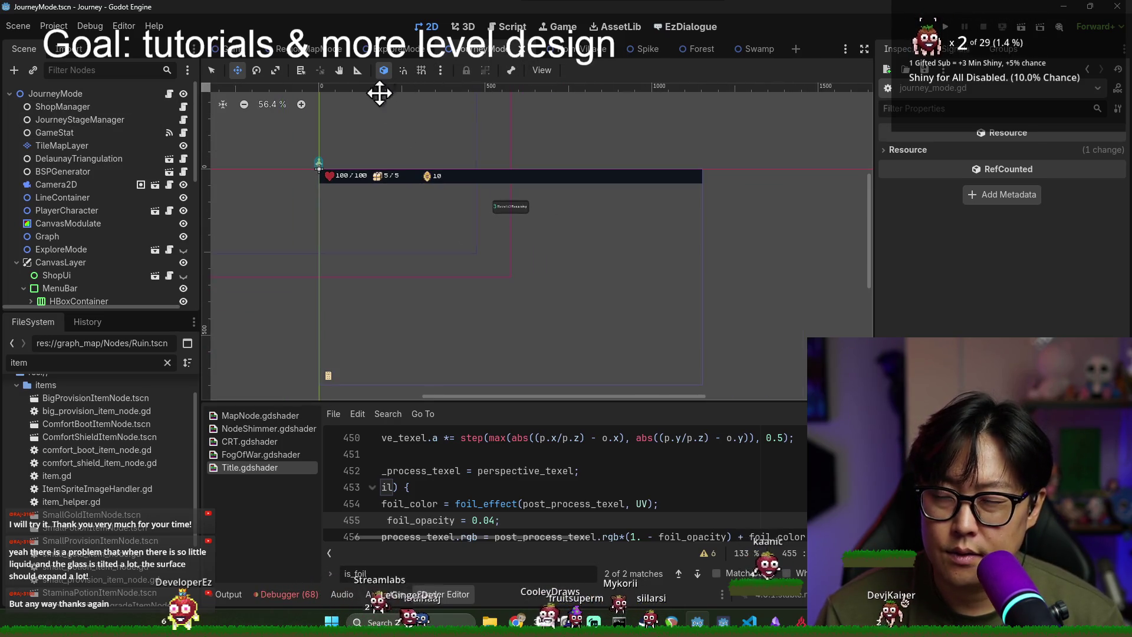
pyautogui.click(380, 51)
pyautogui.click(130, 172)
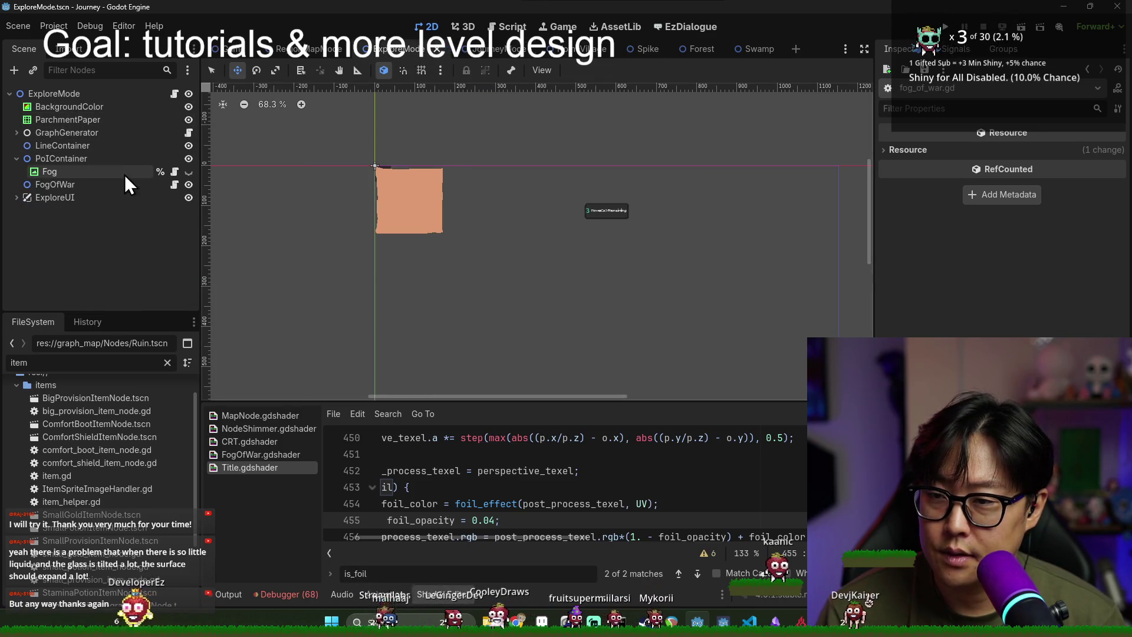
# Step: Open SmallGoldItemNode.tscn, inspect its SmallGold root node and save the scene
pyautogui.scroll(-5, 1000, 235)
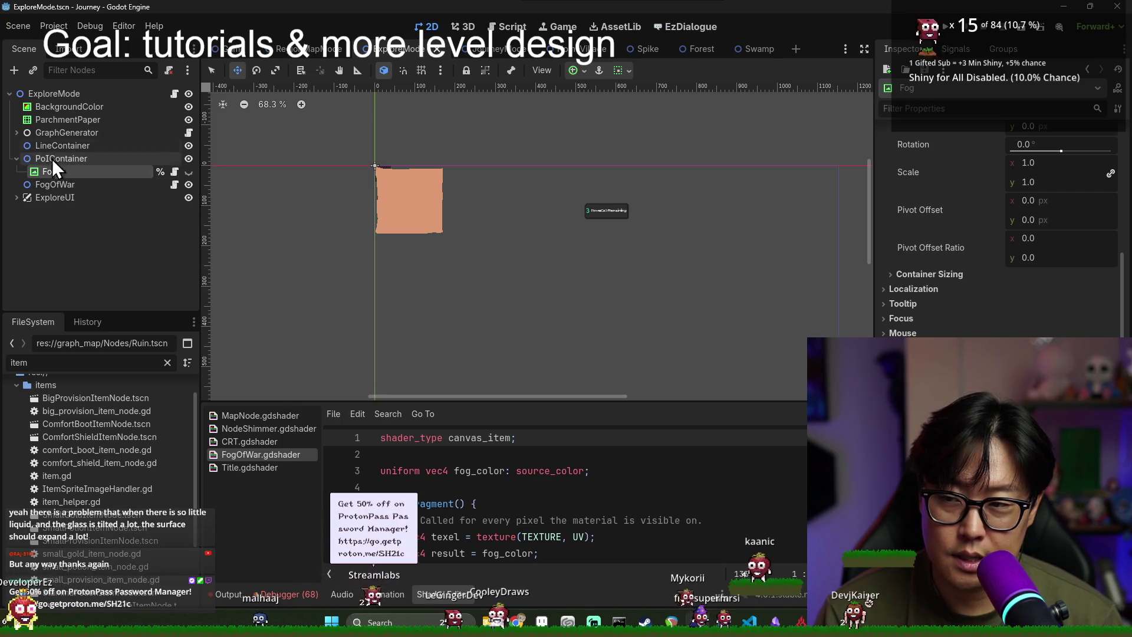
pyautogui.scroll(-3, 999, 236)
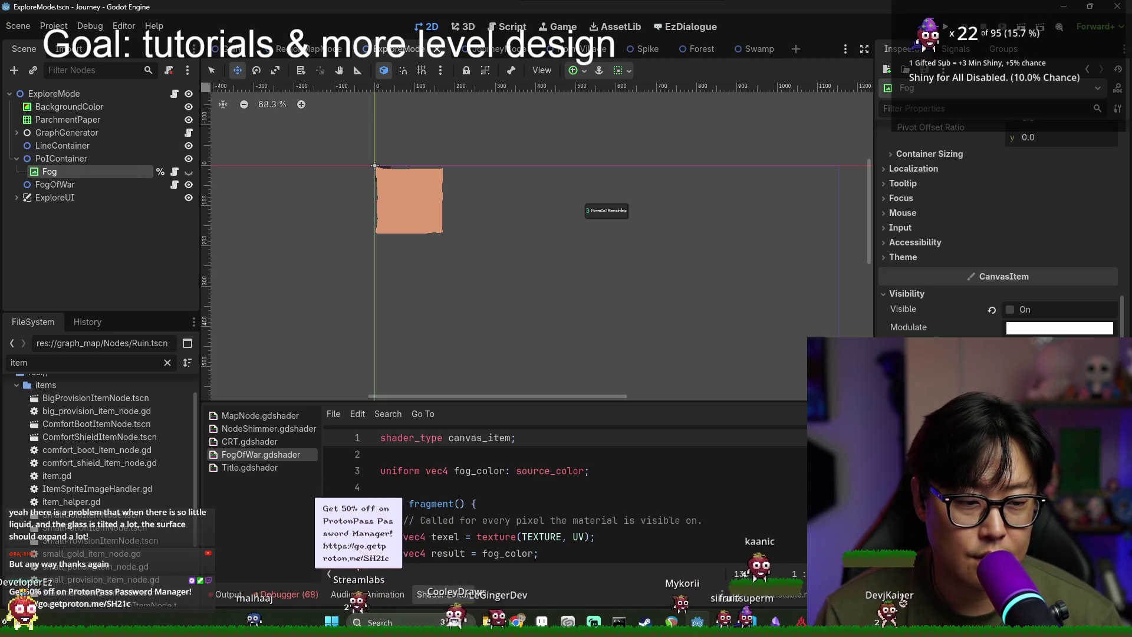
pyautogui.scroll(-3, 1000, 236)
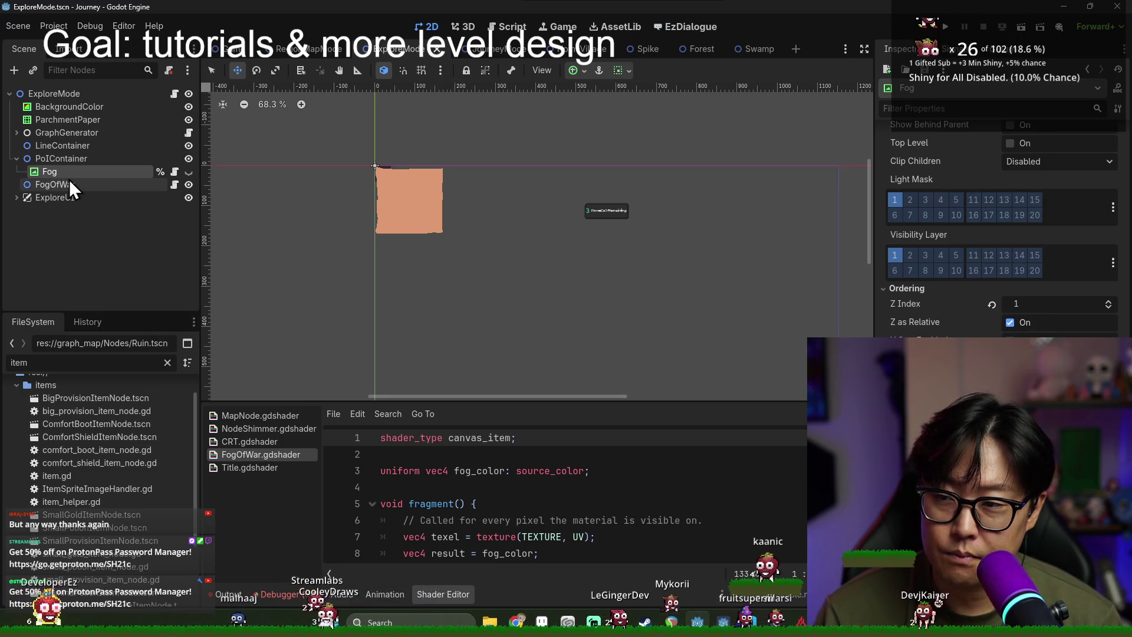
pyautogui.doubleClick(88, 362)
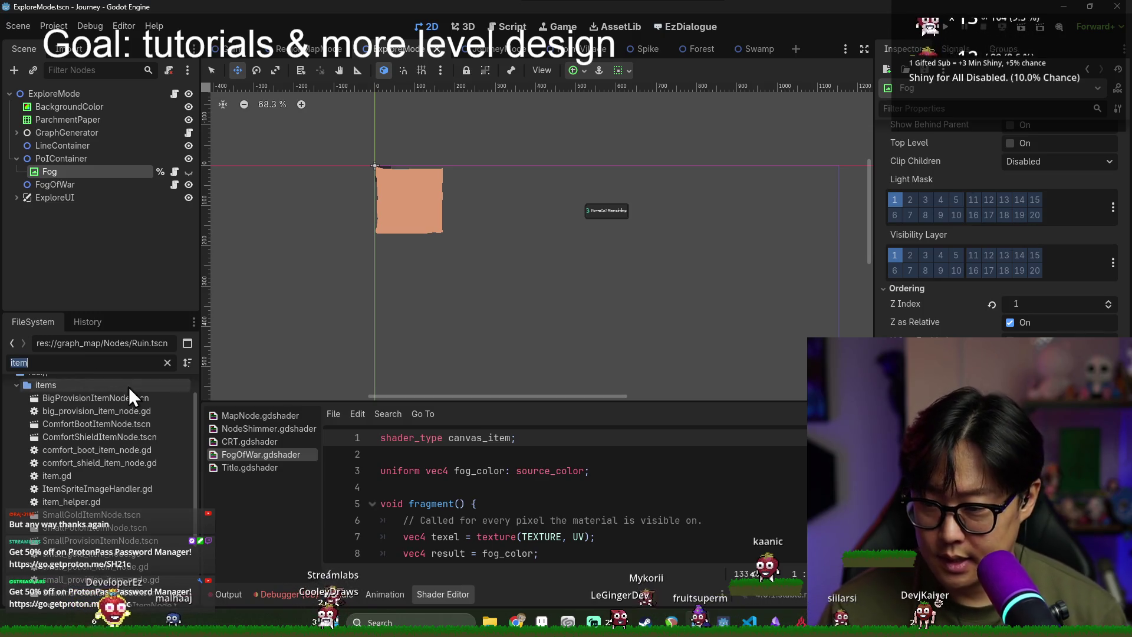
pyautogui.doubleClick(83, 517)
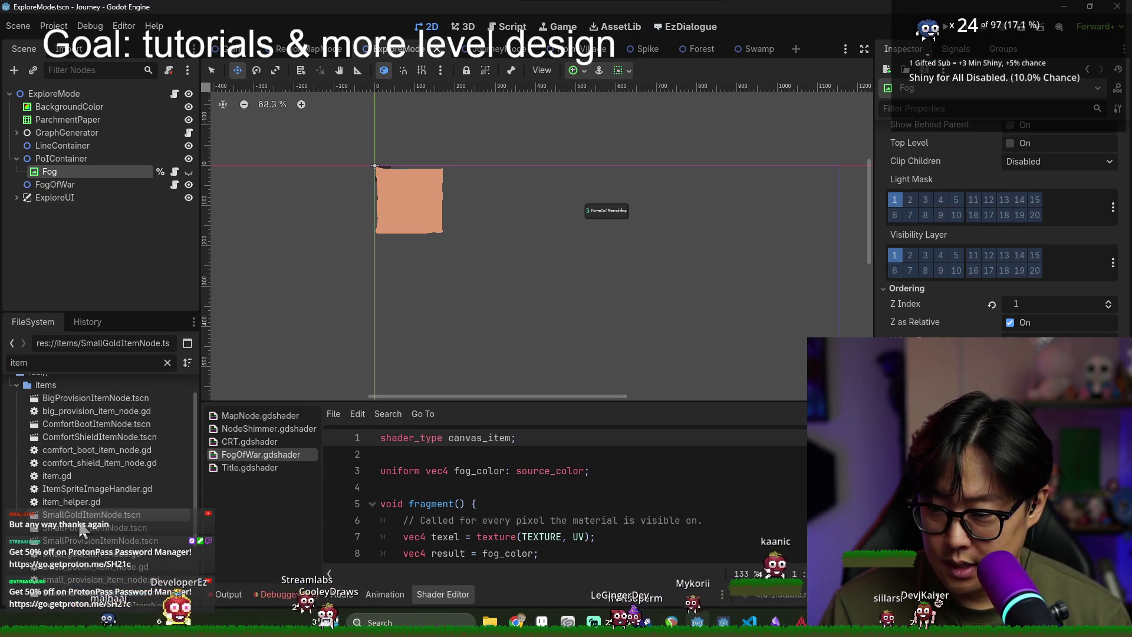
pyautogui.click(45, 95)
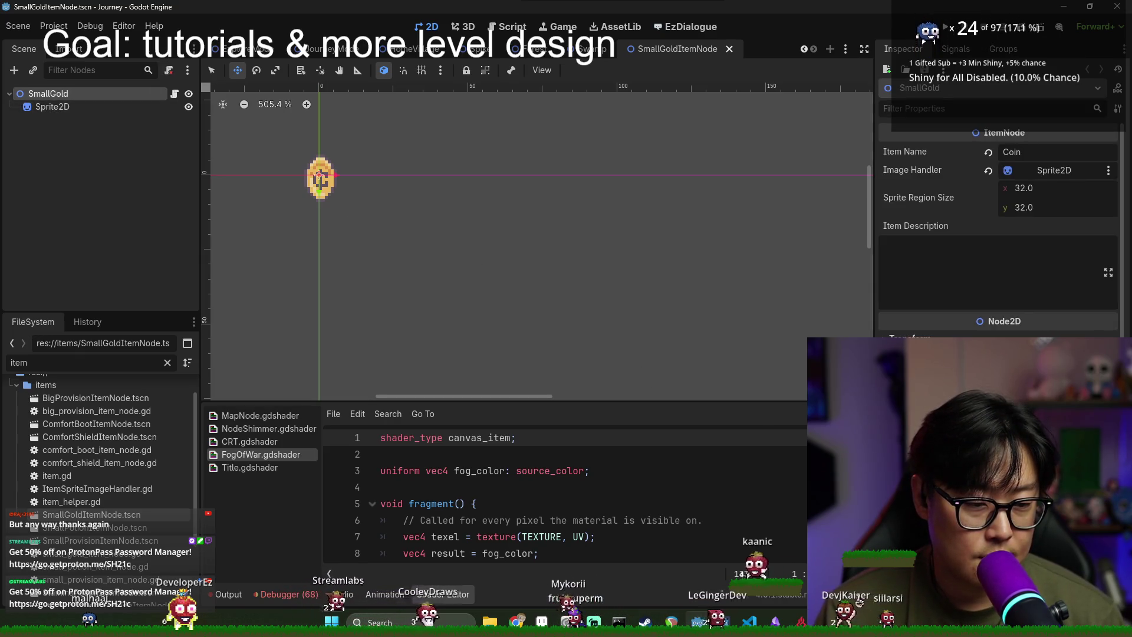
pyautogui.scroll(-5, 999, 236)
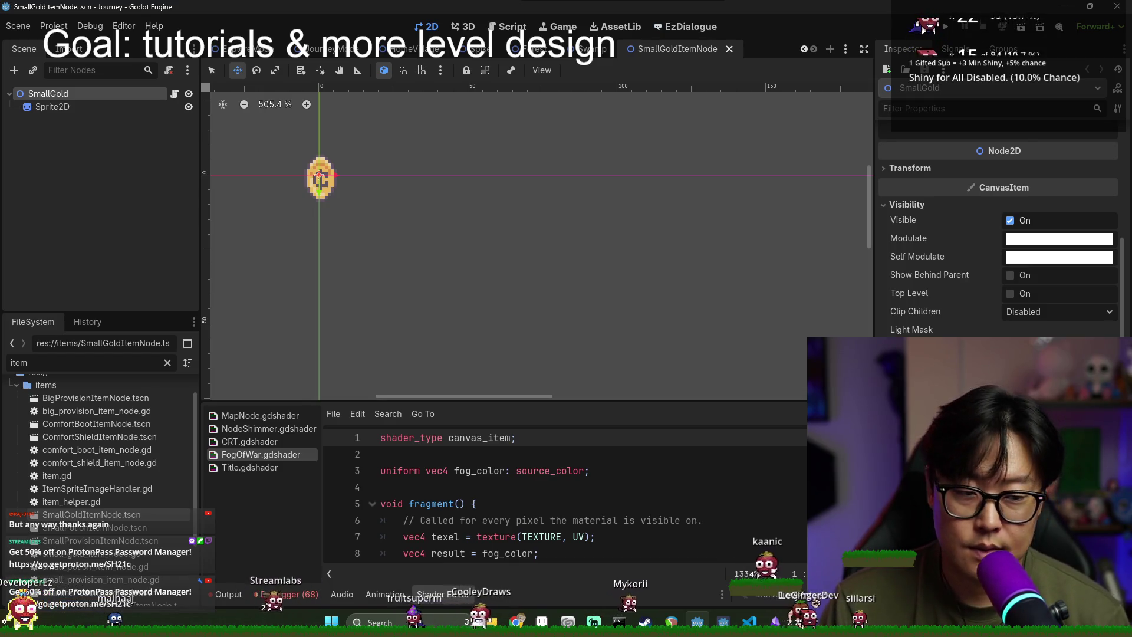
pyautogui.hotkey('ctrl', 's')
pyautogui.hotkey('alt', 'Tab')
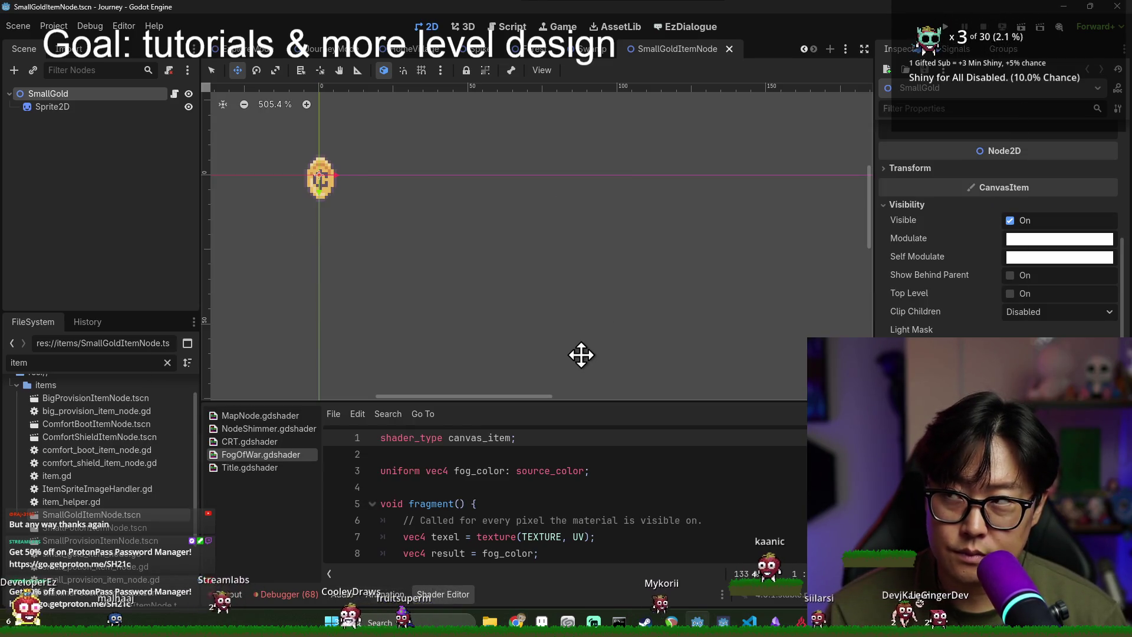
# Step: Filter the files for 'player', then clear the filter and save
pyautogui.doubleClick(131, 362)
pyautogui.write('player')
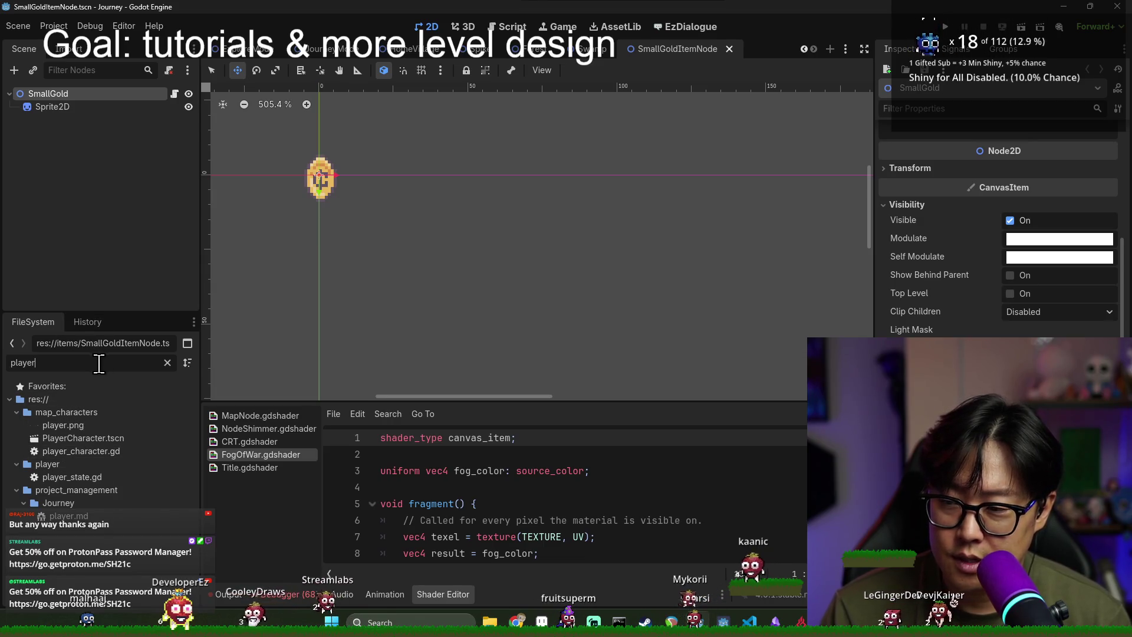
pyautogui.click(167, 363)
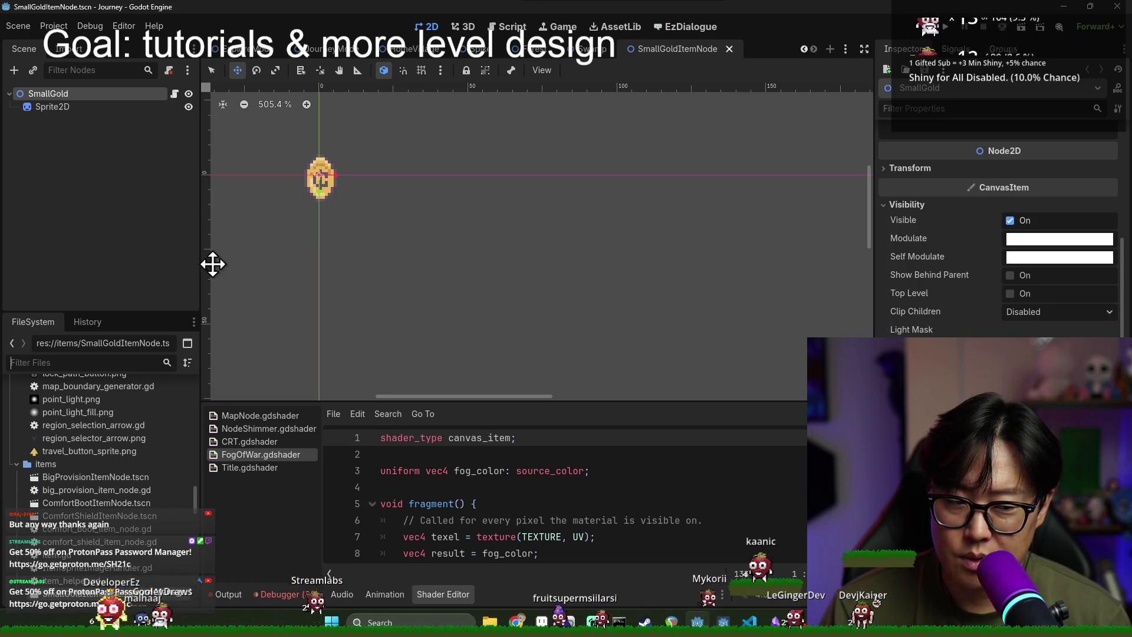
pyautogui.hotkey('ctrl', 's')
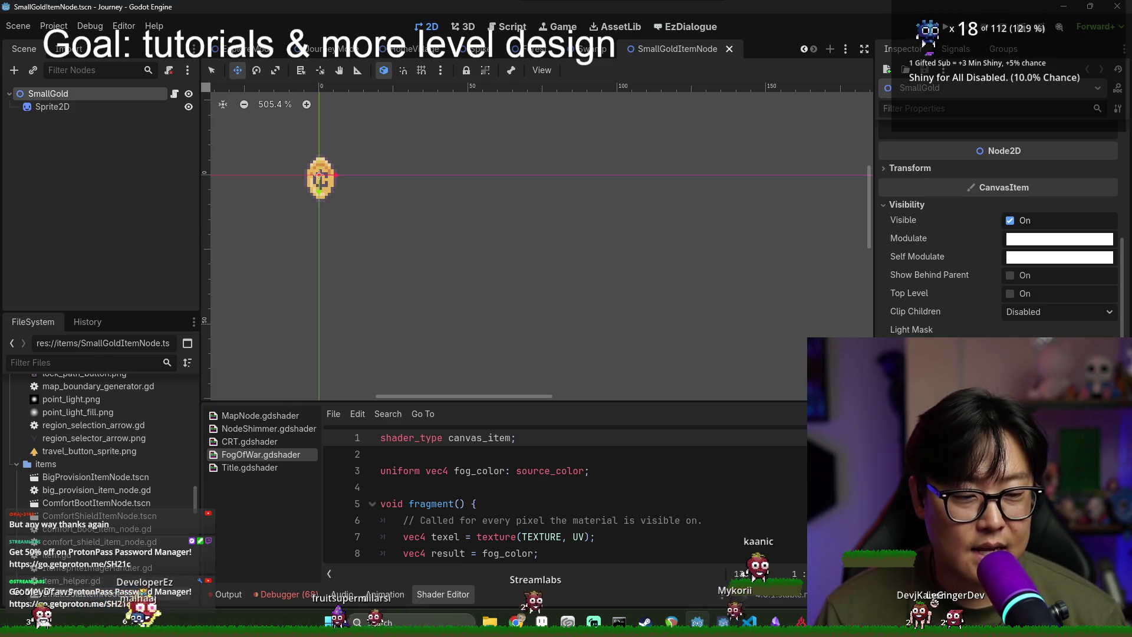
pyautogui.hotkey('ctrl', 's')
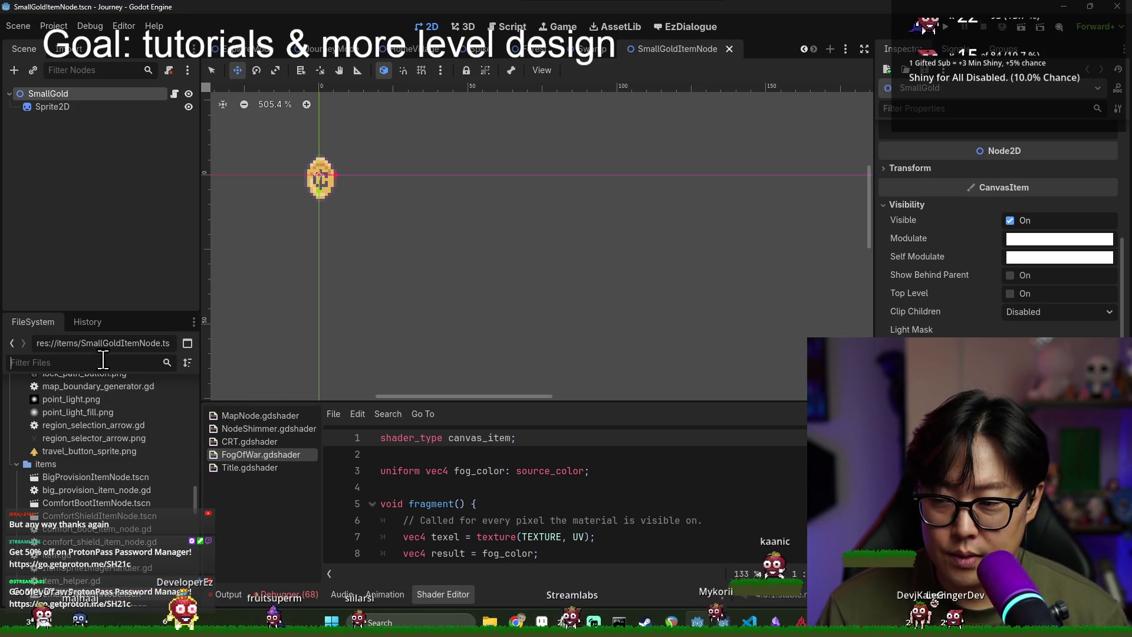
# Step: Locate the npc folder, collapsing the items folder and expanding npc
pyautogui.write('npc')
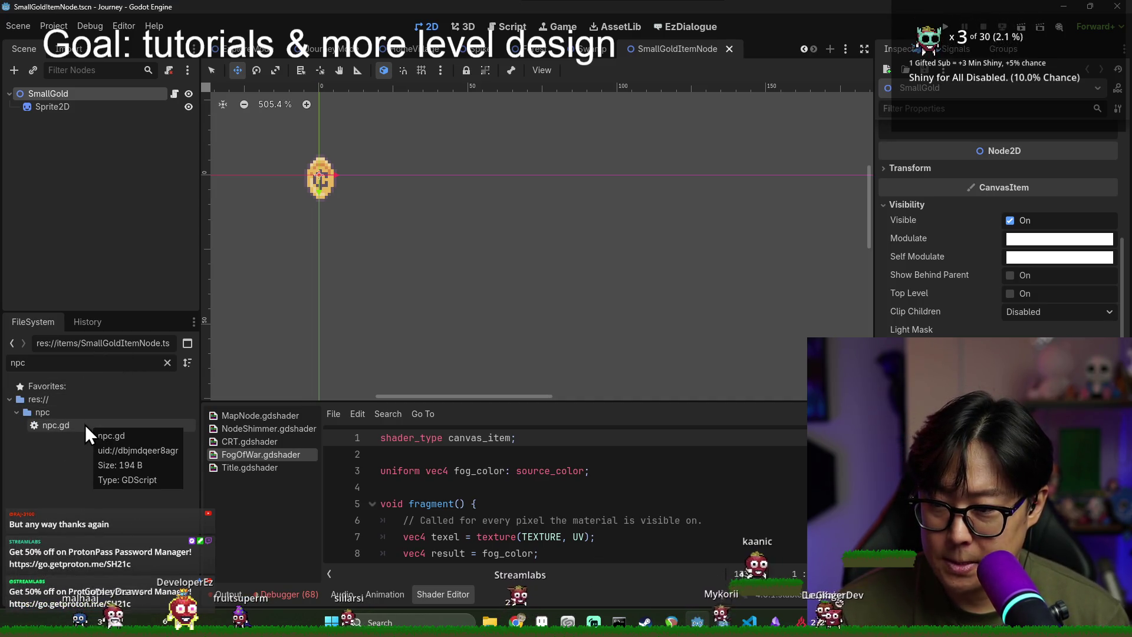
pyautogui.click(166, 362)
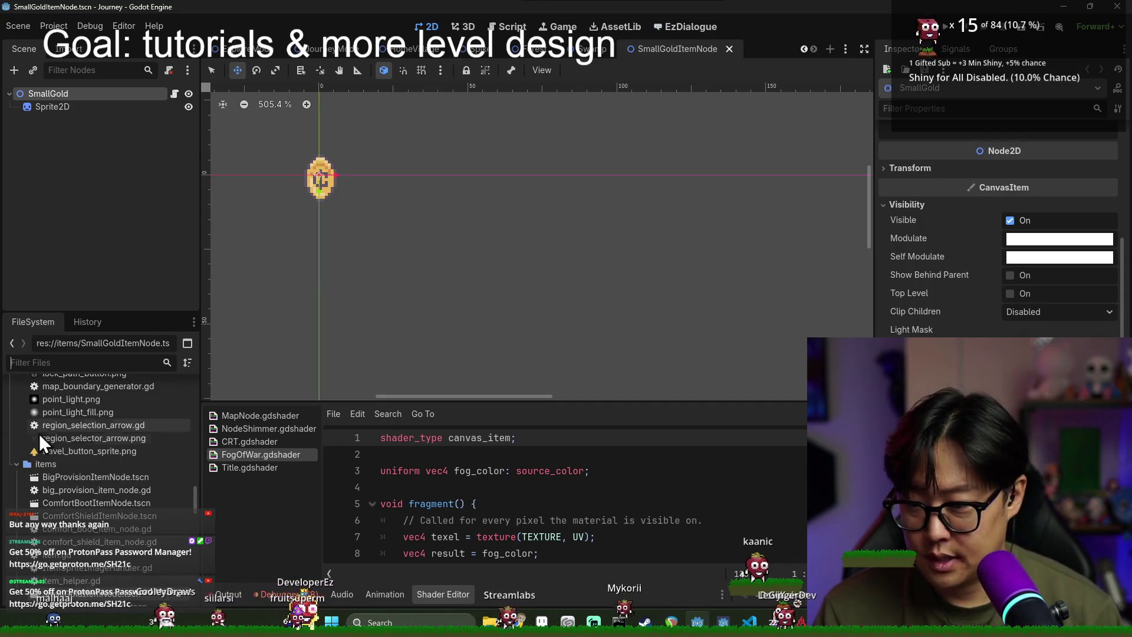
pyautogui.doubleClick(48, 466)
pyautogui.click(55, 518)
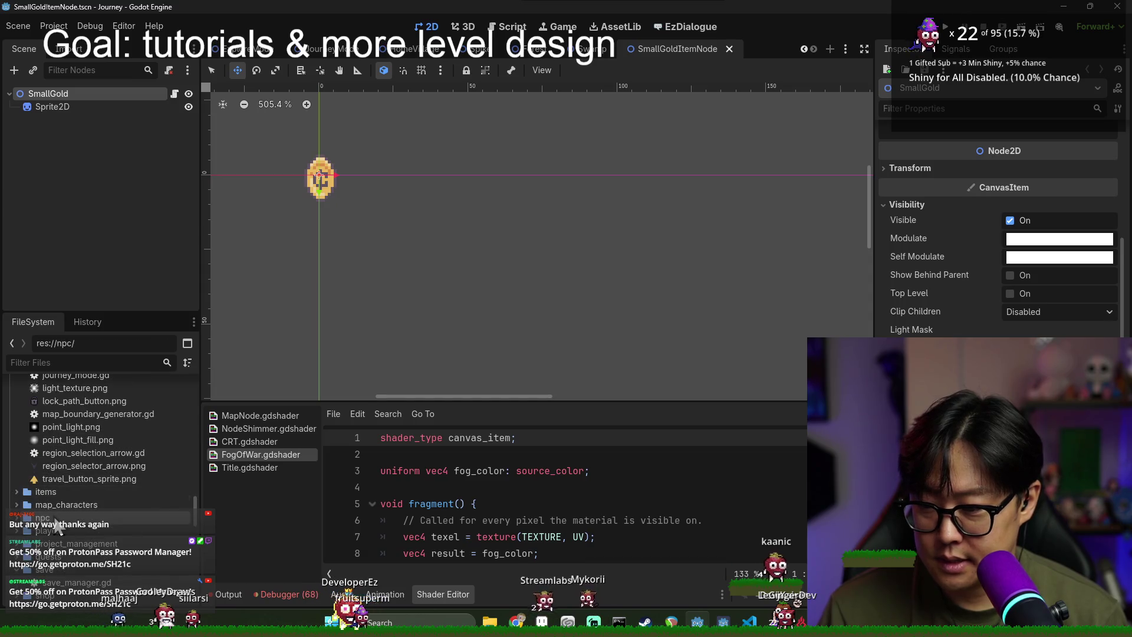
pyautogui.doubleClick(49, 517)
# Step: Open Fragment and Sprouty scenes, check Sprouty's Sprite2D visibility, then save and close Sprouty
pyautogui.doubleClick(66, 516)
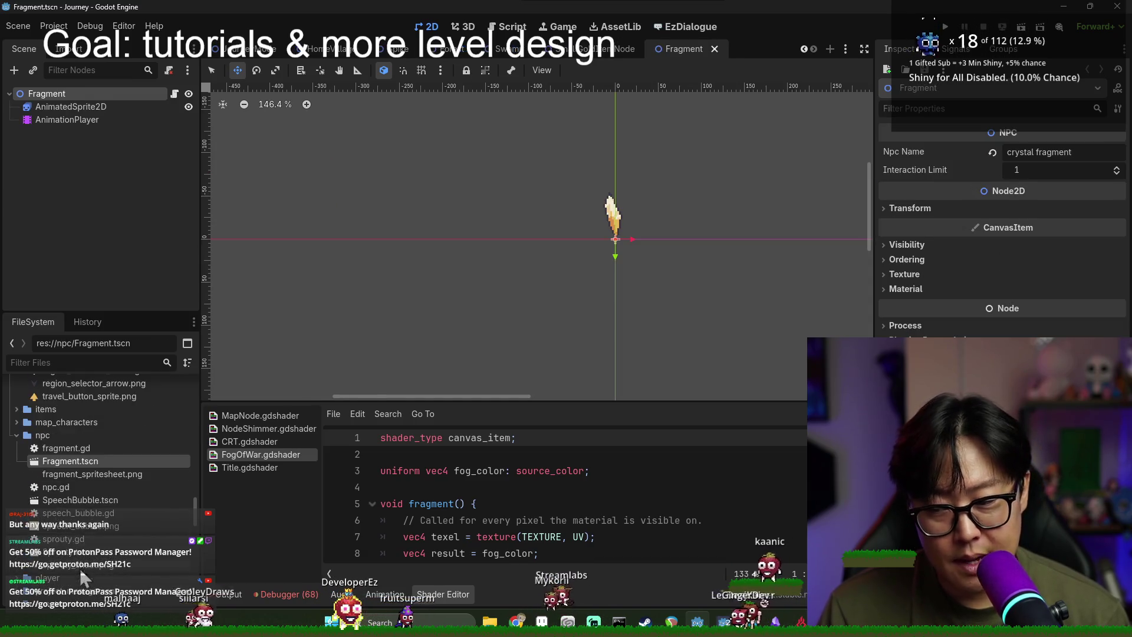
pyautogui.doubleClick(80, 568)
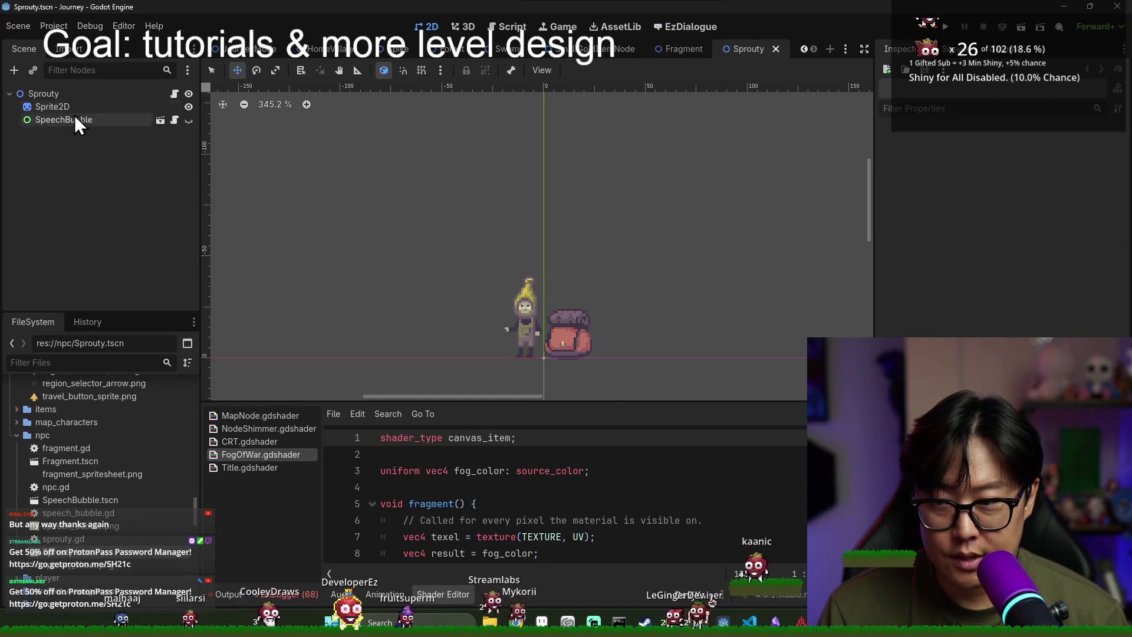
pyautogui.click(73, 105)
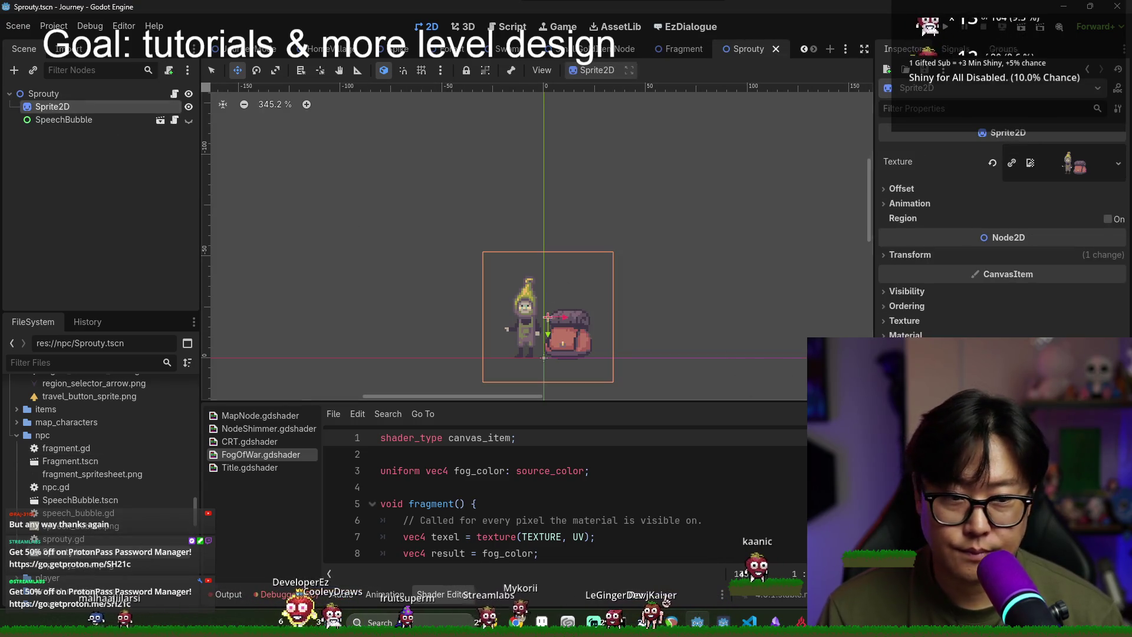
pyautogui.click(907, 292)
pyautogui.scroll(-3, 996, 236)
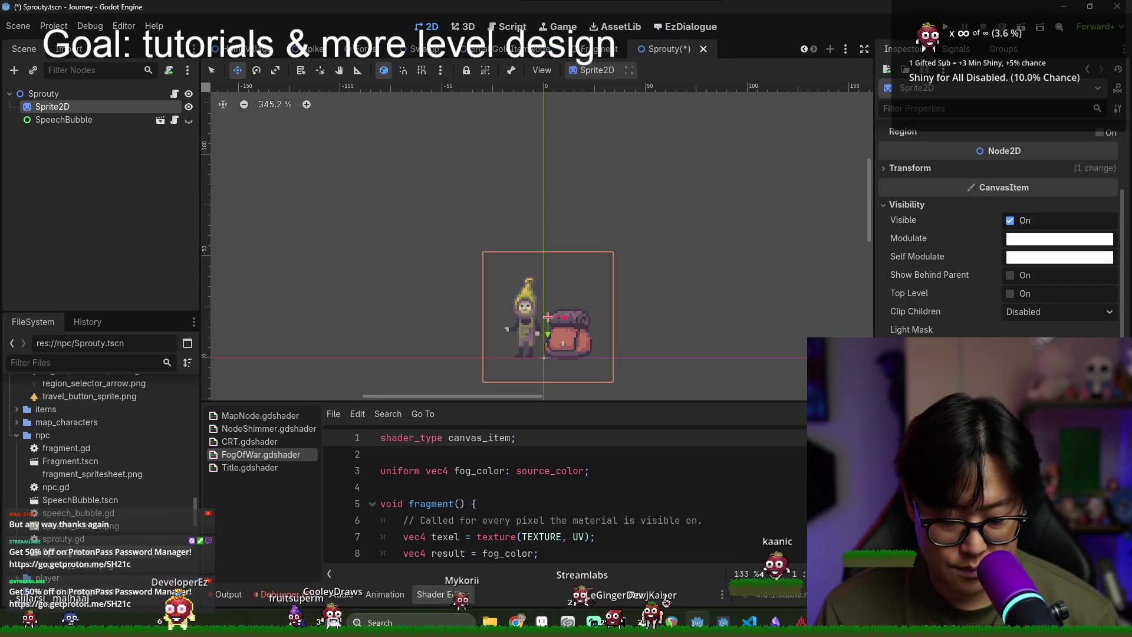
pyautogui.hotkey('ctrl', 's')
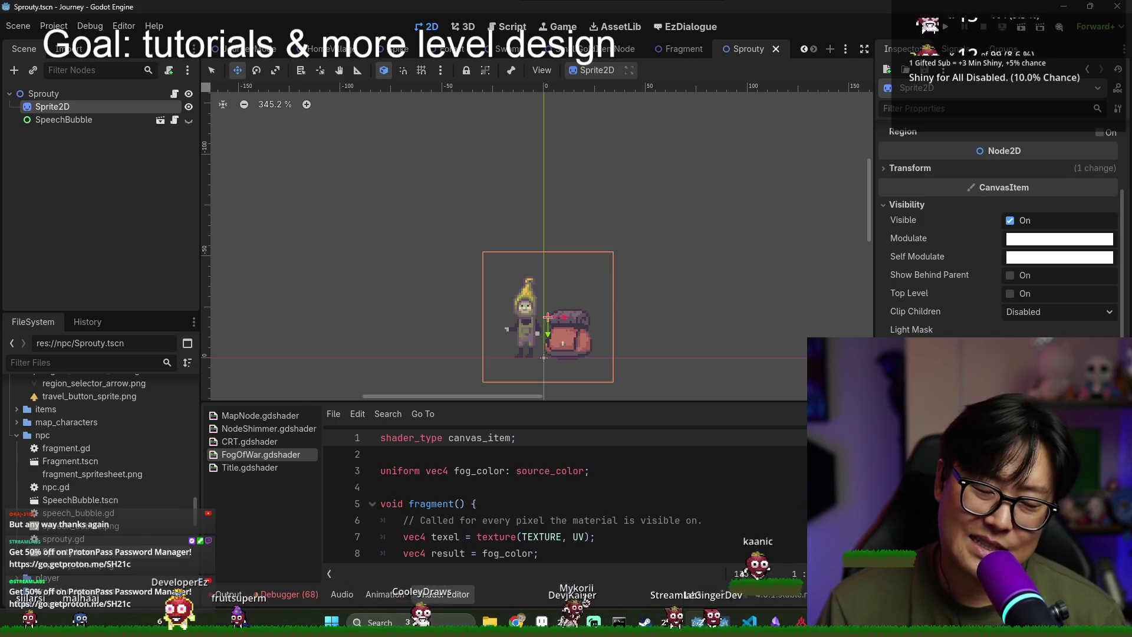
pyautogui.hotkey('ctrl', 's')
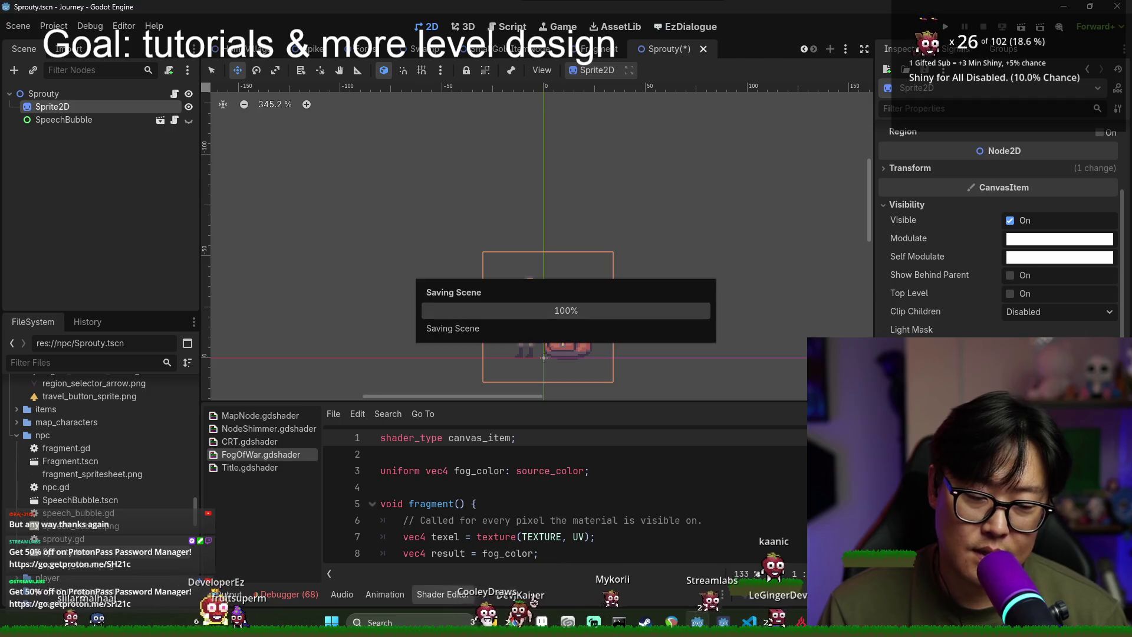
pyautogui.click(776, 49)
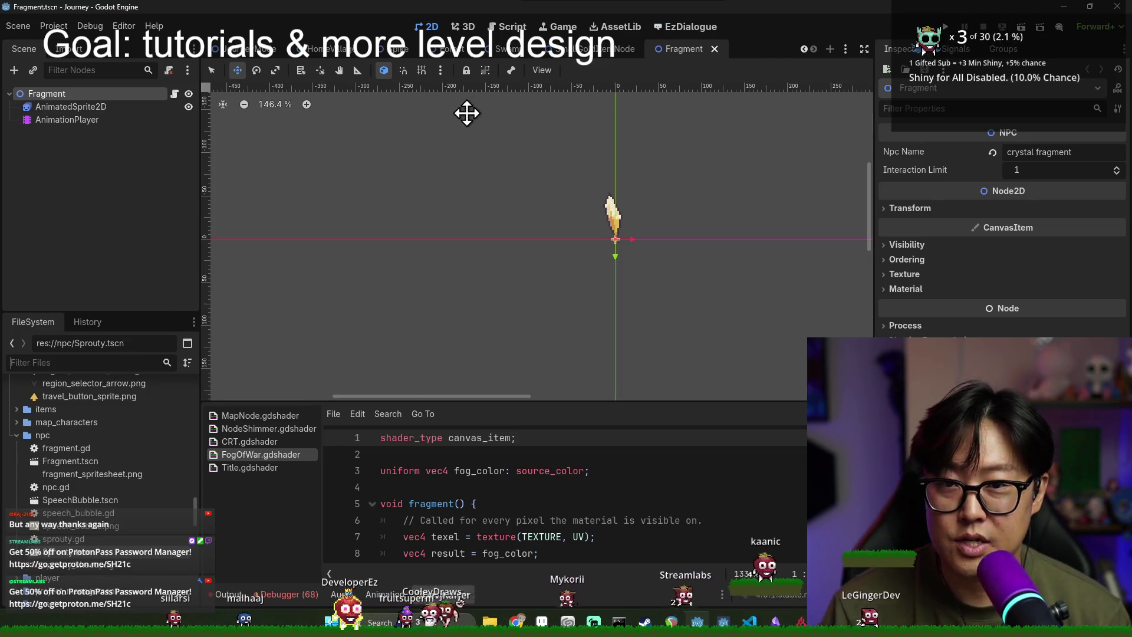
# Step: Filter the files for 'explore' and open ExploreMode.tscn
pyautogui.click(126, 365)
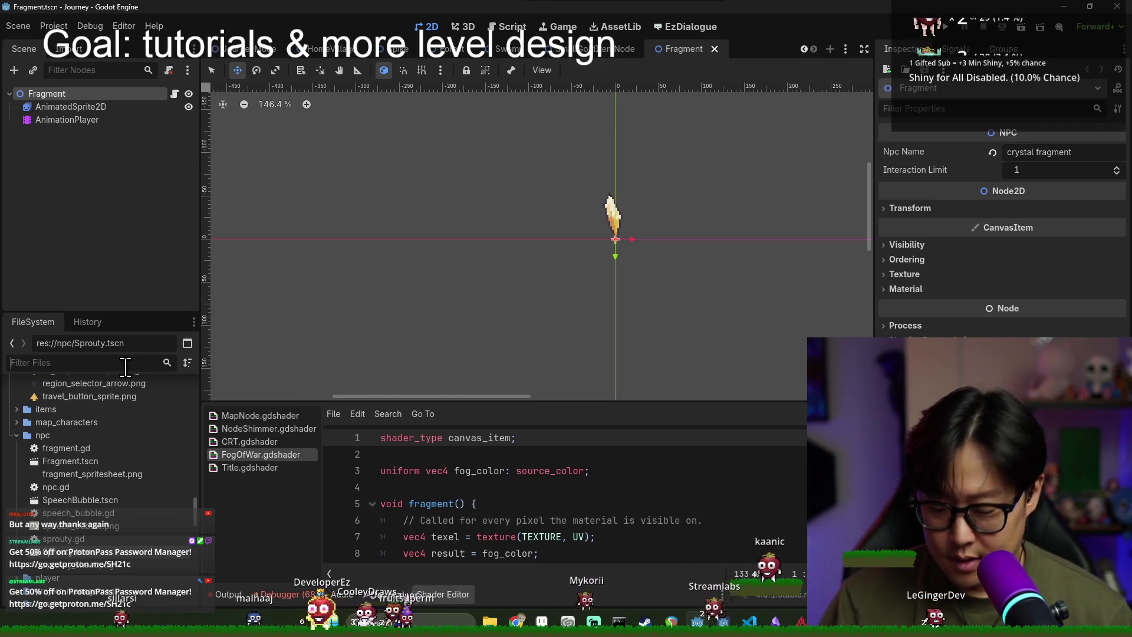
pyautogui.write('explore')
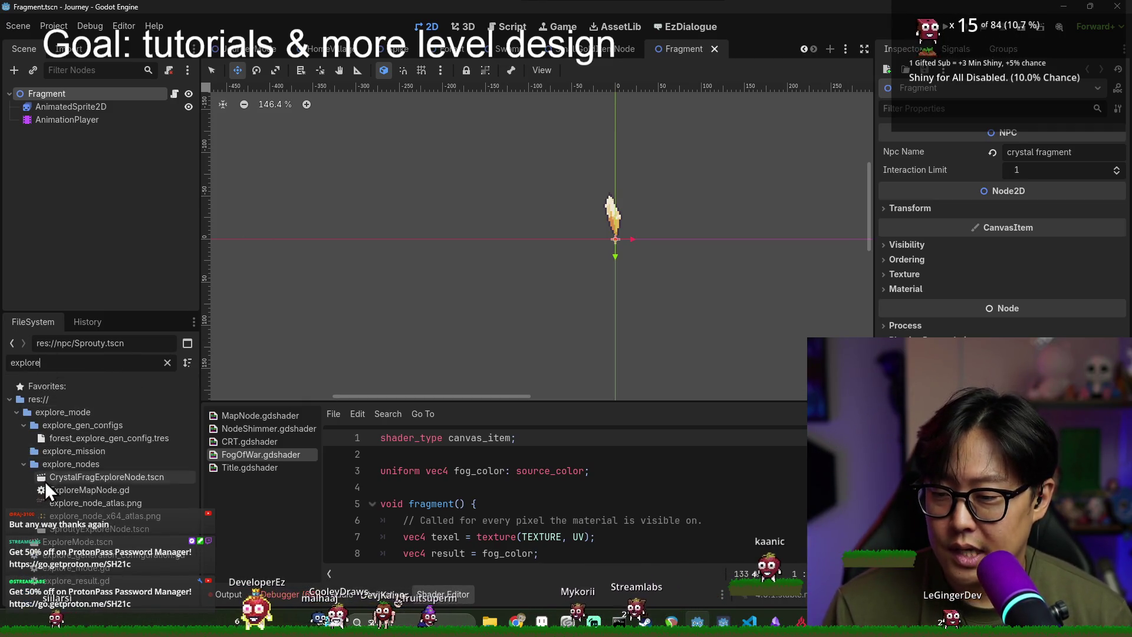
pyautogui.click(86, 543)
pyautogui.doubleClick(88, 543)
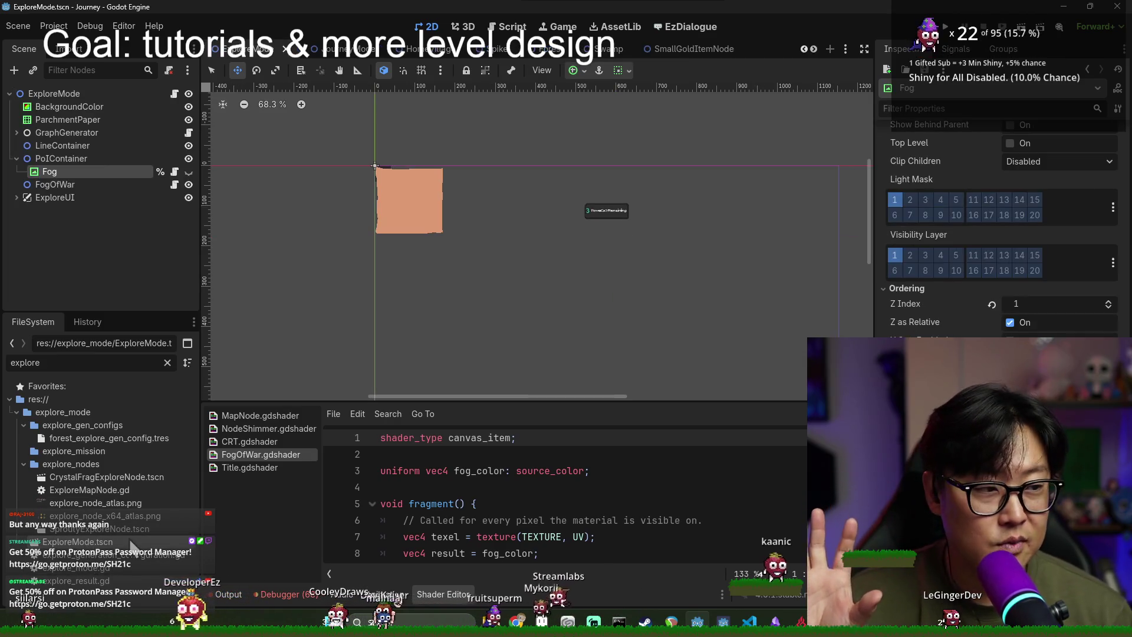
# Step: In explore_mode.gd, trace is_revealed on line 192 into _create_and_add_map_node and its revealed signal
pyautogui.click(173, 93)
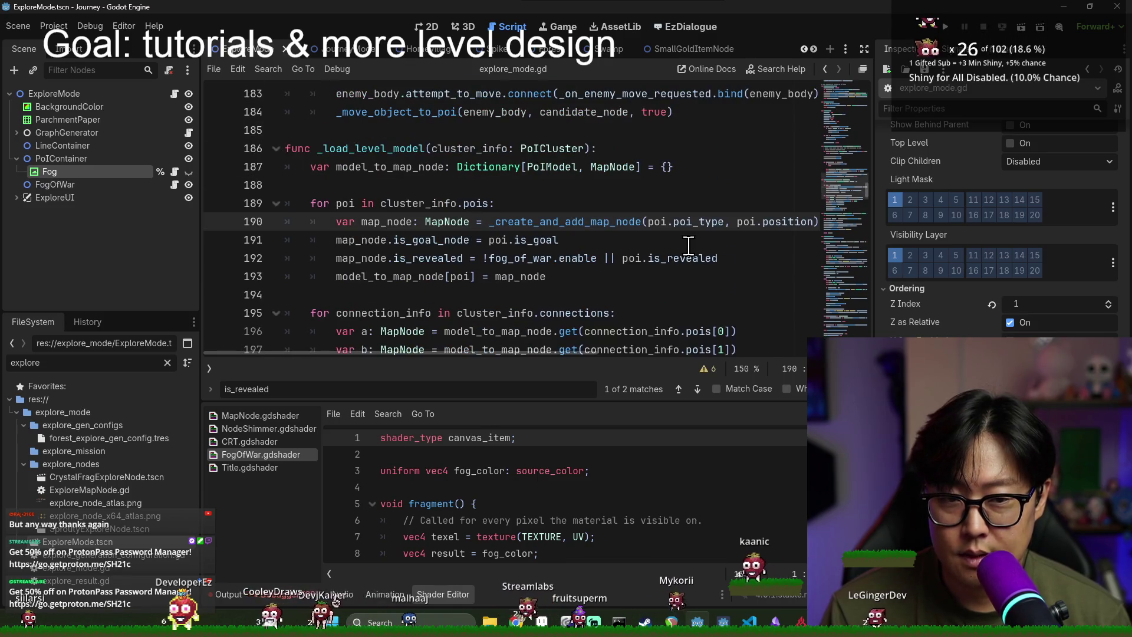
pyautogui.hotkey('ctrl', 's')
pyautogui.doubleClick(440, 260)
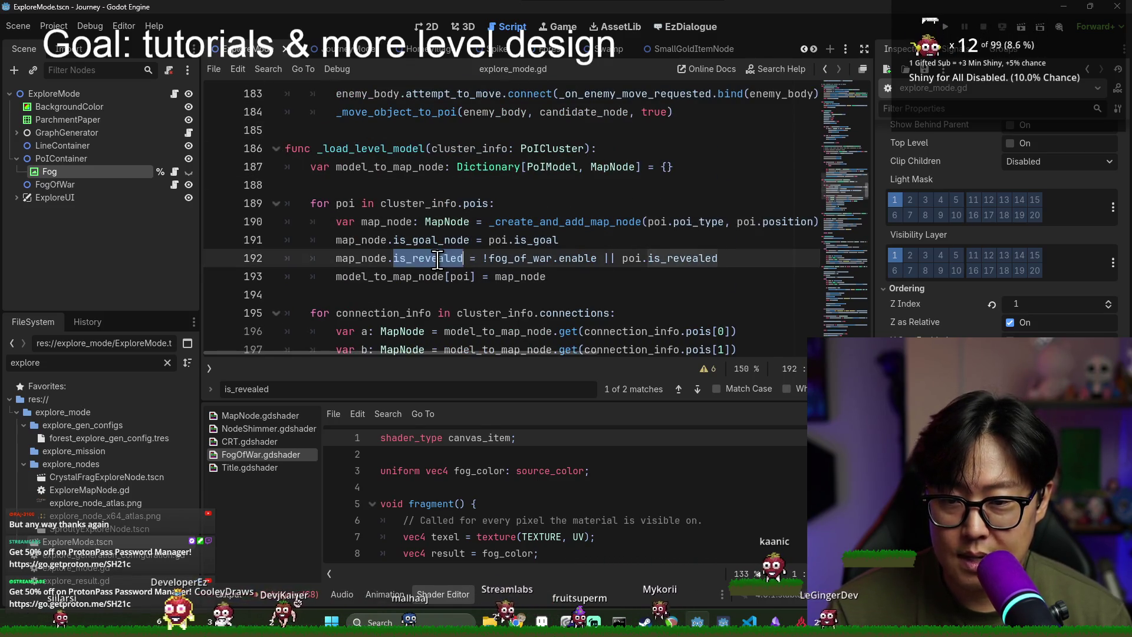
pyautogui.doubleClick(361, 259)
pyautogui.keyDown('ctrl'); pyautogui.click(531, 221); pyautogui.keyUp('ctrl')
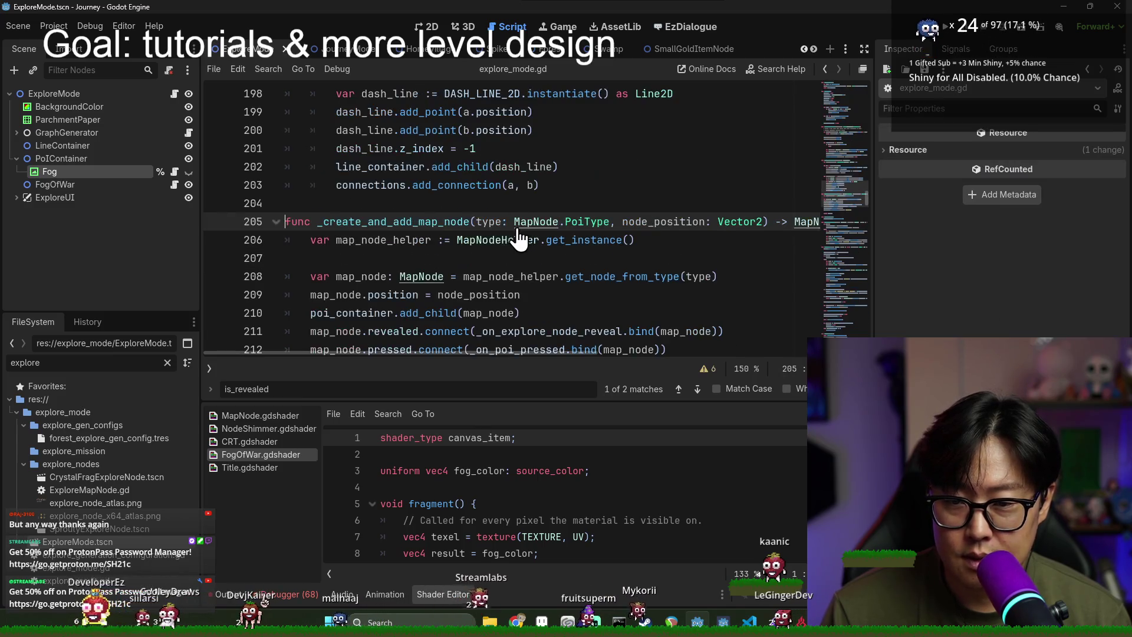
pyautogui.scroll(-2, 448, 262)
pyautogui.doubleClick(406, 223)
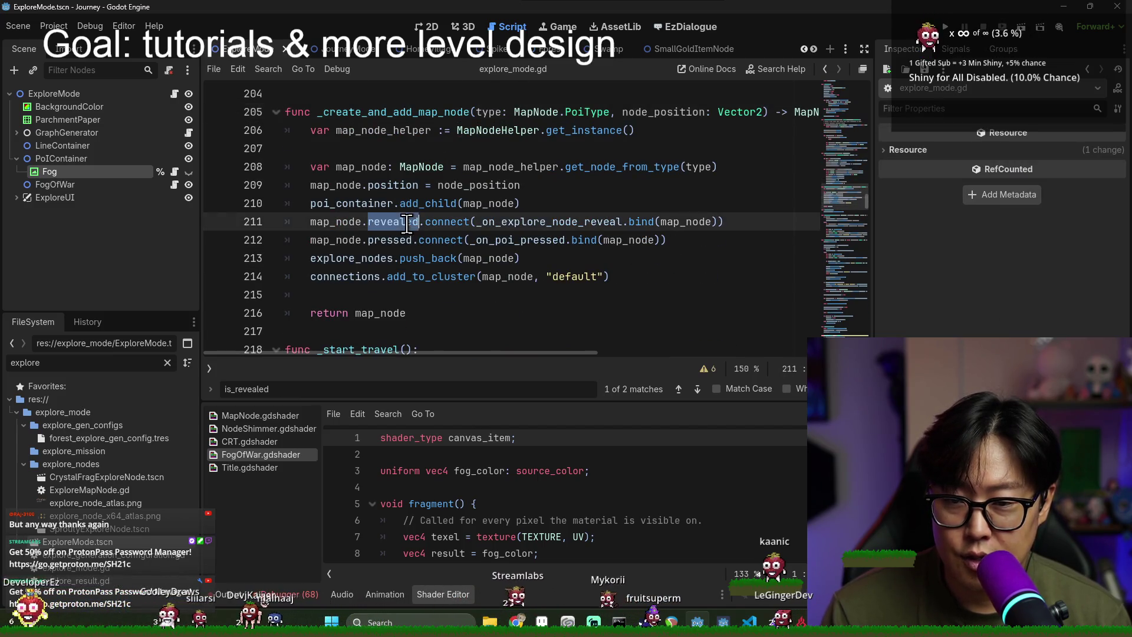
pyautogui.doubleClick(513, 223)
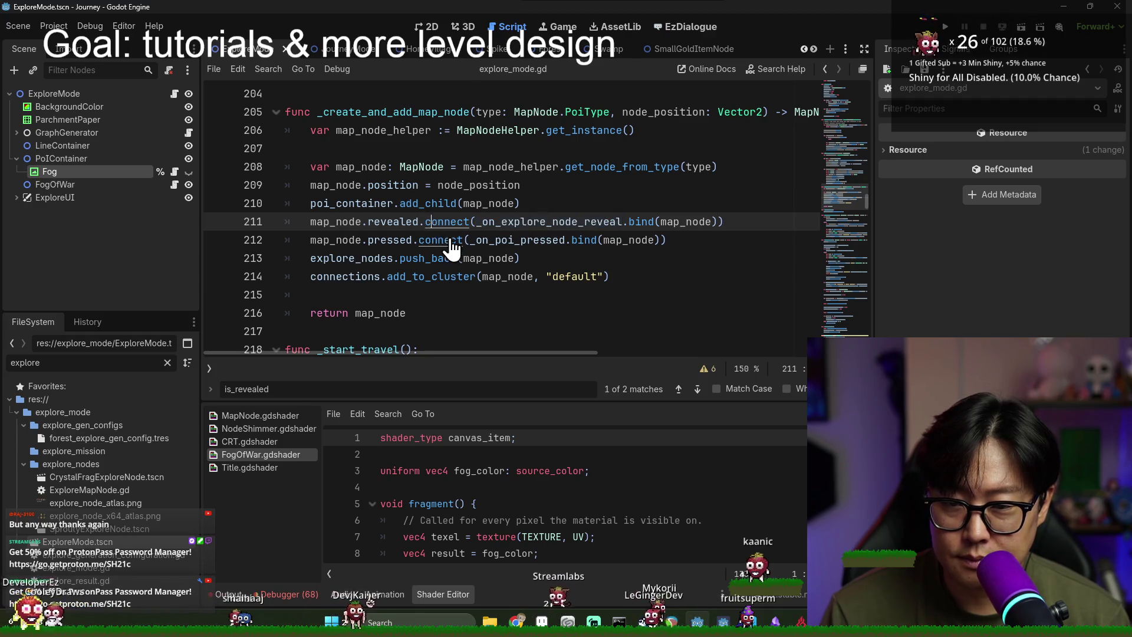
# Step: Return to line 192's map_node.is_revealed assignment and start a new line below it
pyautogui.hotkey('alt', 'Left')
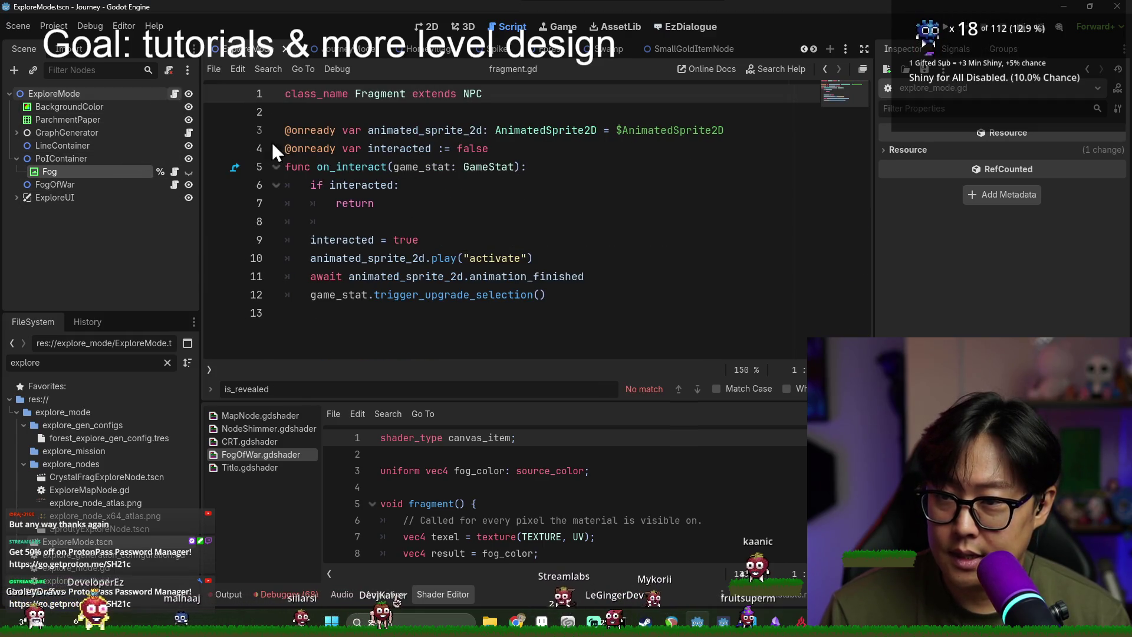
pyautogui.hotkey('alt', 'Left')
pyautogui.scroll(-4, 452, 297)
pyautogui.click(414, 154)
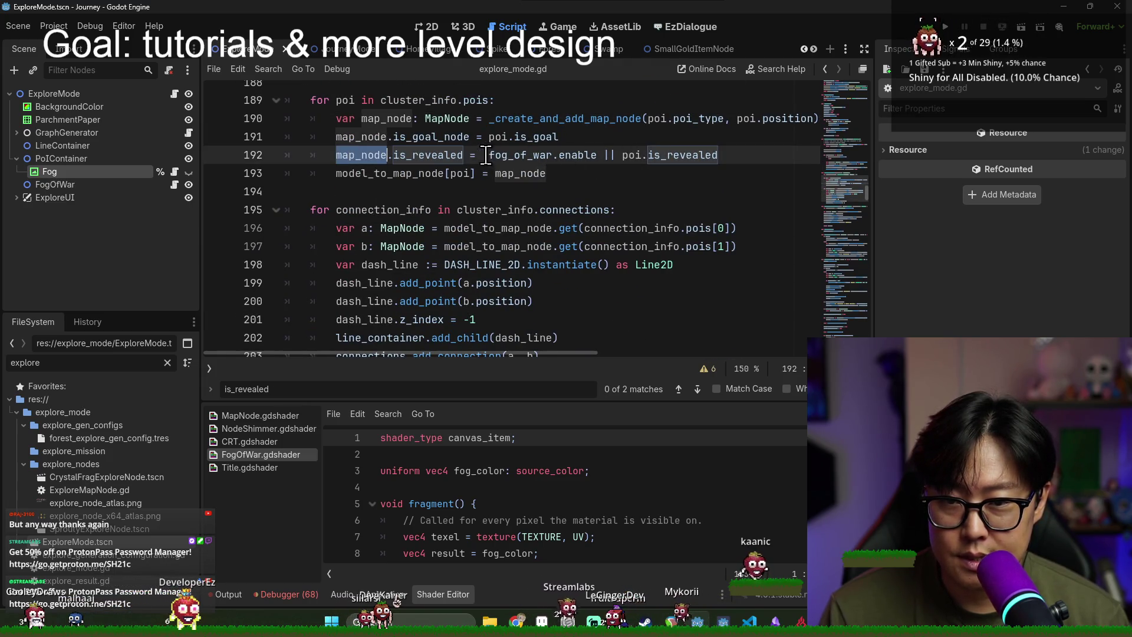
pyautogui.moveTo(464, 157); pyautogui.dragTo(464, 155)
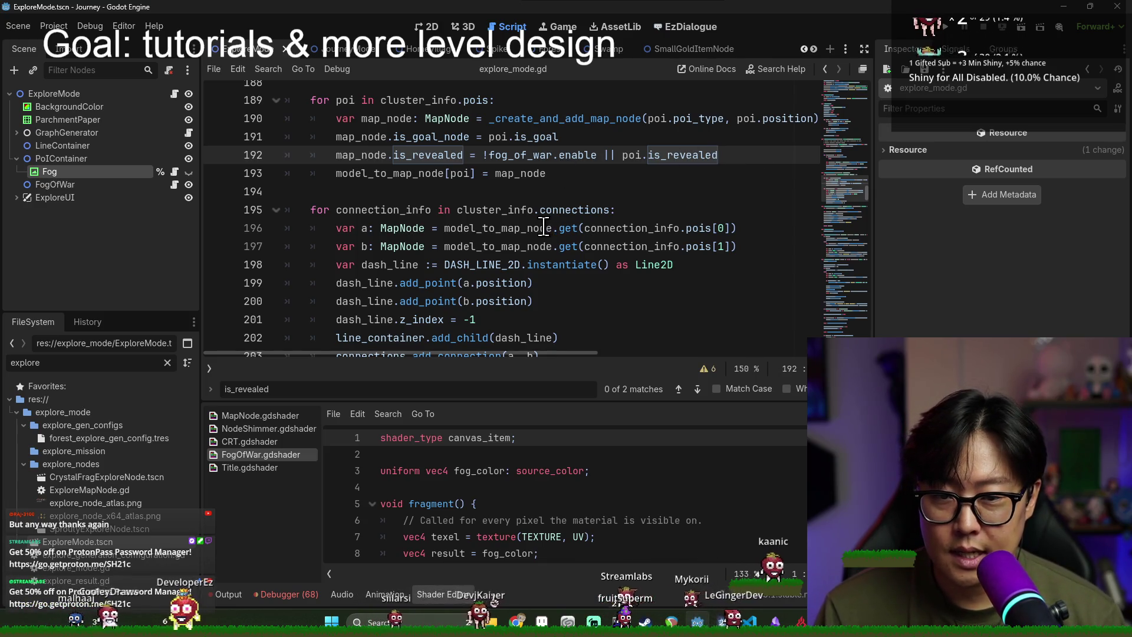
pyautogui.scroll(2, 543, 227)
pyautogui.press('Return')
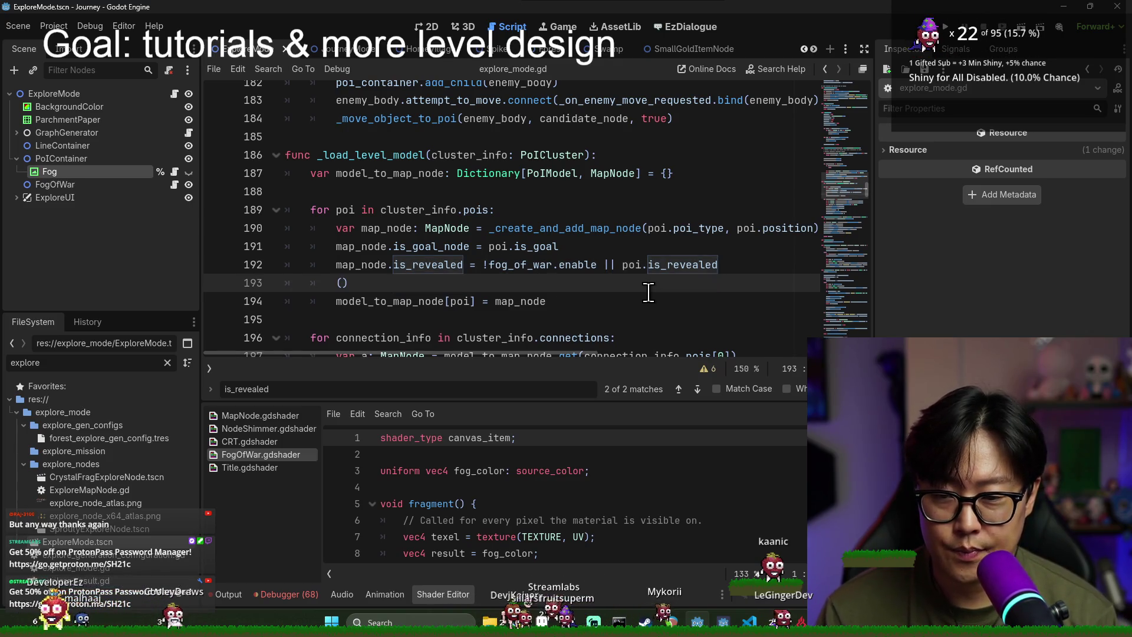
# Step: Write 'if map_node.is_revealed:' with an autocompleted _on_explore_node_reveal call in its body
pyautogui.write(':')
pyautogui.press('Return')
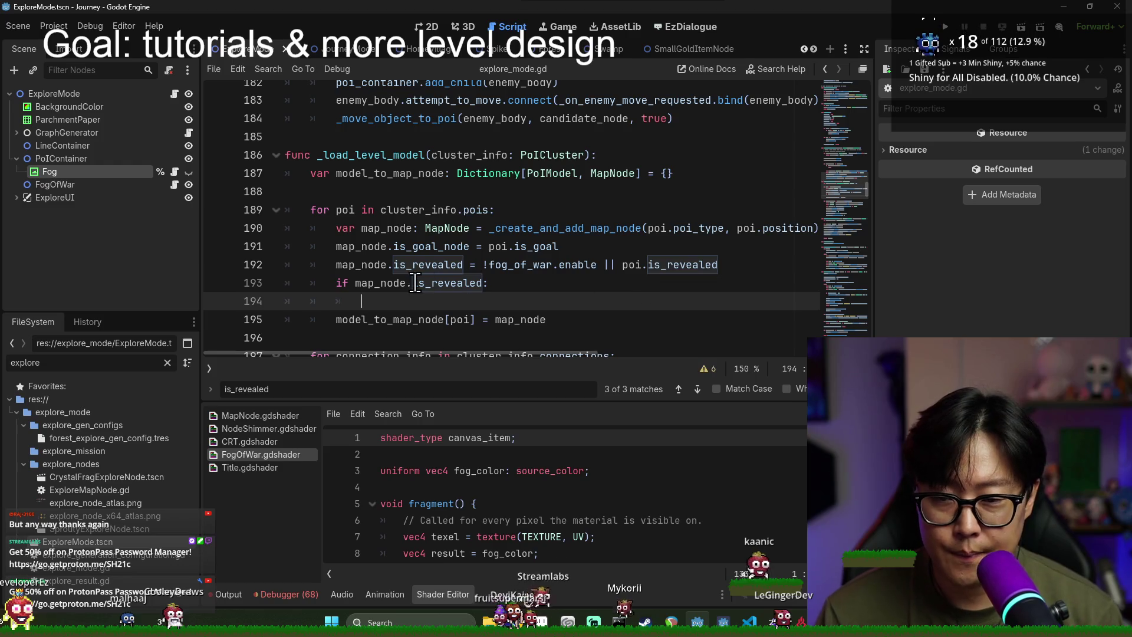
pyautogui.write('_on')
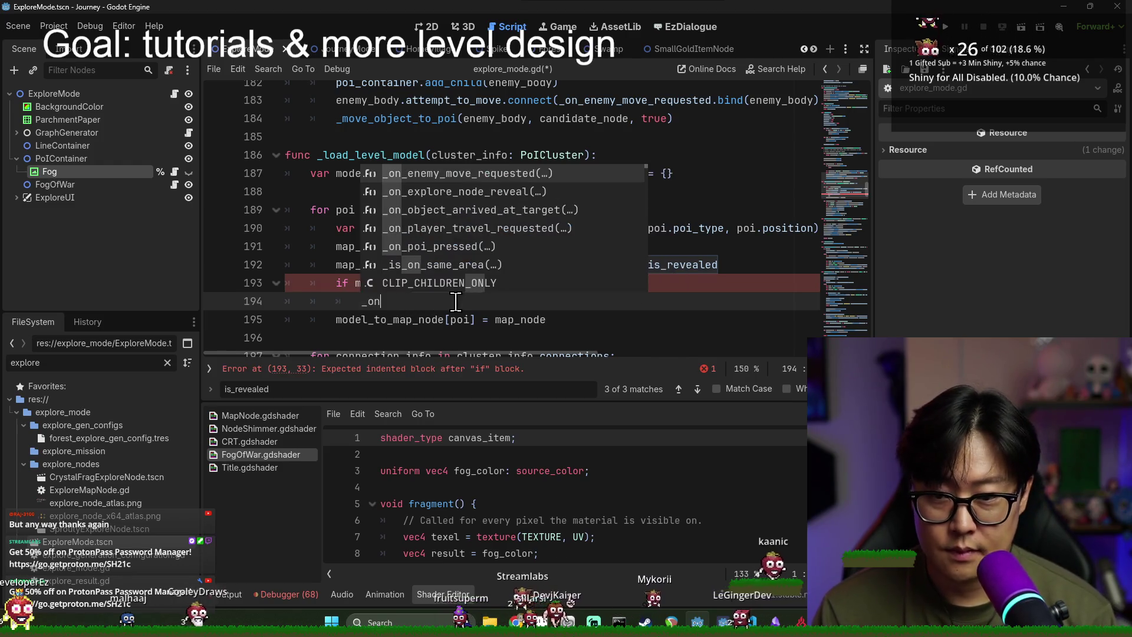
pyautogui.press('Down')
pyautogui.press('Down')
pyautogui.press('Down')
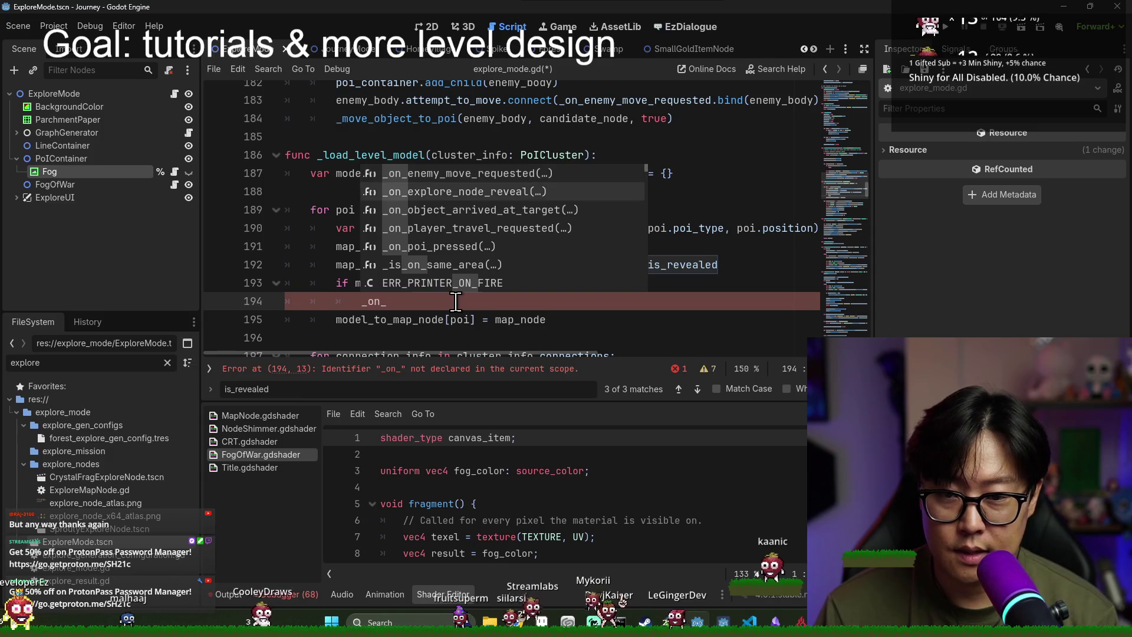
pyautogui.write('obj')
pyautogui.press('BackSpace')
pyautogui.press('BackSpace')
pyautogui.press('BackSpace')
pyautogui.write('reveal')
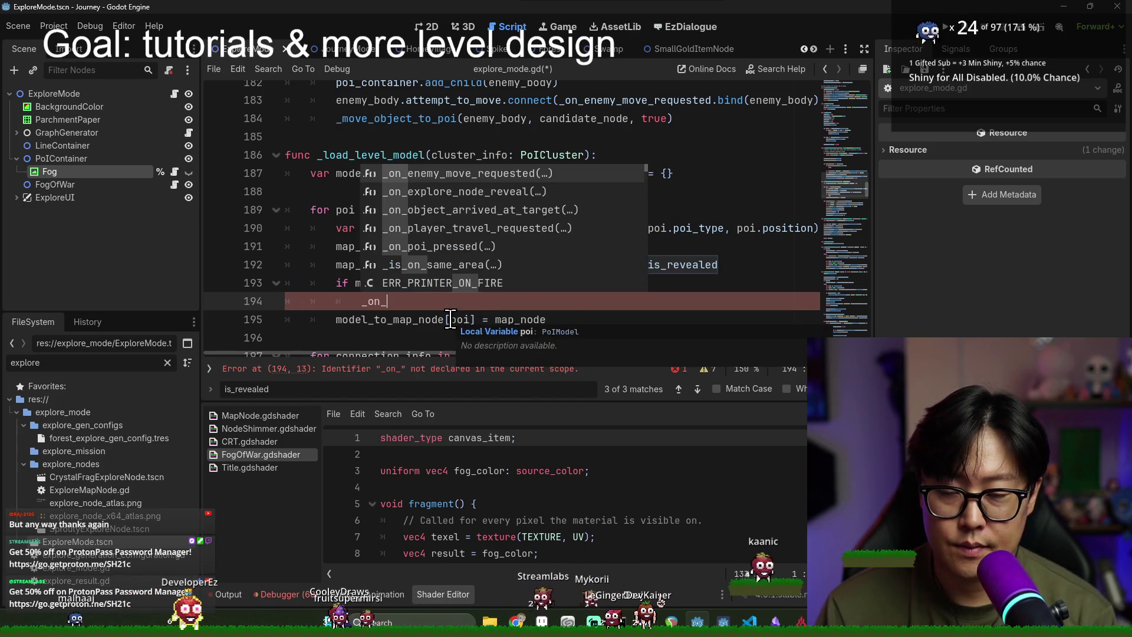
pyautogui.write('reveal(')
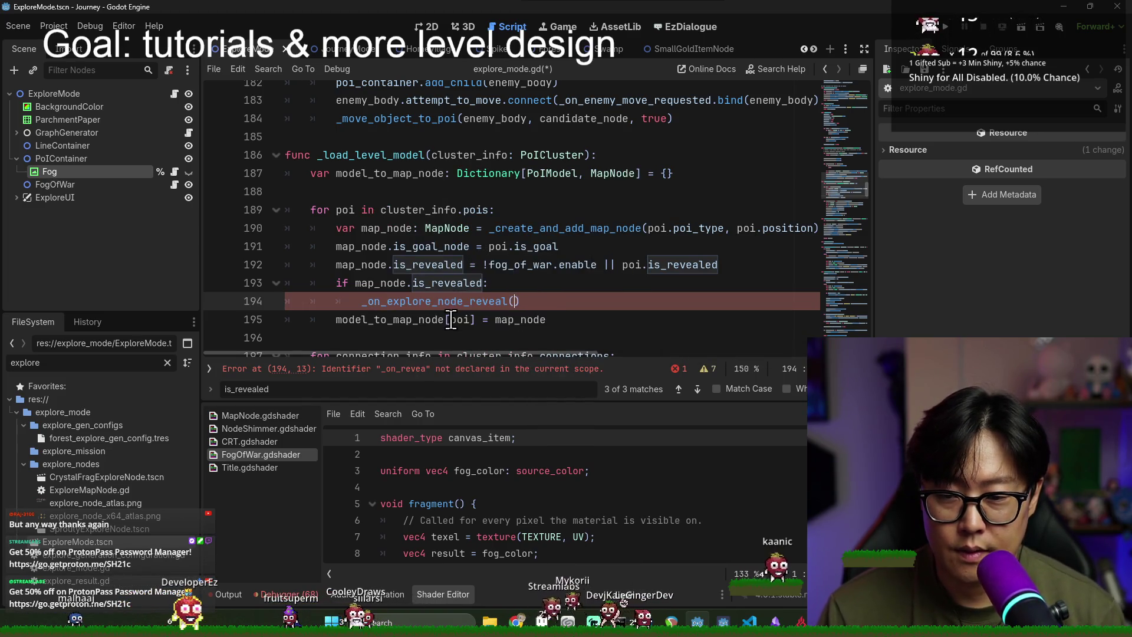
# Step: Paste map_node as the call's argument and save the script
pyautogui.doubleClick(394, 239)
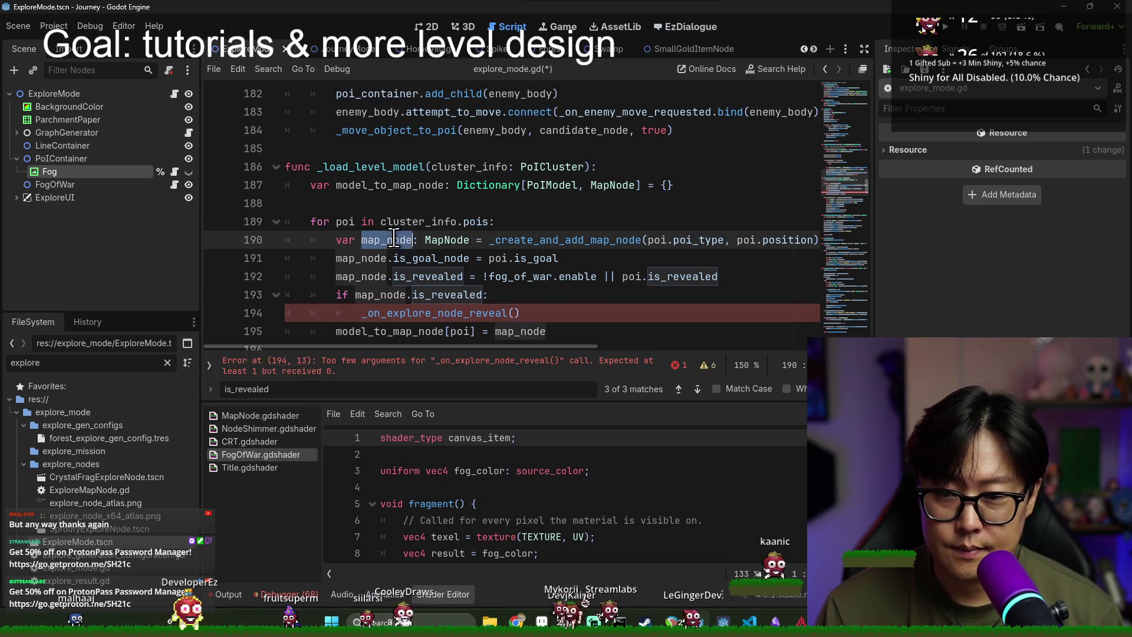
pyautogui.click(511, 312)
pyautogui.hotkey('ctrl', 'v')
pyautogui.hotkey('ctrl', 's')
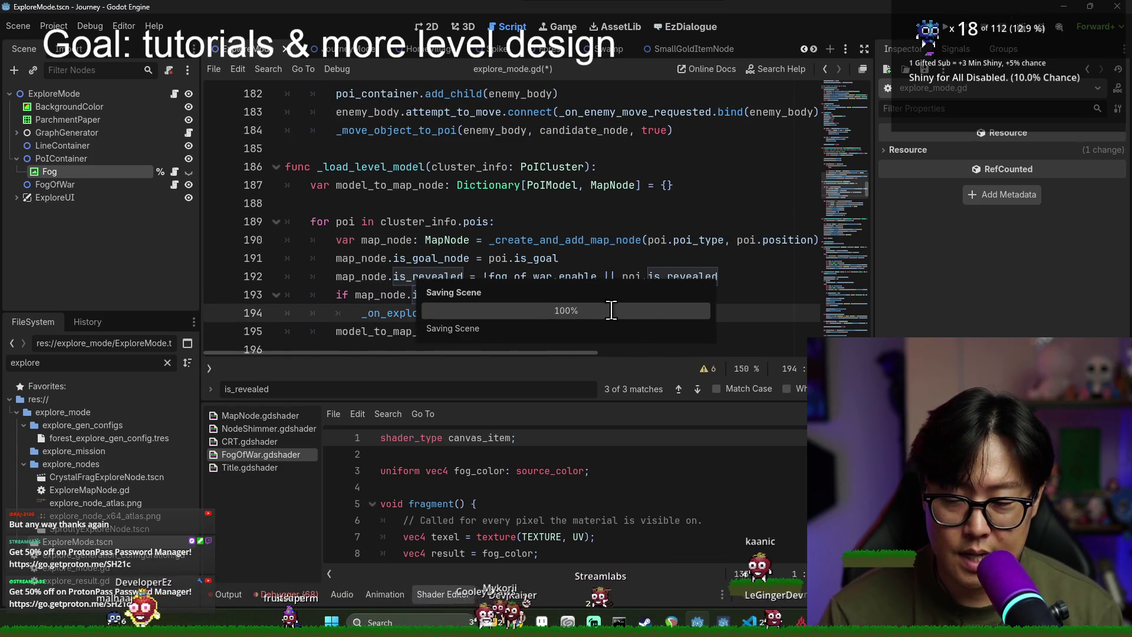
# Step: Add a blank line after the new call and save explore_mode.gd again
pyautogui.press('Escape')
pyautogui.press('Return')
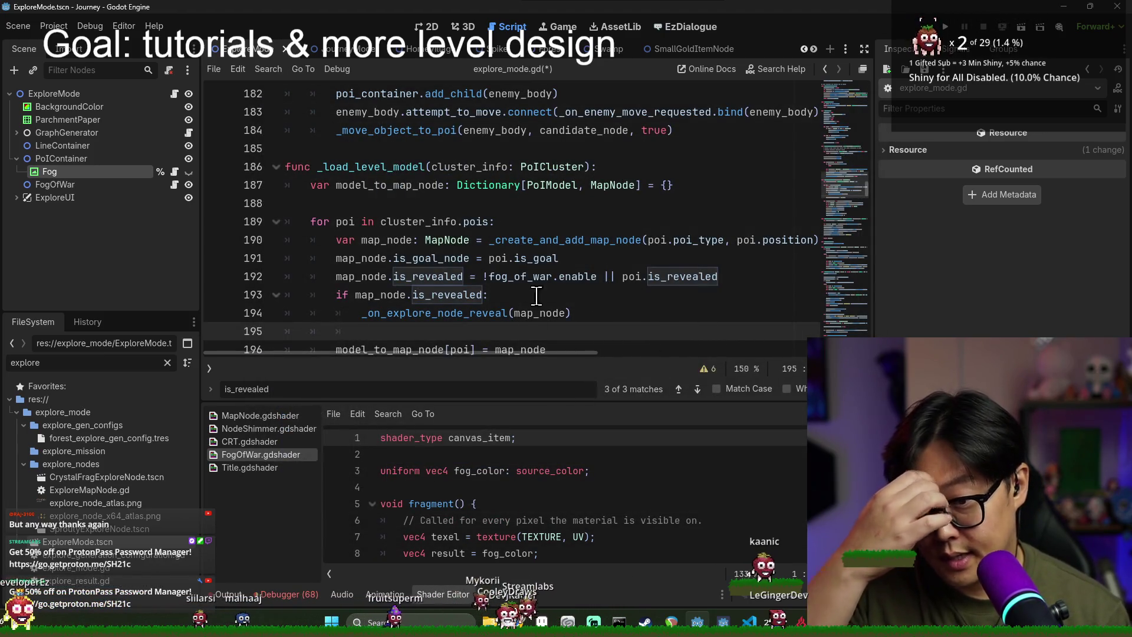
pyautogui.click(336, 276)
pyautogui.hotkey('ctrl', 's')
pyautogui.doubleClick(492, 243)
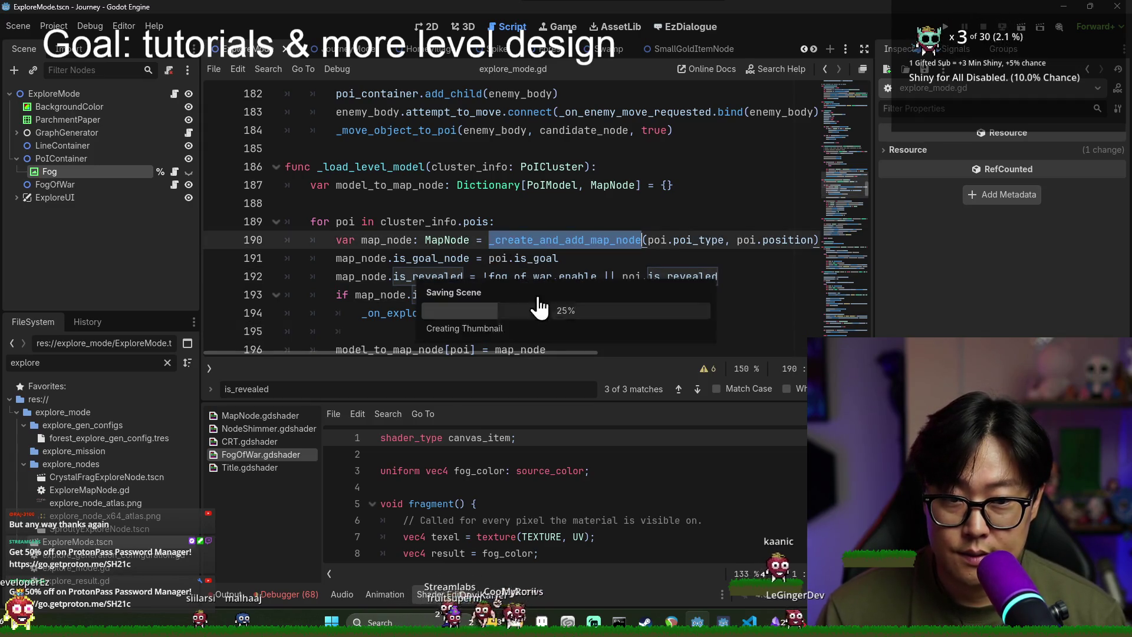
pyautogui.click(612, 271)
pyautogui.hotkey('ctrl', 's')
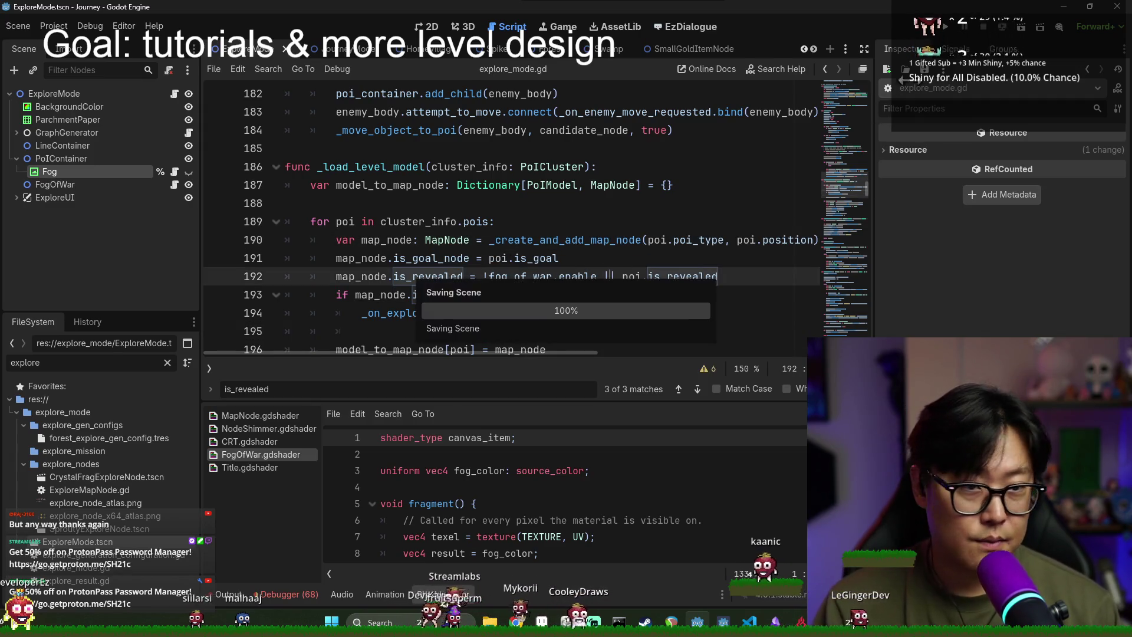
pyautogui.doubleClick(84, 364)
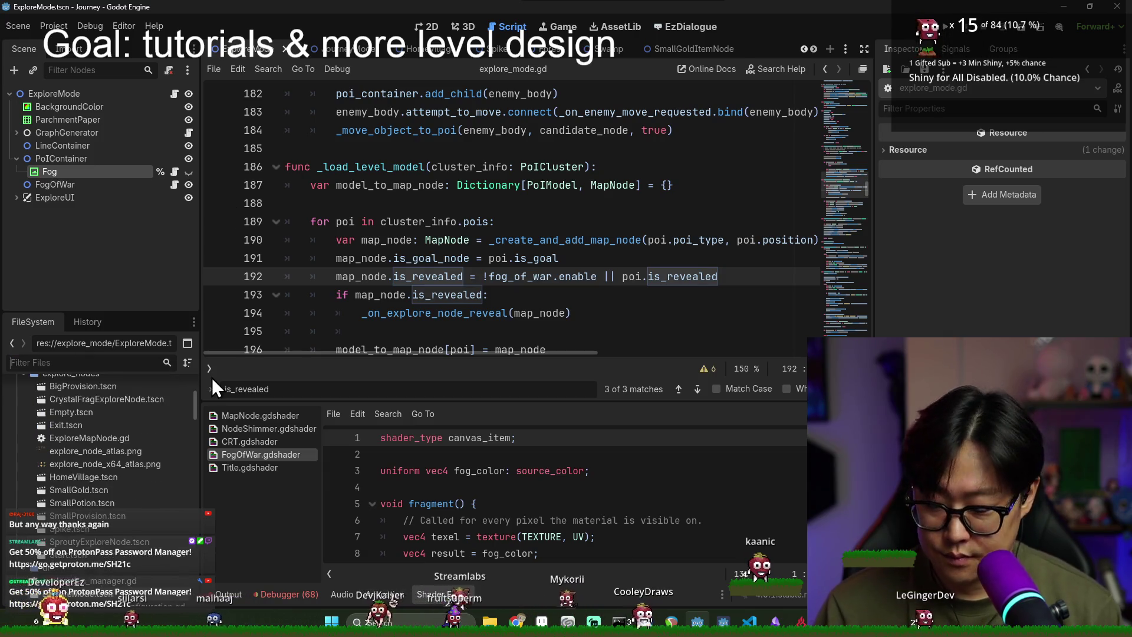
# Step: Open Merchant.tscn via a 'merch' filter, save it, and run the project
pyautogui.write('merchnat')
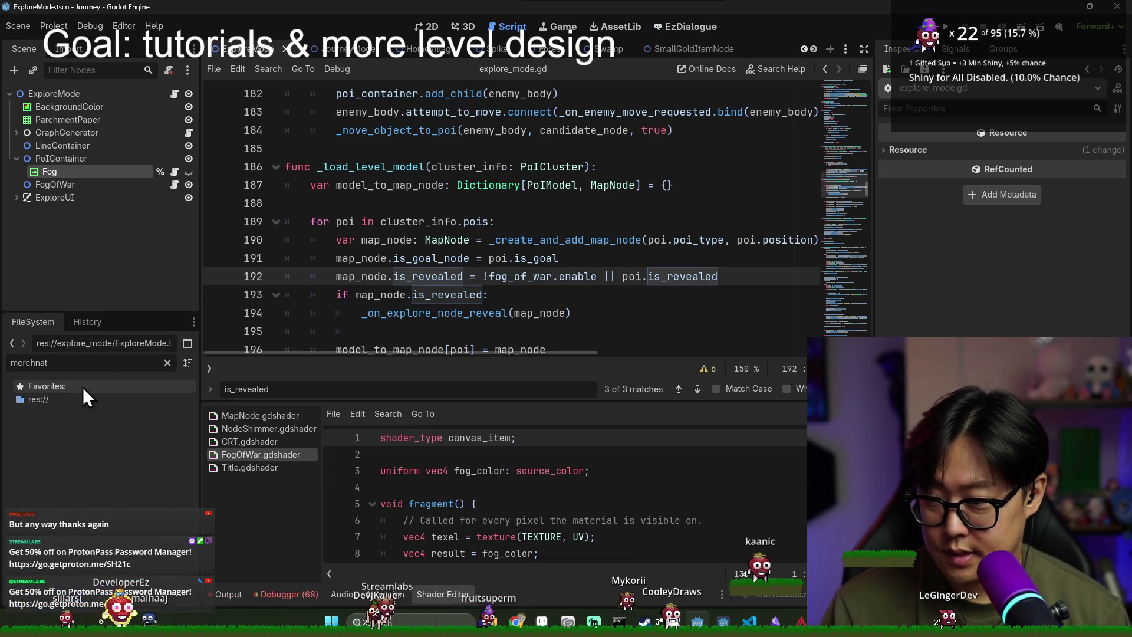
pyautogui.press('BackSpace')
pyautogui.press('BackSpace')
pyautogui.press('BackSpace')
pyautogui.click(76, 437)
pyautogui.doubleClick(75, 438)
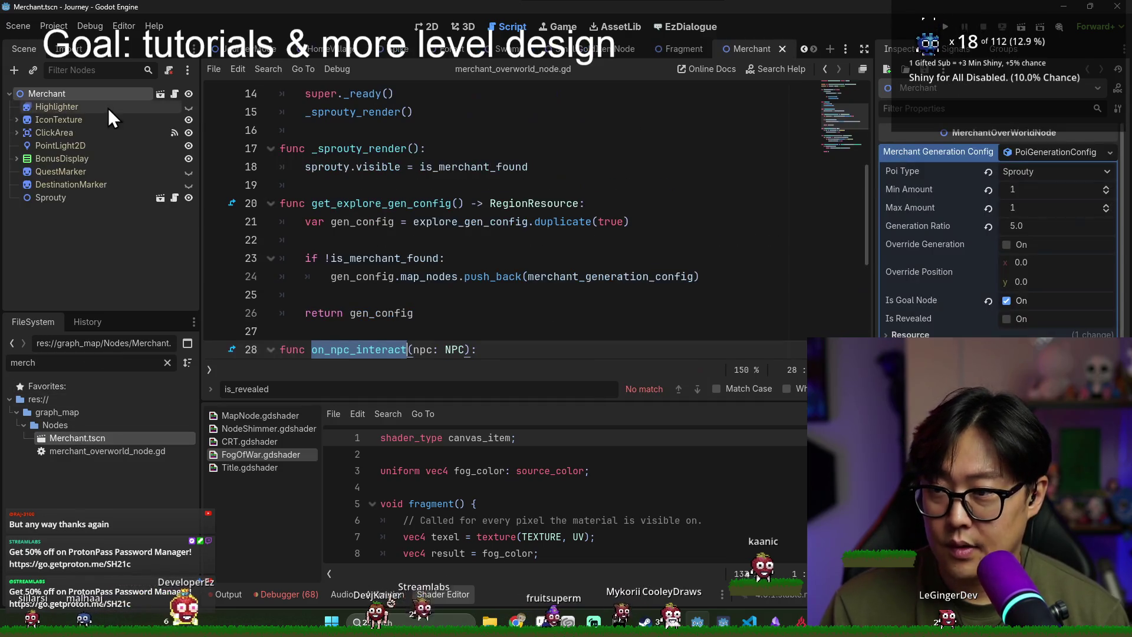
pyautogui.click(482, 203)
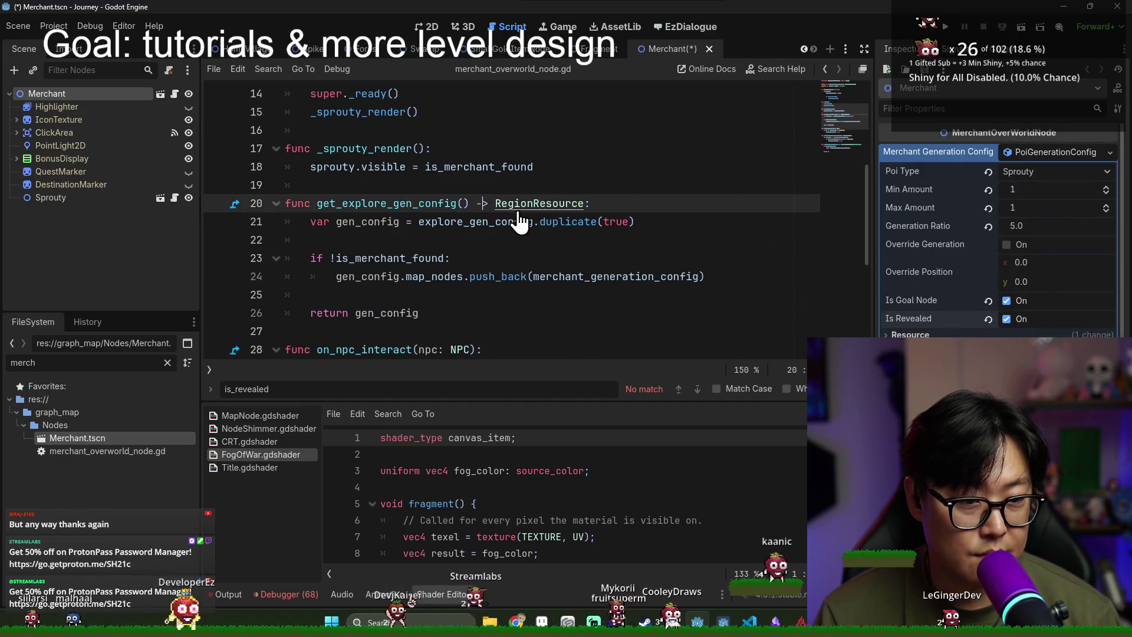
pyautogui.hotkey('ctrl', 's')
pyautogui.click(944, 34)
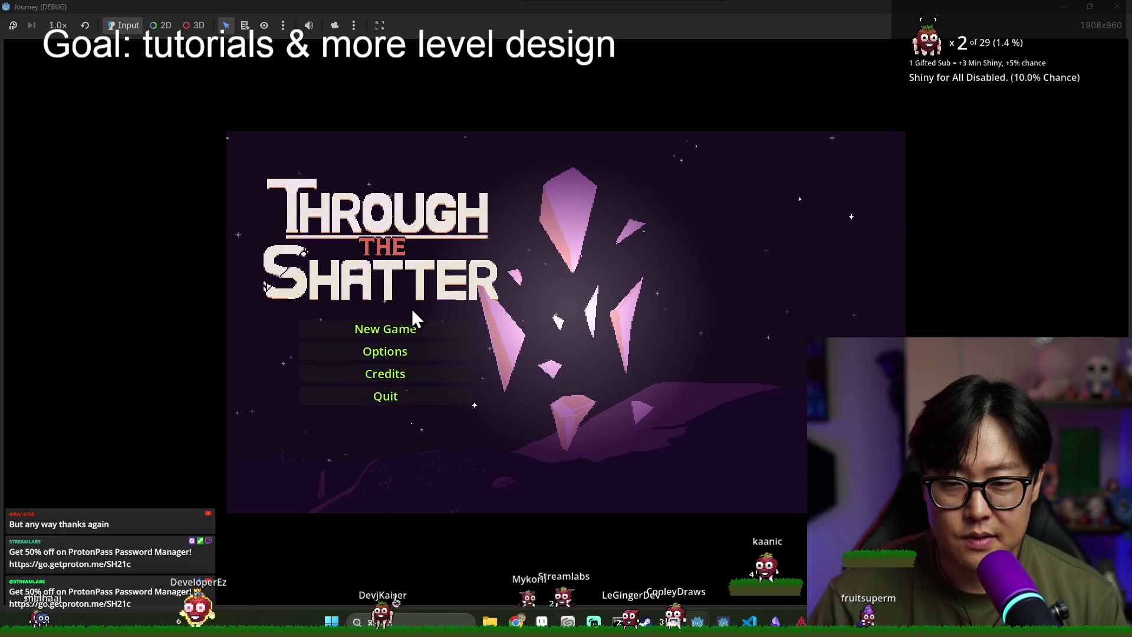
# Step: Start a new game and travel across the map nodes, dismissing the tutorial tips
pyautogui.click(463, 349)
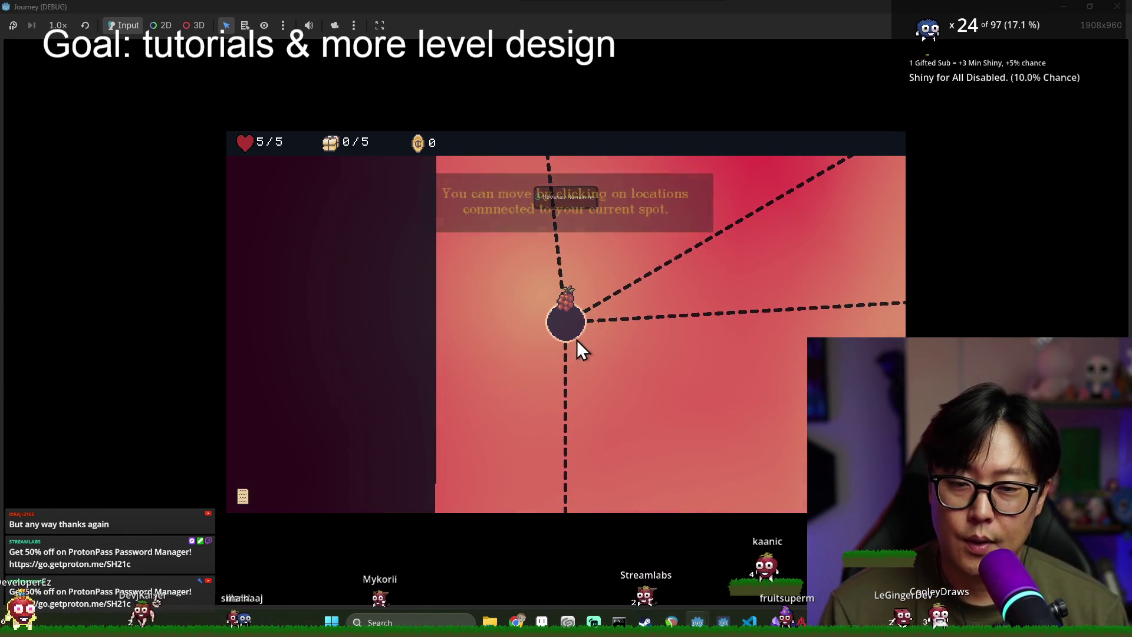
pyautogui.click(569, 335)
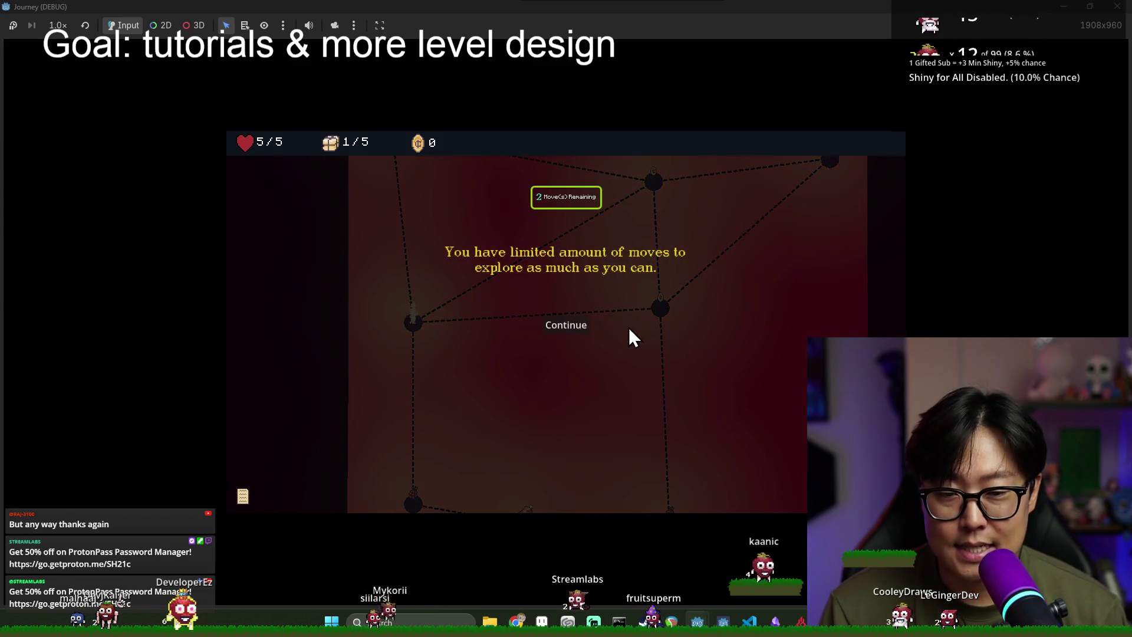
pyautogui.click(606, 335)
pyautogui.click(661, 309)
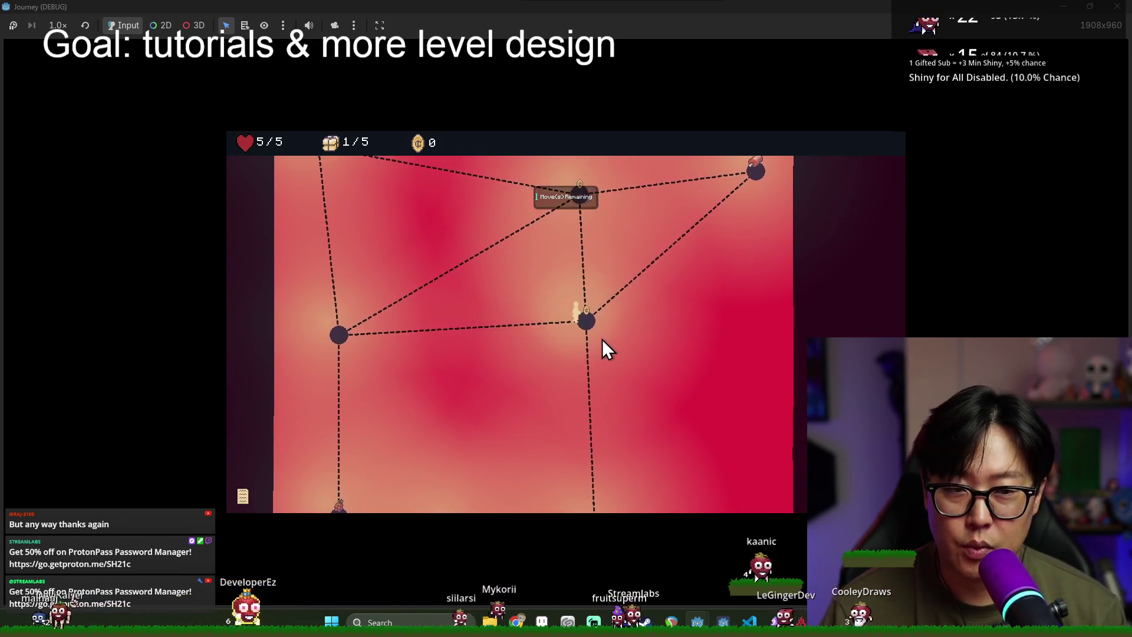
pyautogui.click(717, 182)
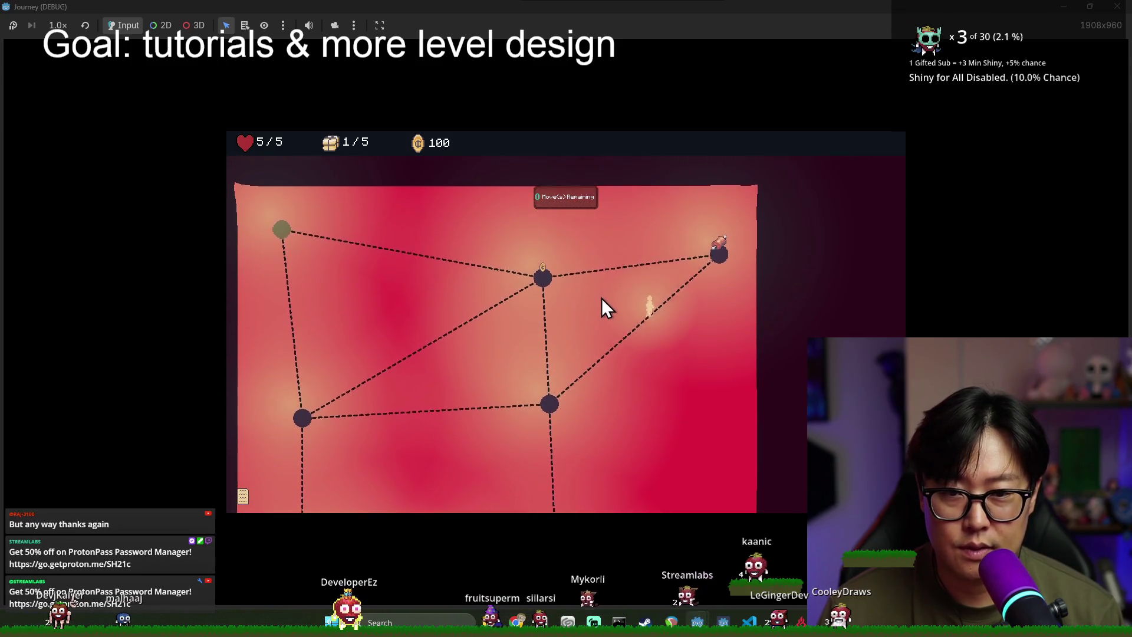
pyautogui.click(566, 250)
# Step: Travel to the middle and top-left nodes, then set off across the overworld
pyautogui.click(544, 346)
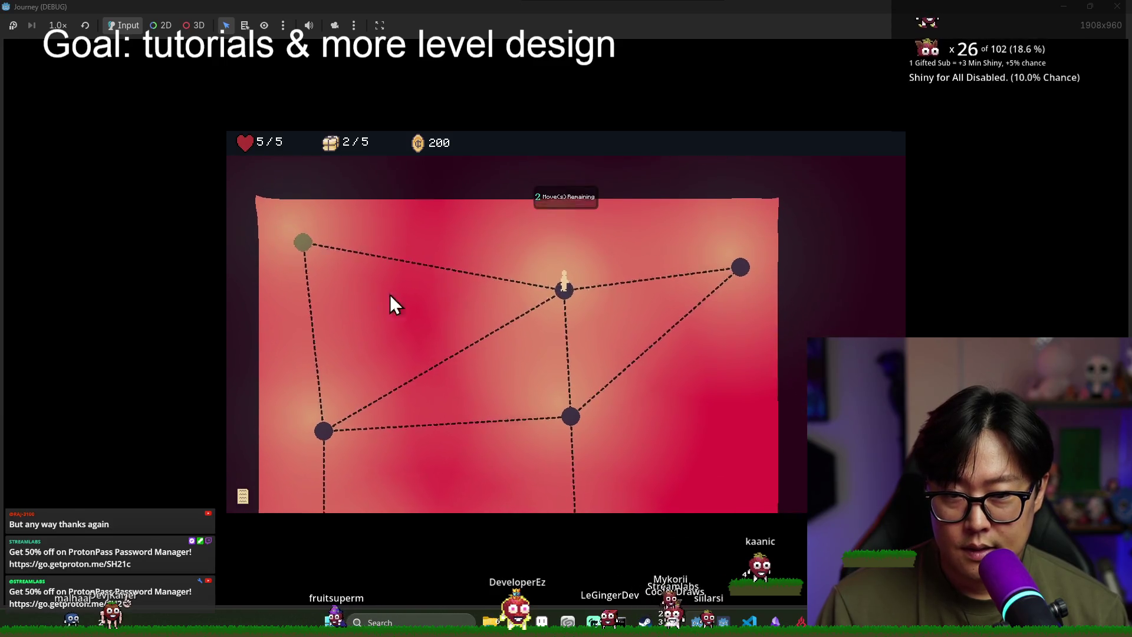
pyautogui.click(293, 239)
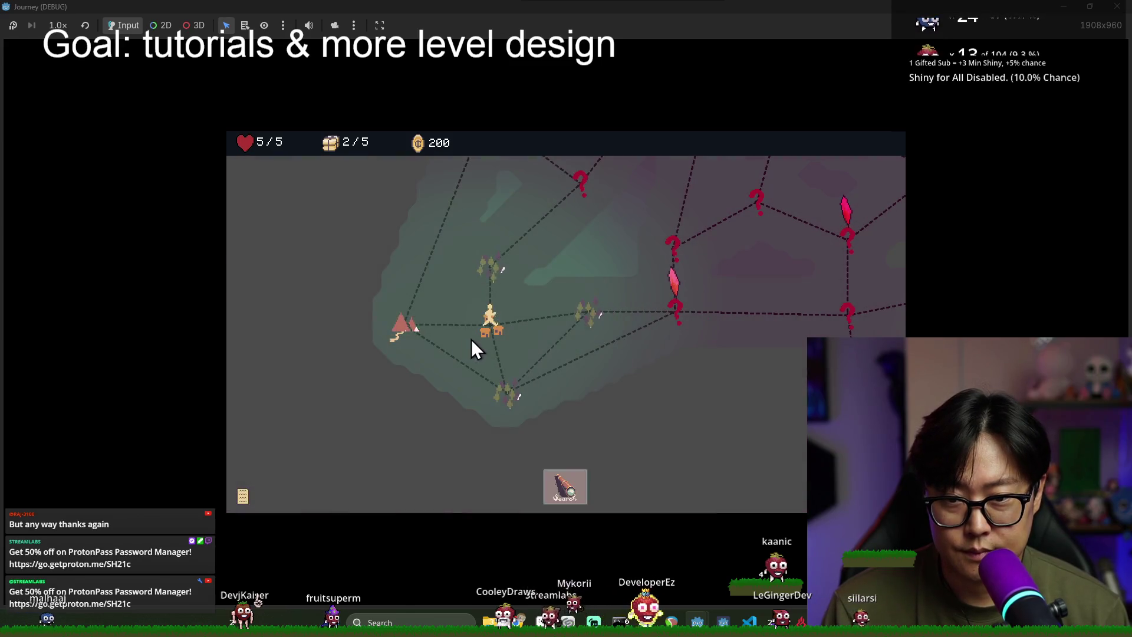
pyautogui.click(595, 312)
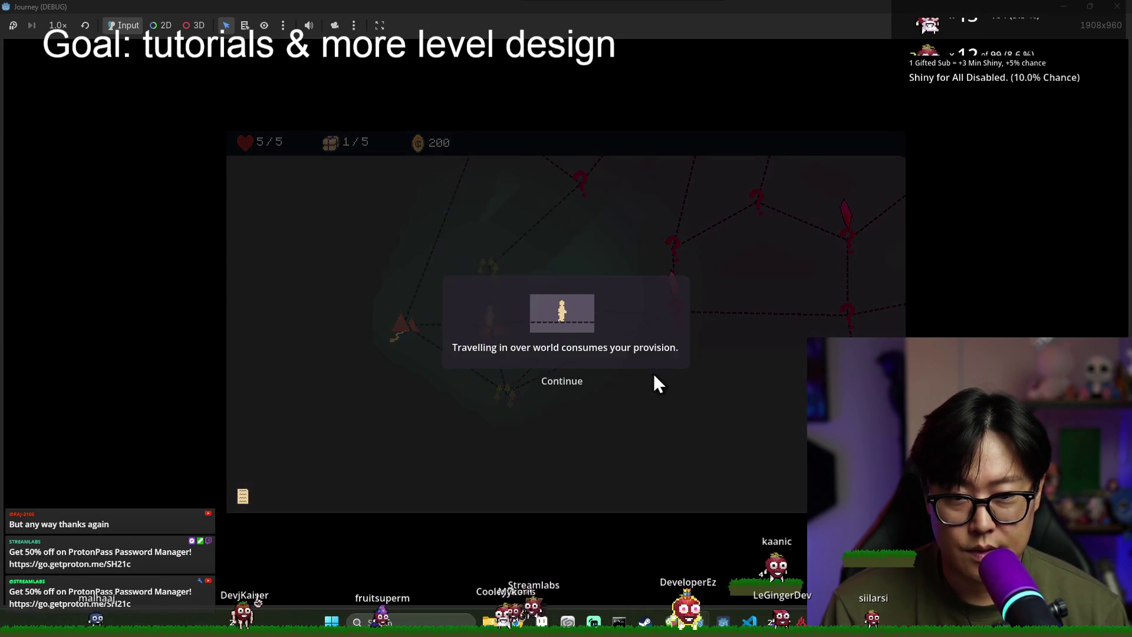
pyautogui.click(570, 389)
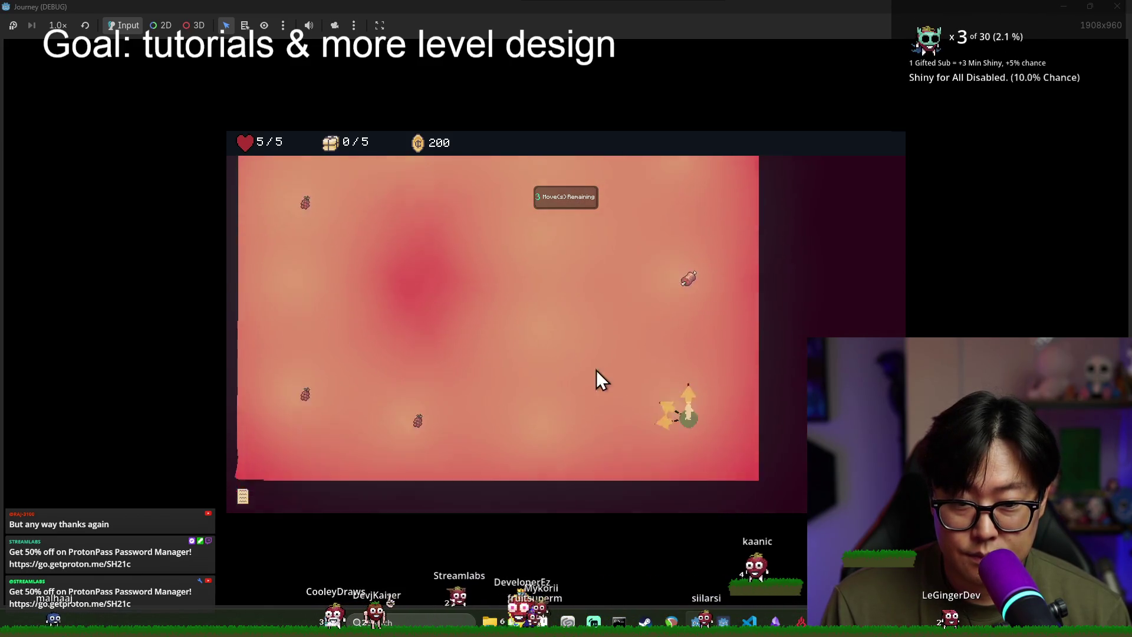
# Step: Move the player between adjacent level nodes, then quit the game with F8
pyautogui.click(665, 360)
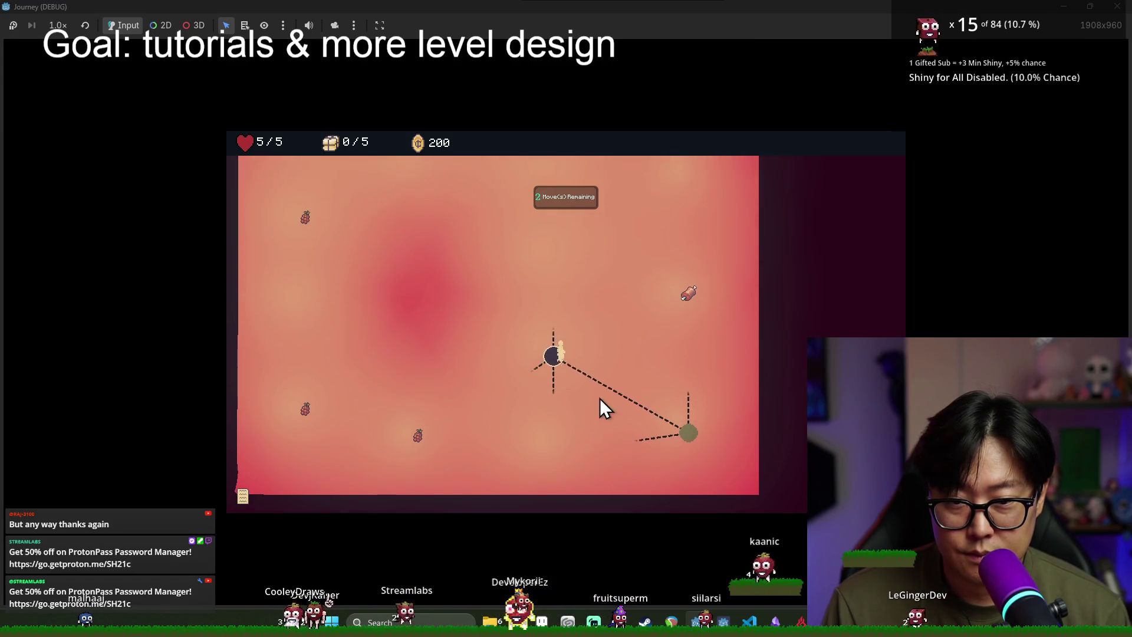
pyautogui.click(558, 346)
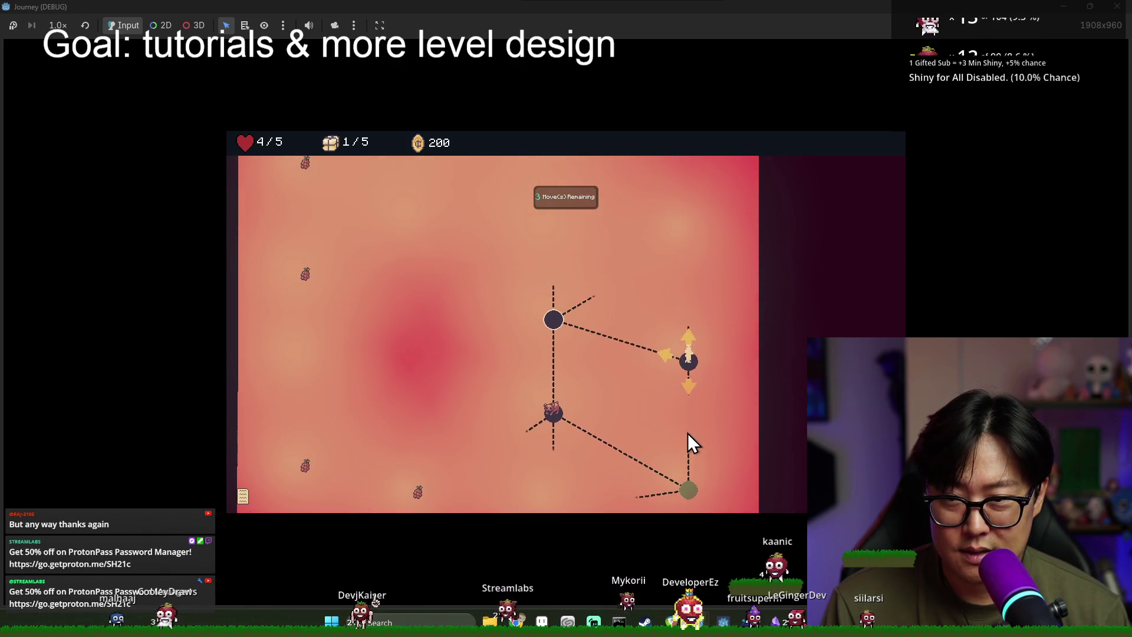
pyautogui.click(687, 391)
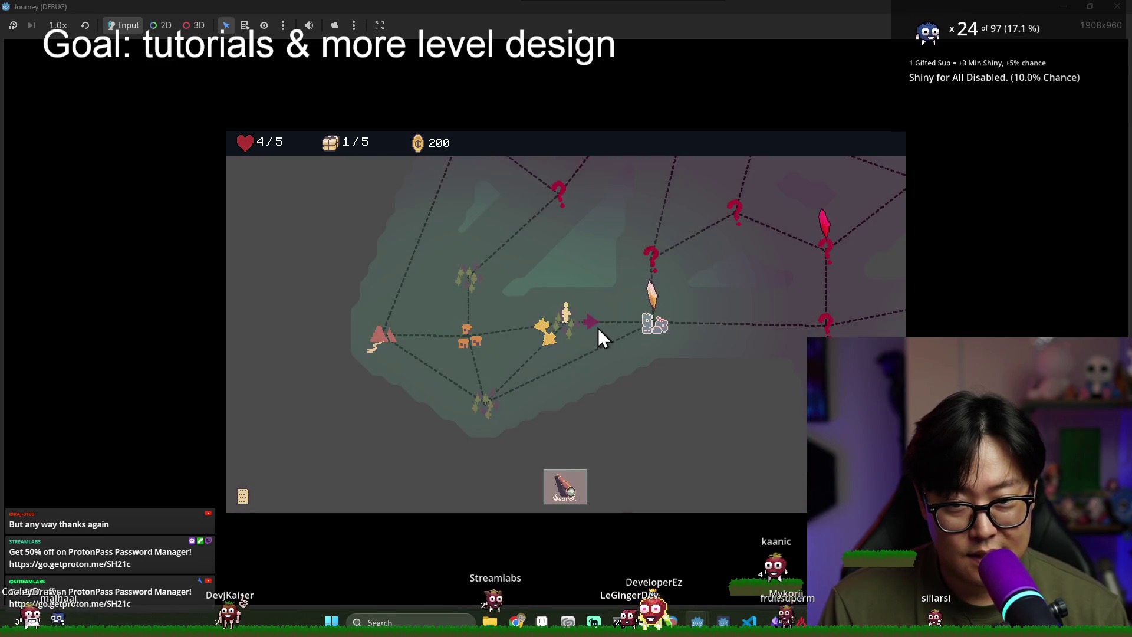
pyautogui.click(599, 329)
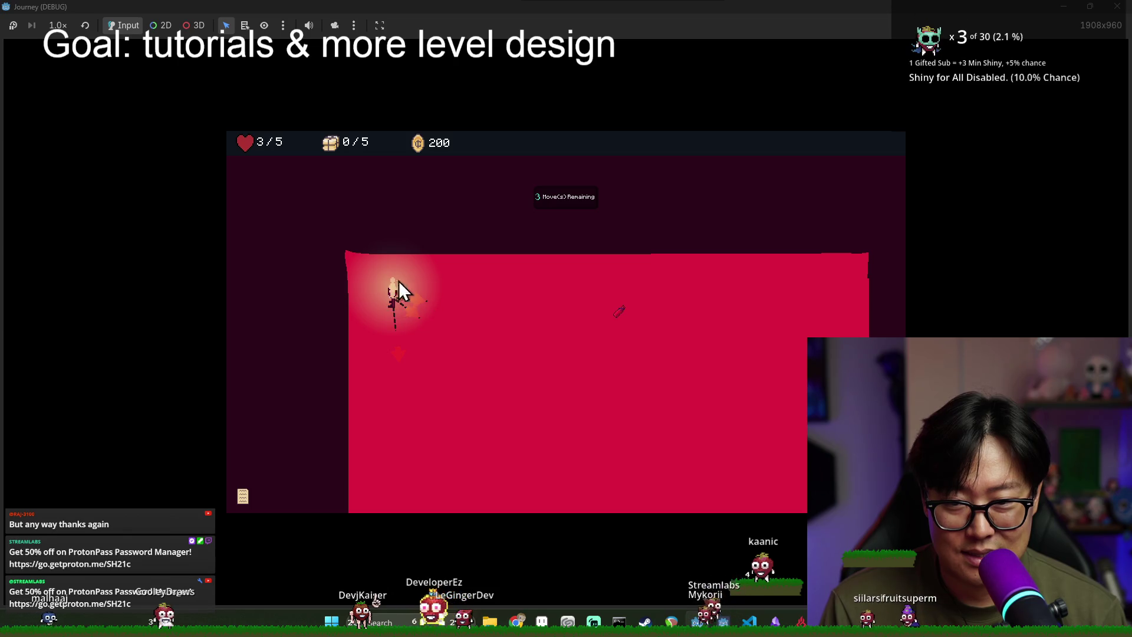
pyautogui.click(422, 299)
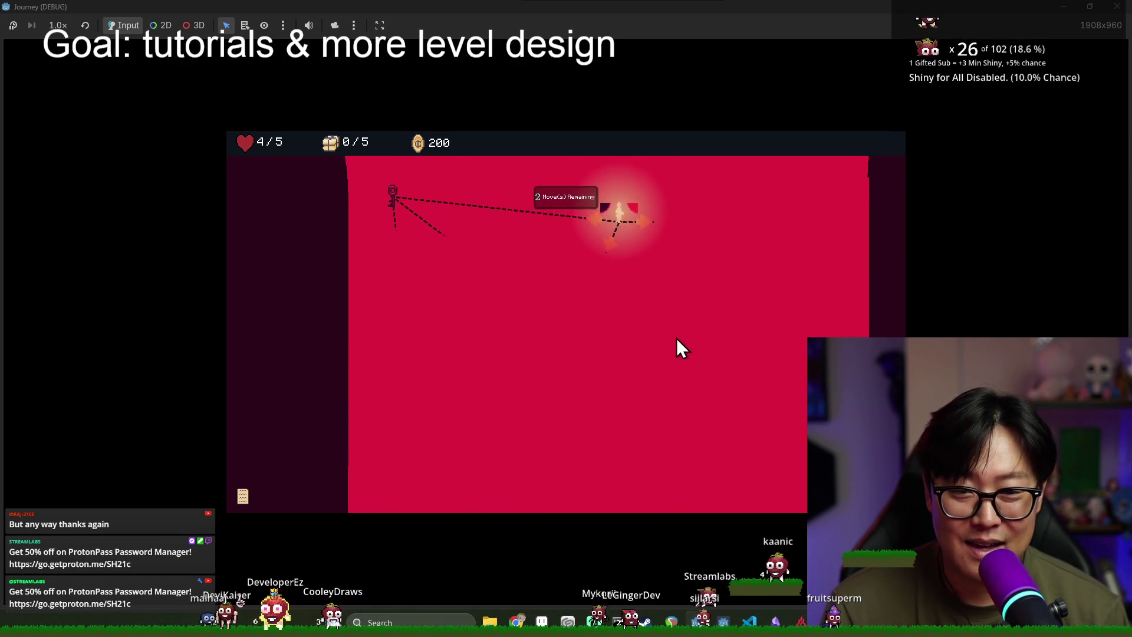
pyautogui.press('F8')
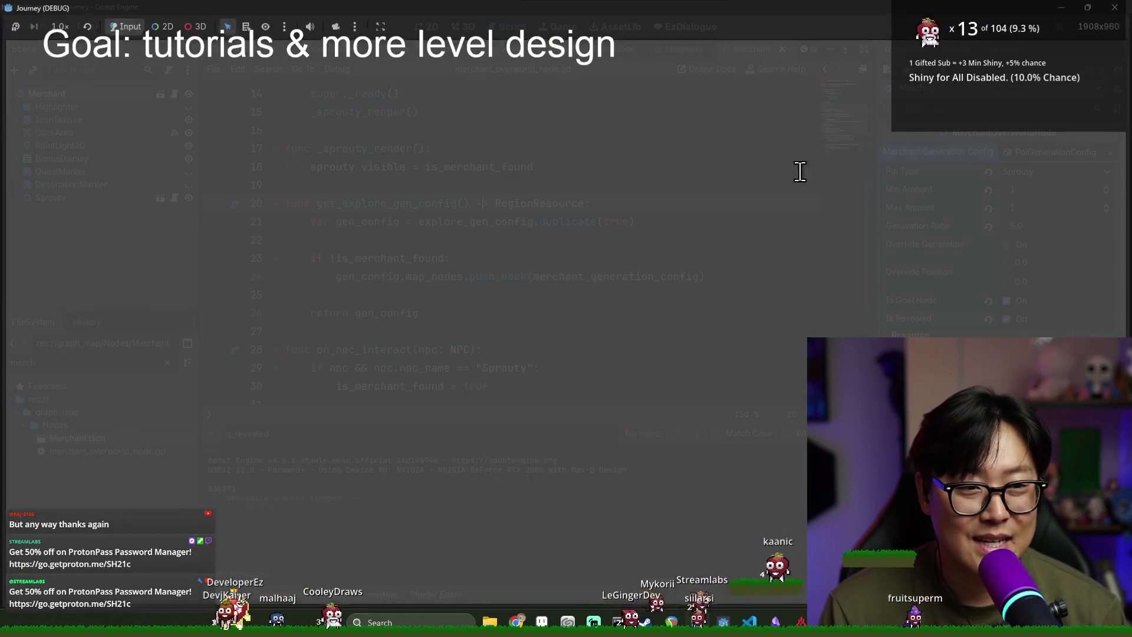
# Step: Save the merchant script with Ctrl+S
pyautogui.click(607, 254)
pyautogui.hotkey('ctrl', 's')
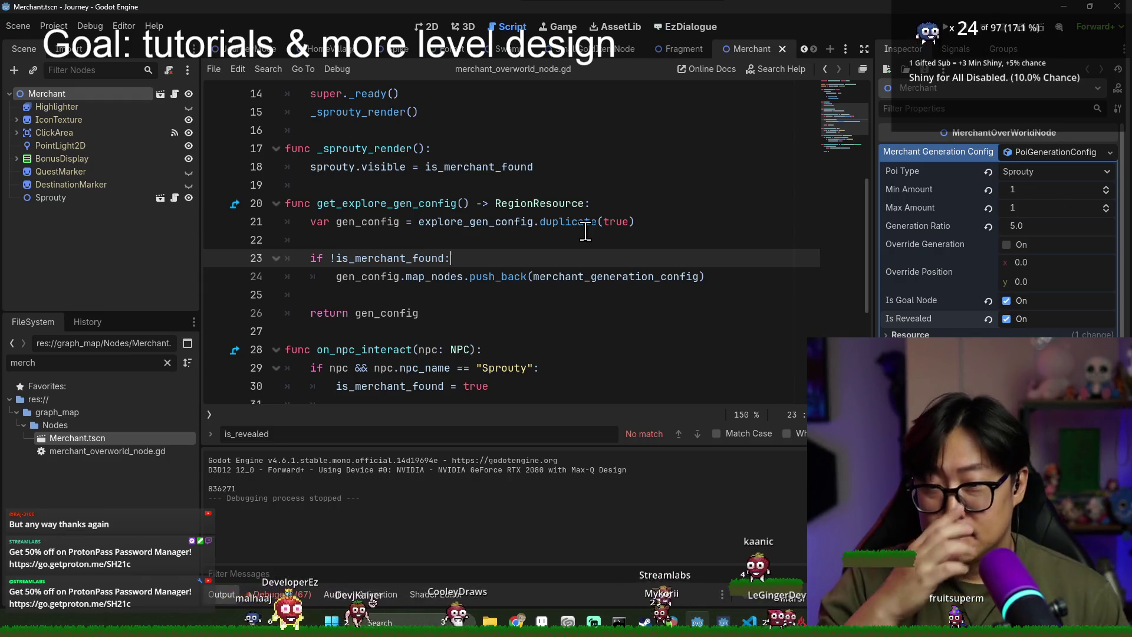
pyautogui.click(499, 224)
pyautogui.hotkey('ctrl', 's')
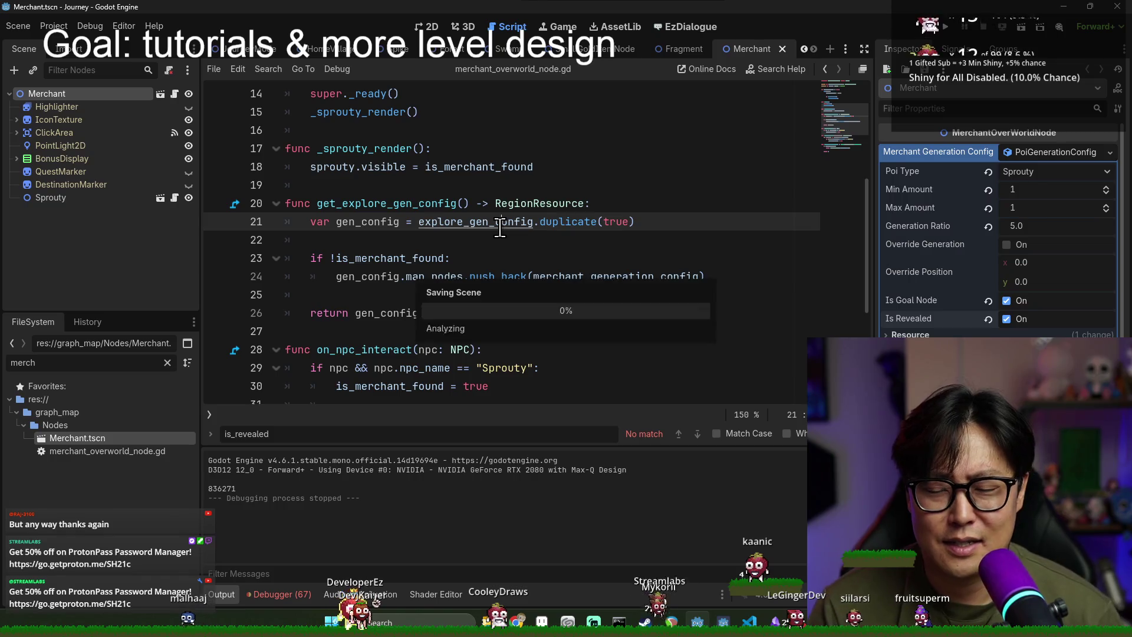
pyautogui.scroll(2, 495, 248)
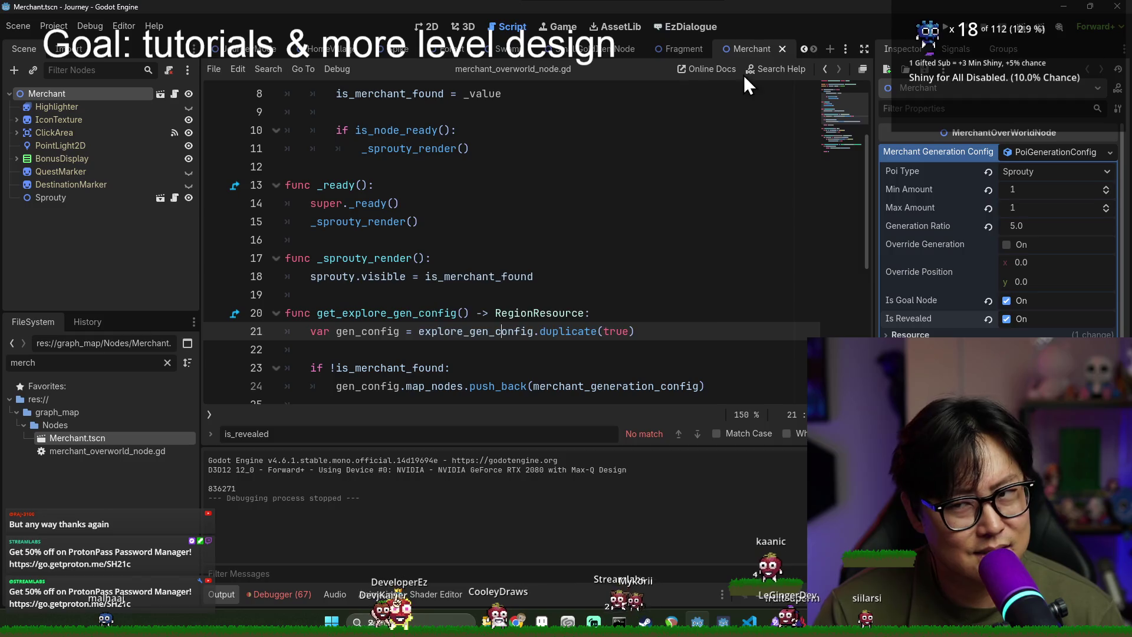
# Step: Close the Merchant and Fragment scenes and open Ruin.tscn via a 'ruin' file filter
pyautogui.click(782, 48)
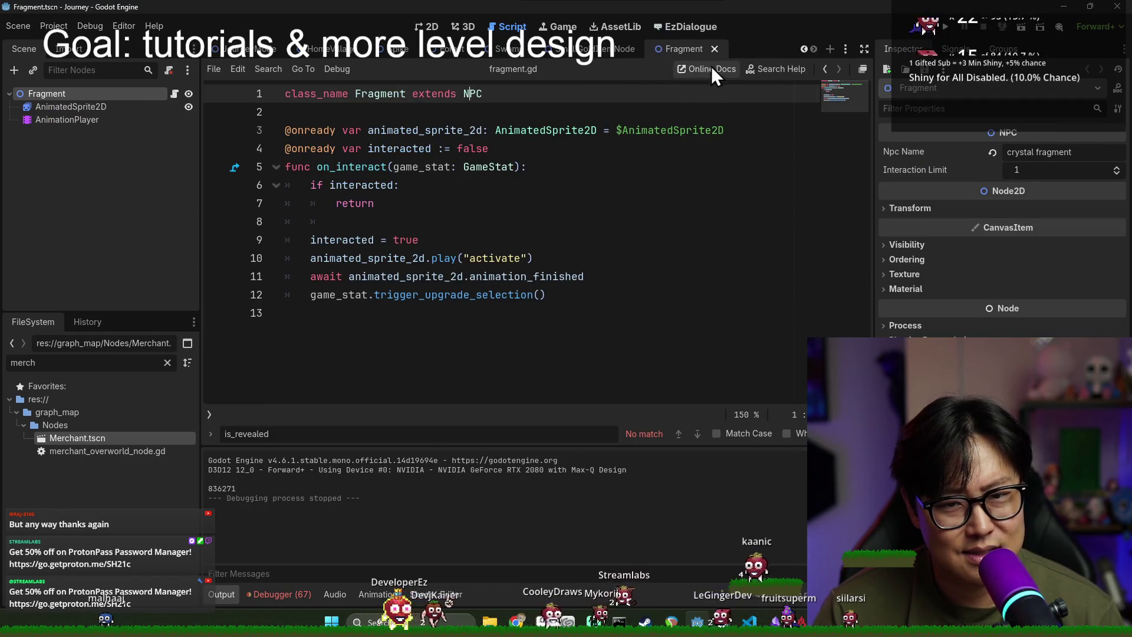
pyautogui.click(716, 48)
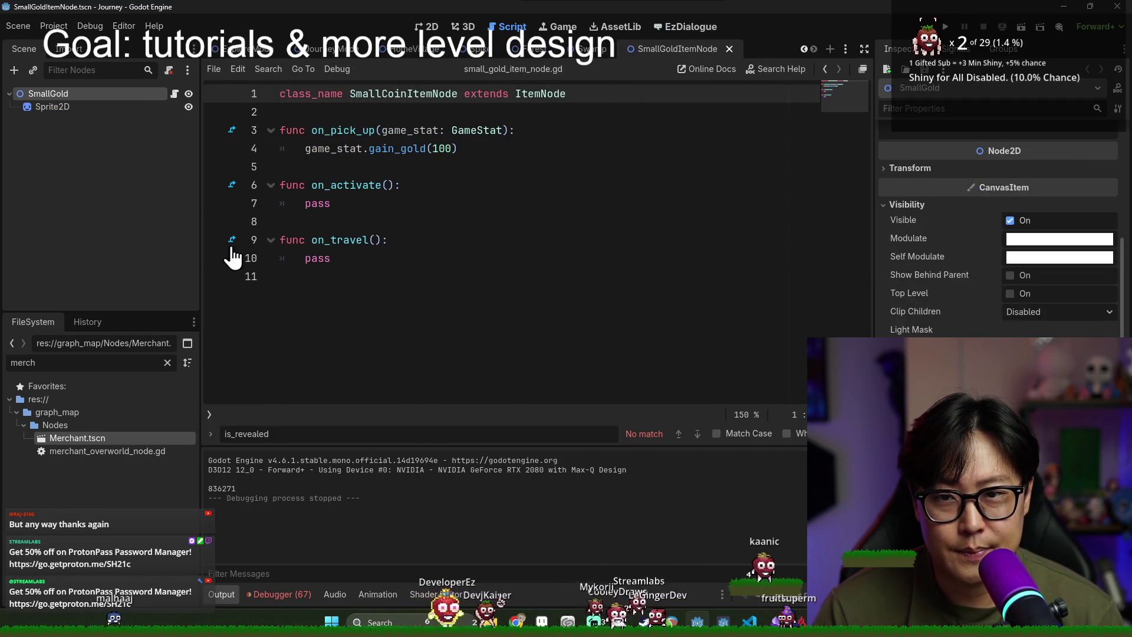
pyautogui.write('ruin')
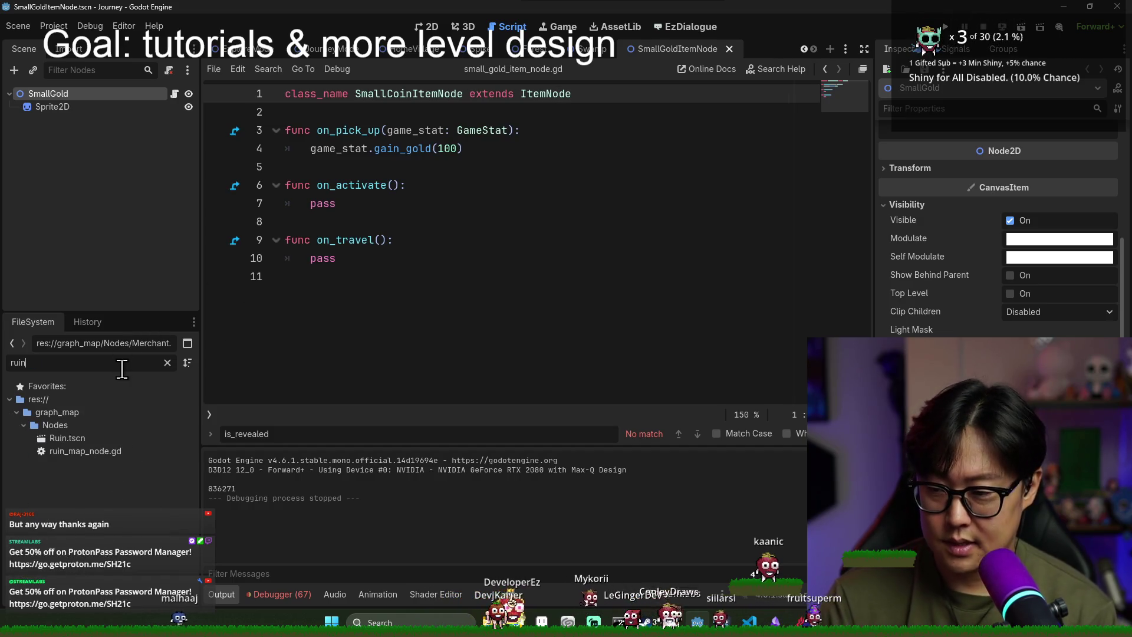
pyautogui.doubleClick(96, 437)
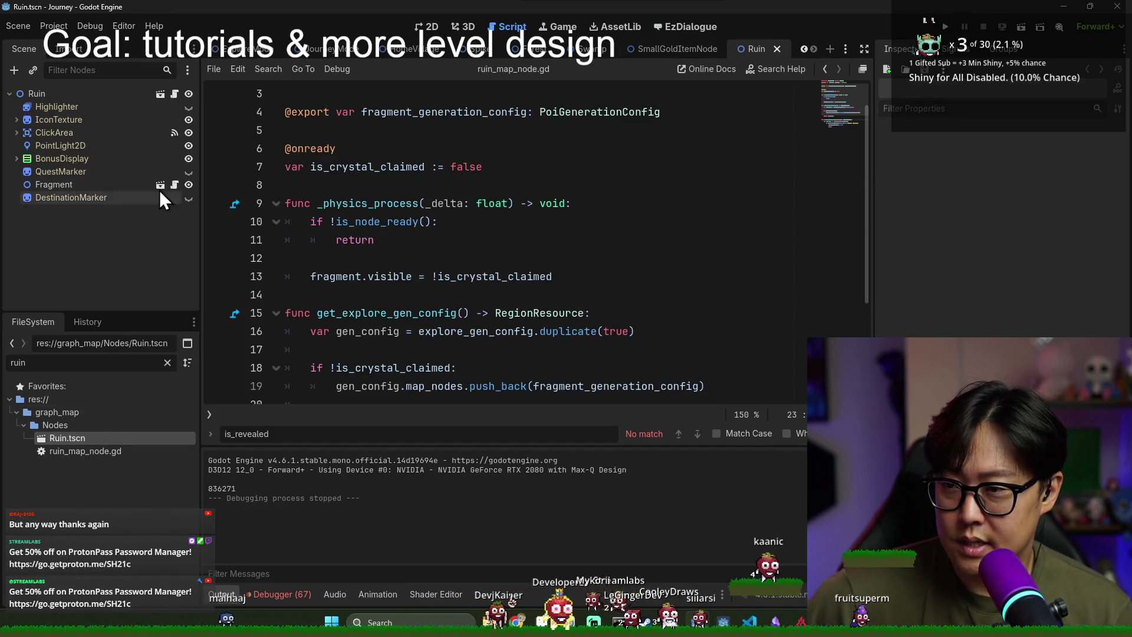
# Step: Select the Ruin root node and highlight fragment_generation_config uses in its script
pyautogui.click(97, 93)
pyautogui.hotkey('ctrl', 's')
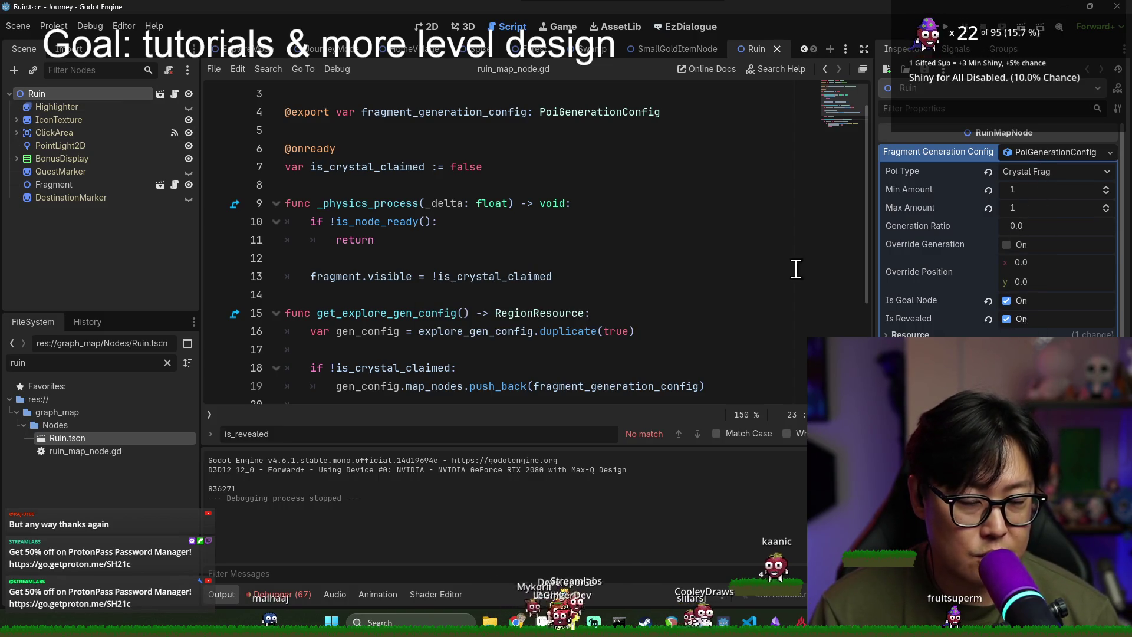
pyautogui.click(453, 115)
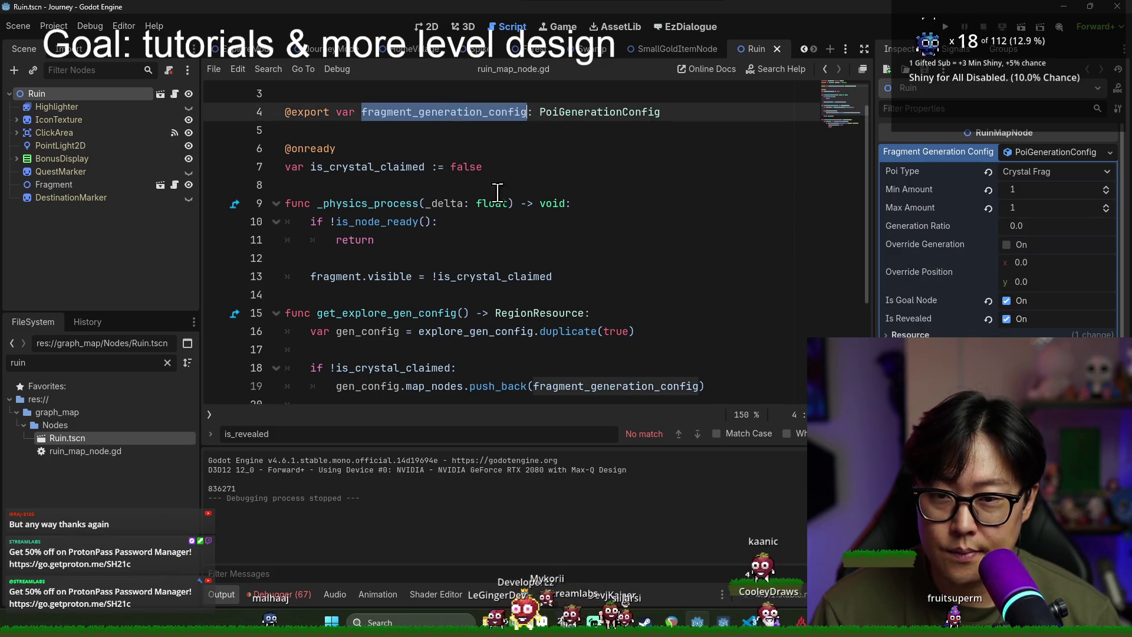
pyautogui.scroll(-3, 431, 264)
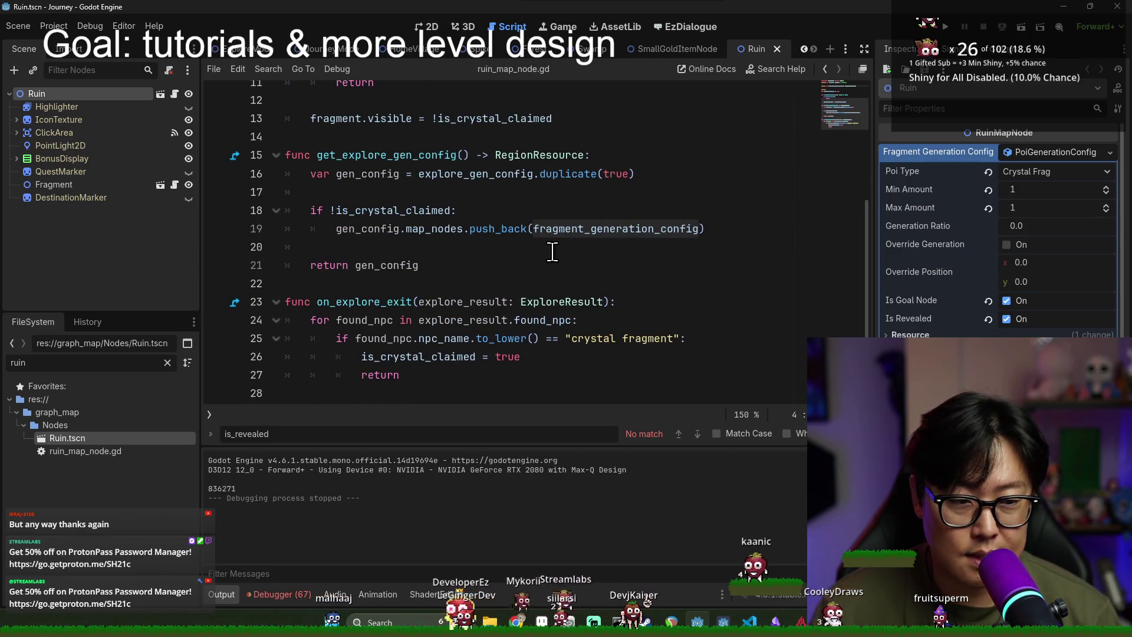
# Step: Save the Ruin scene and switch to the ExploreMode scene
pyautogui.click(706, 252)
pyautogui.hotkey('ctrl', 's')
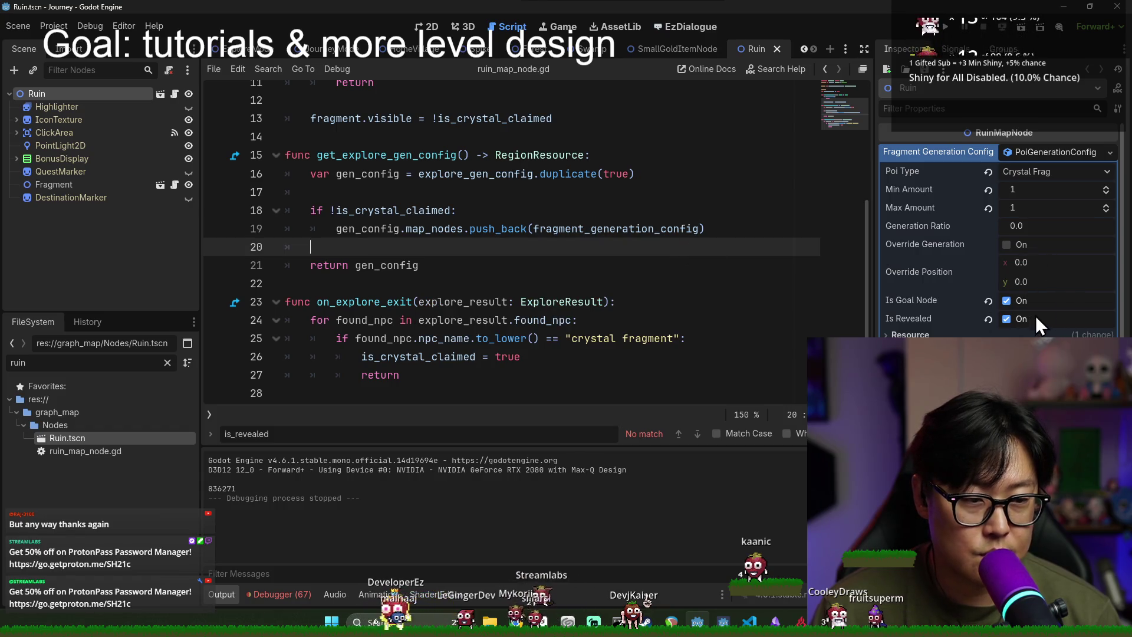
pyautogui.hotkey('ctrl', 's')
pyautogui.click(233, 50)
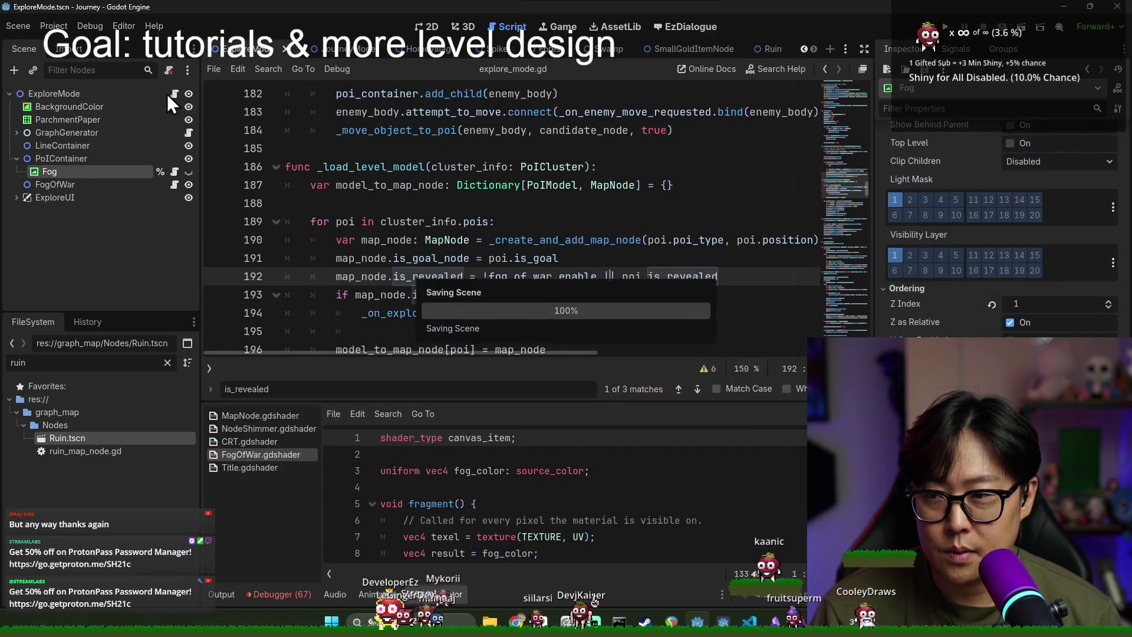
# Step: Select _on_explore_node_reveal and map_node near line 192, check is_revealed, then reopen Ruin.tscn
pyautogui.scroll(-2, 466, 240)
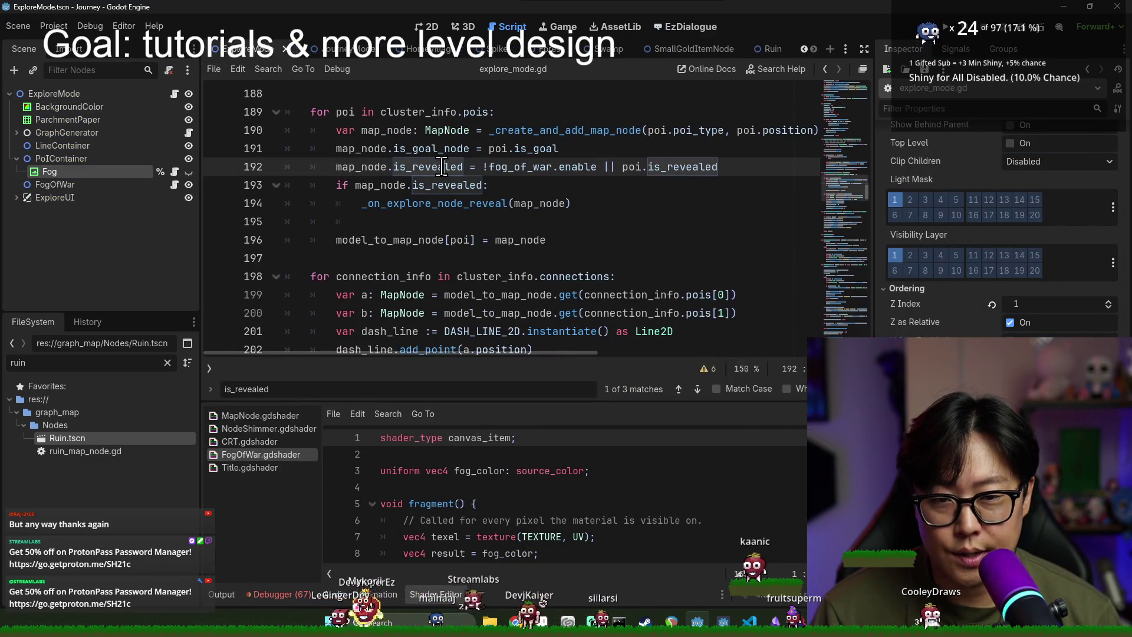
pyautogui.doubleClick(425, 203)
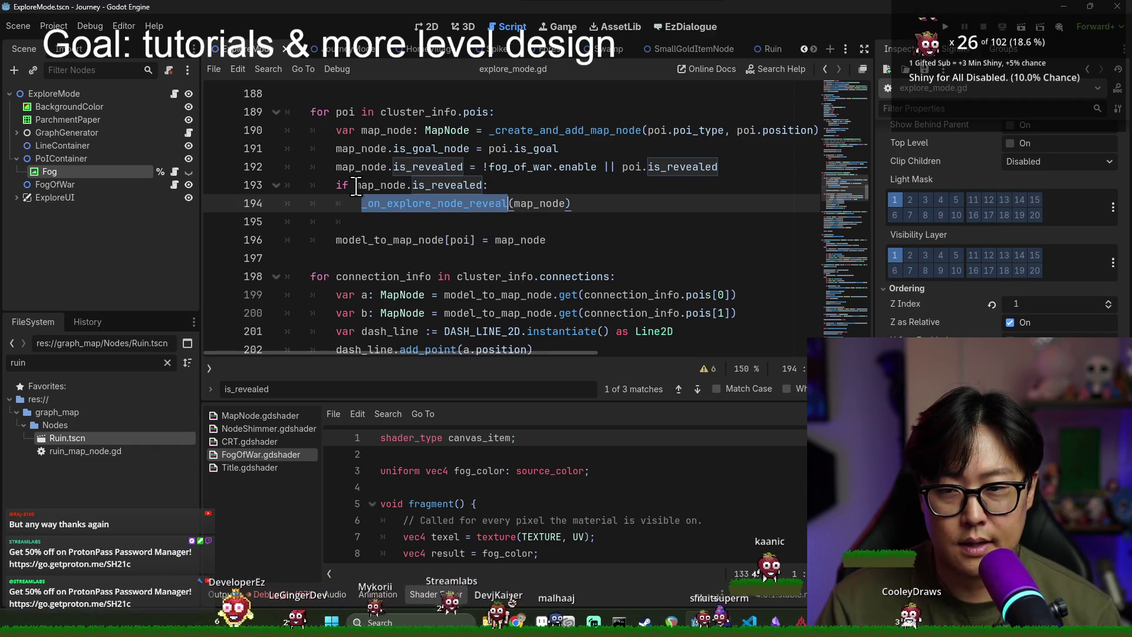
pyautogui.doubleClick(364, 167)
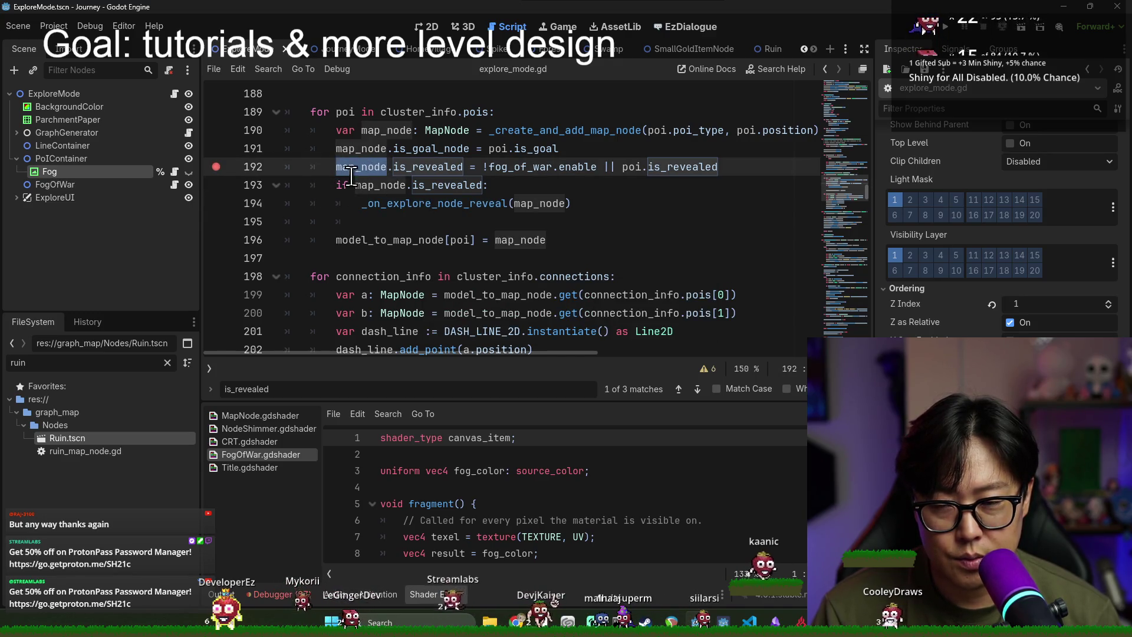
pyautogui.moveTo(434, 170)
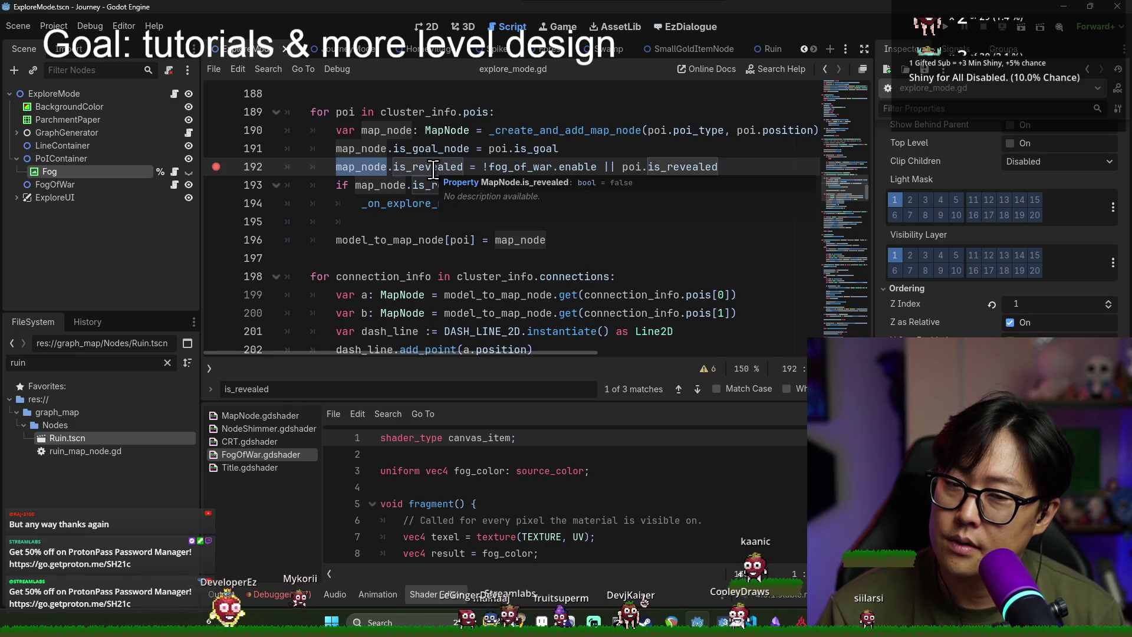
pyautogui.doubleClick(99, 440)
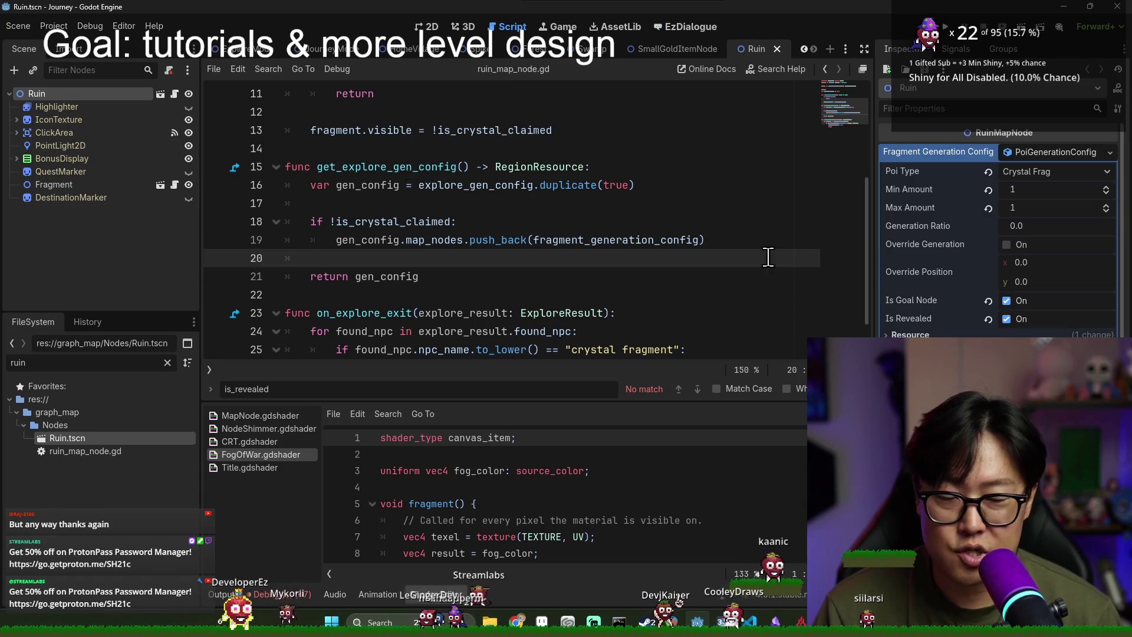
# Step: Scroll the Inspector to Explore Gen Config > Map Nodes, save, and filter files by 'mapnode'
pyautogui.scroll(-3, 1026, 183)
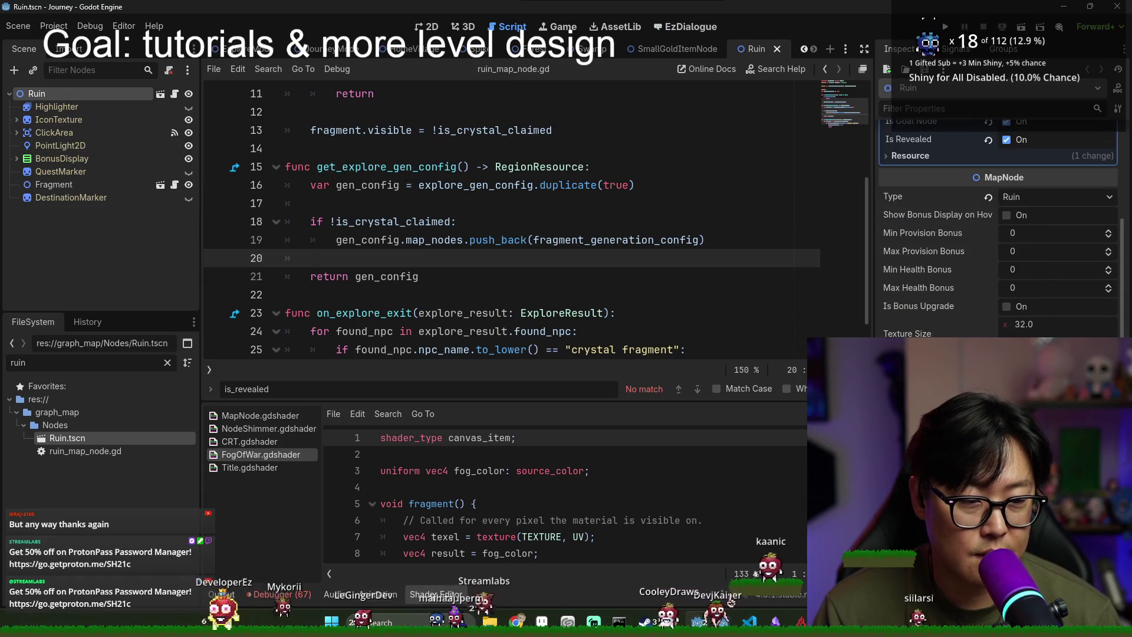
pyautogui.scroll(-2, 1003, 236)
pyautogui.scroll(6, 1003, 236)
pyautogui.scroll(-4, 1003, 236)
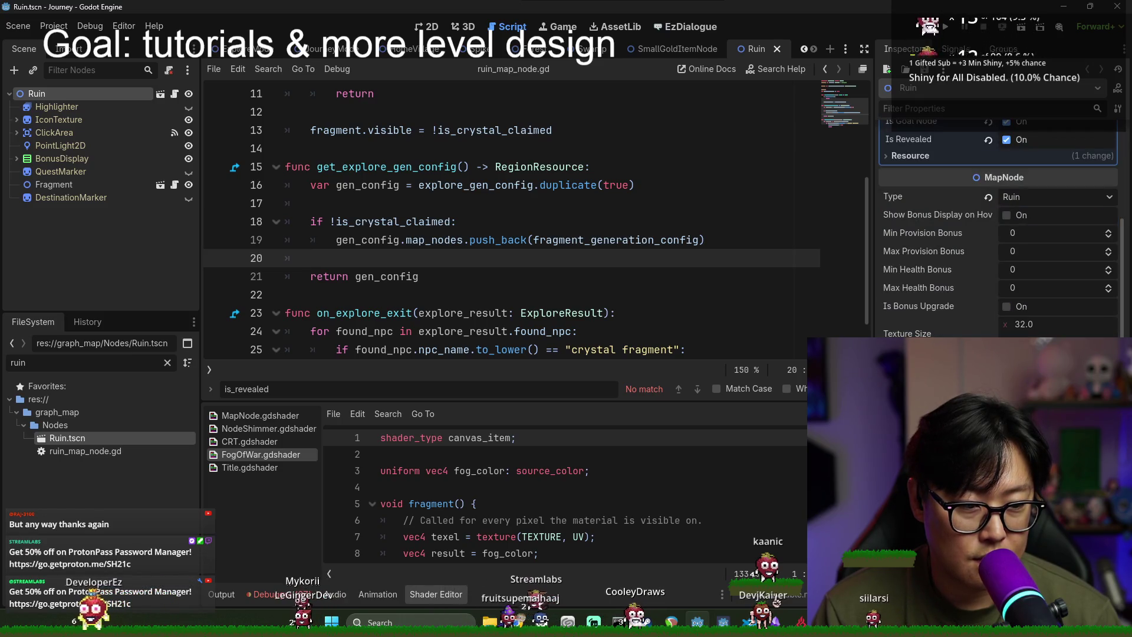
pyautogui.scroll(-3, 1003, 236)
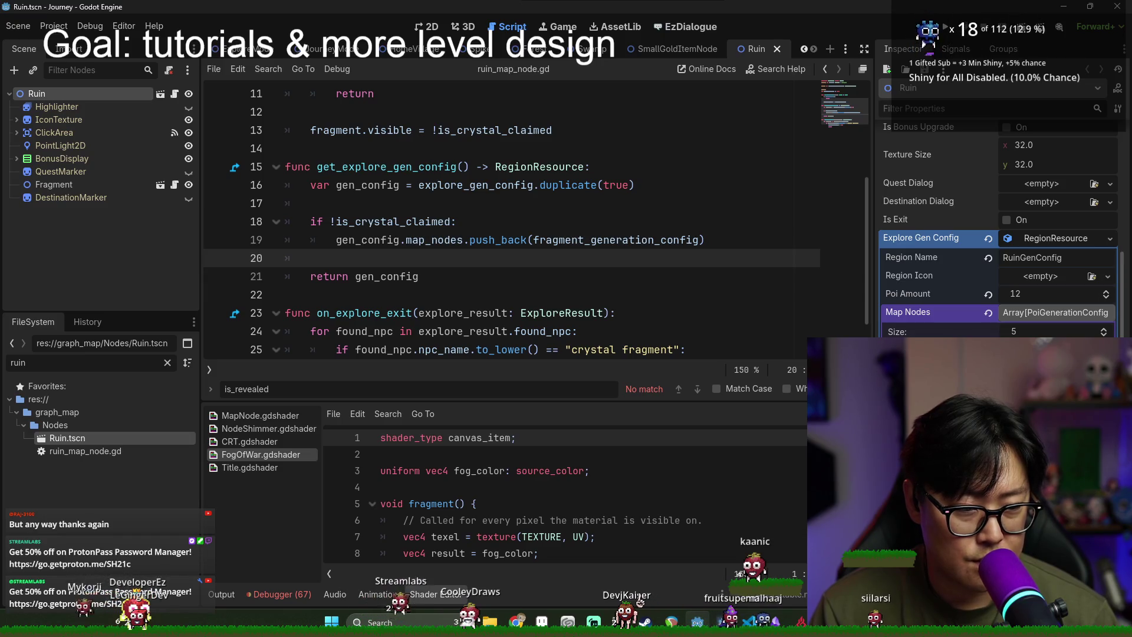
pyautogui.hotkey('ctrl', 's')
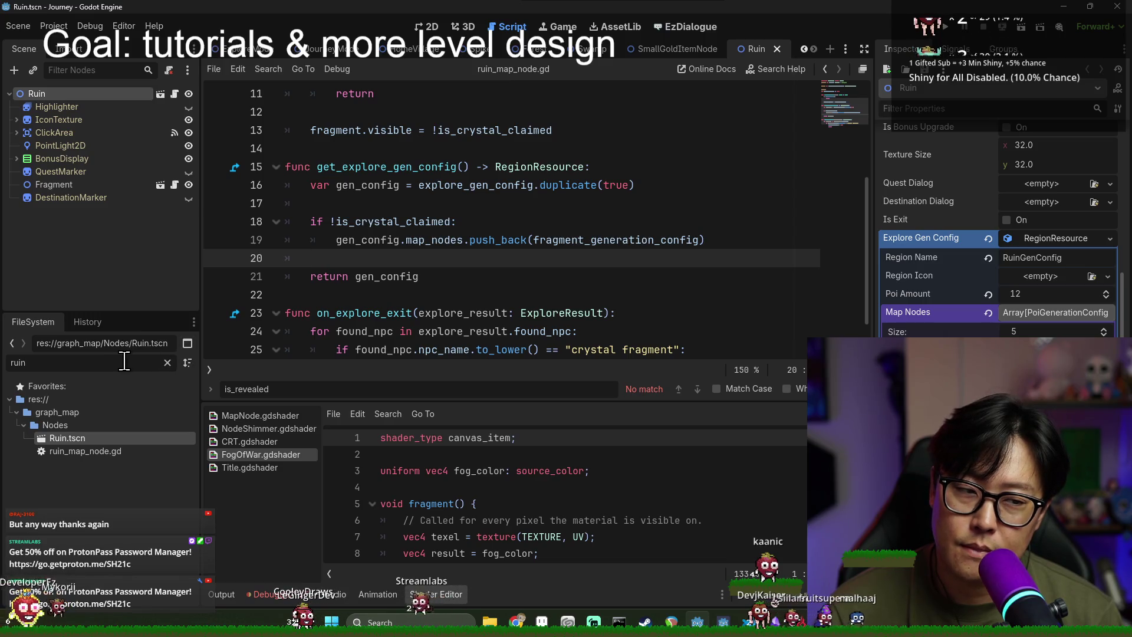
pyautogui.write('map')
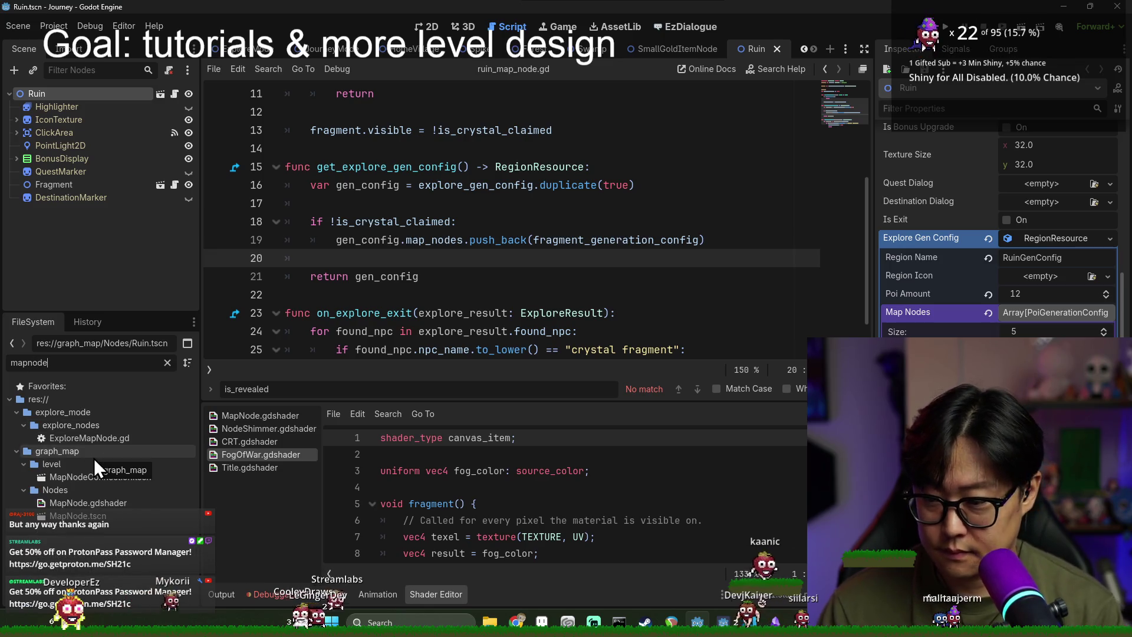
pyautogui.write('node')
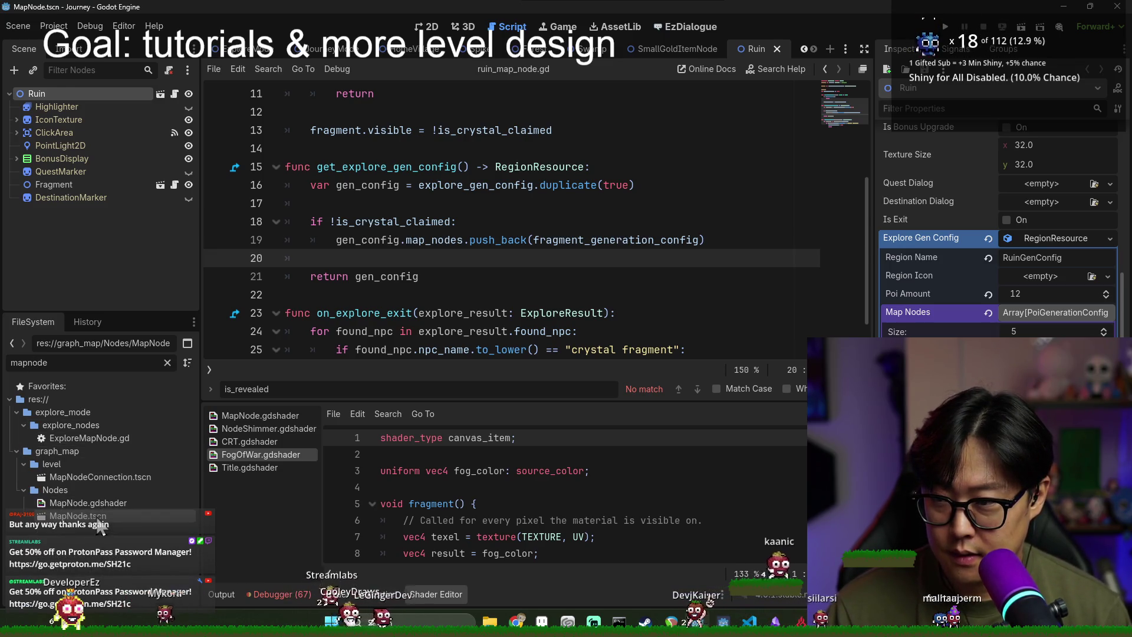
# Step: Open MapNode.tscn, then open Empty.tscn and inspect its root Empty node
pyautogui.doubleClick(89, 516)
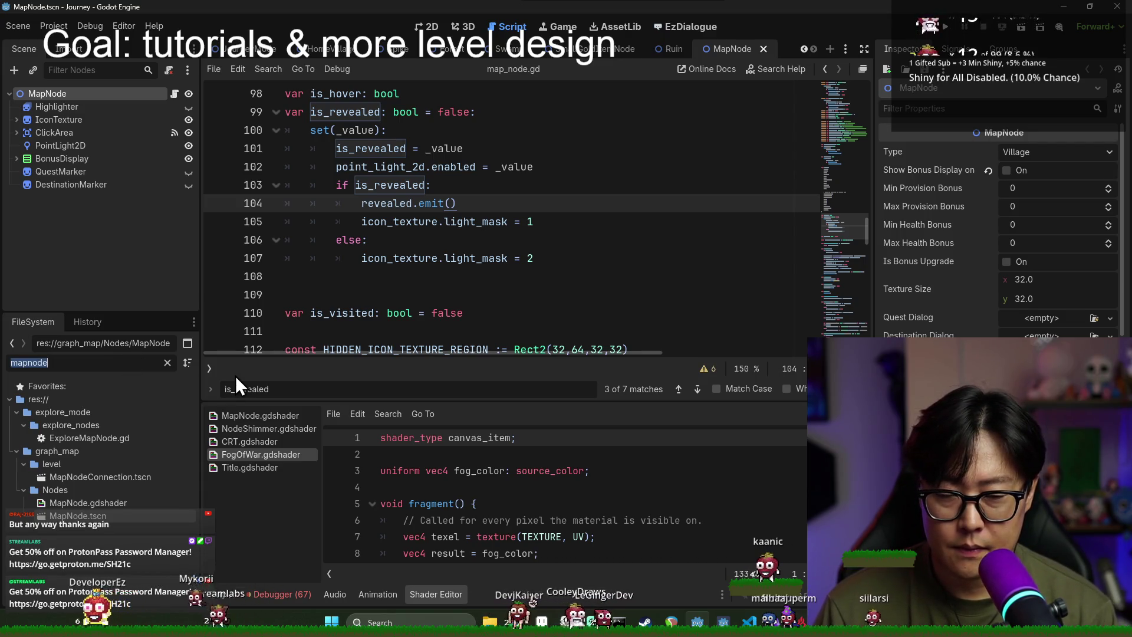
pyautogui.write('maempty')
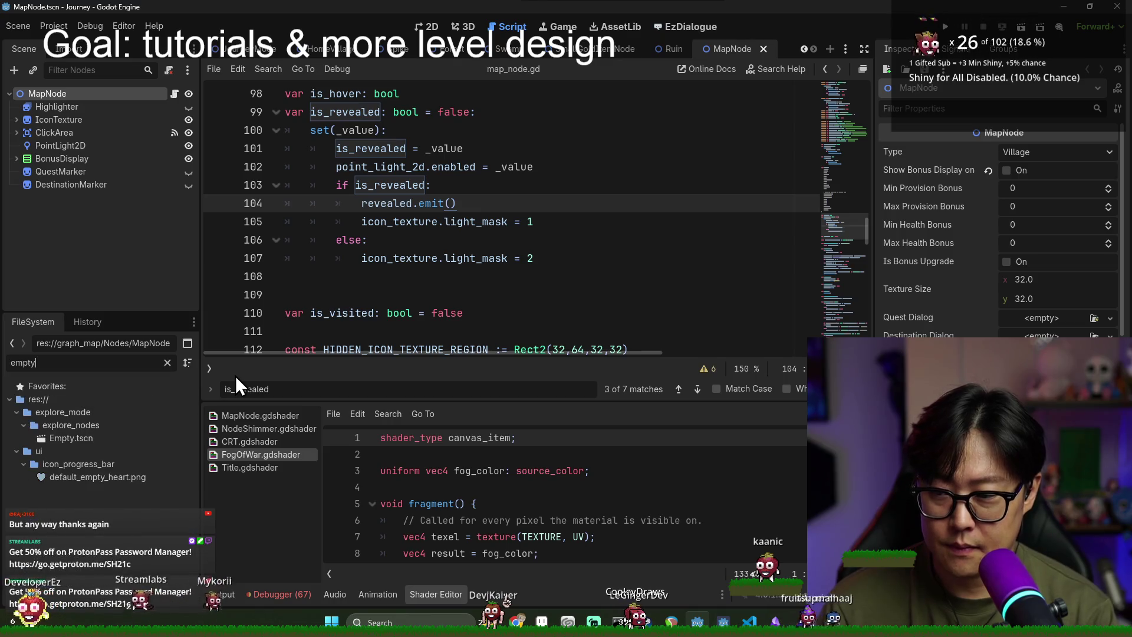
pyautogui.doubleClick(119, 439)
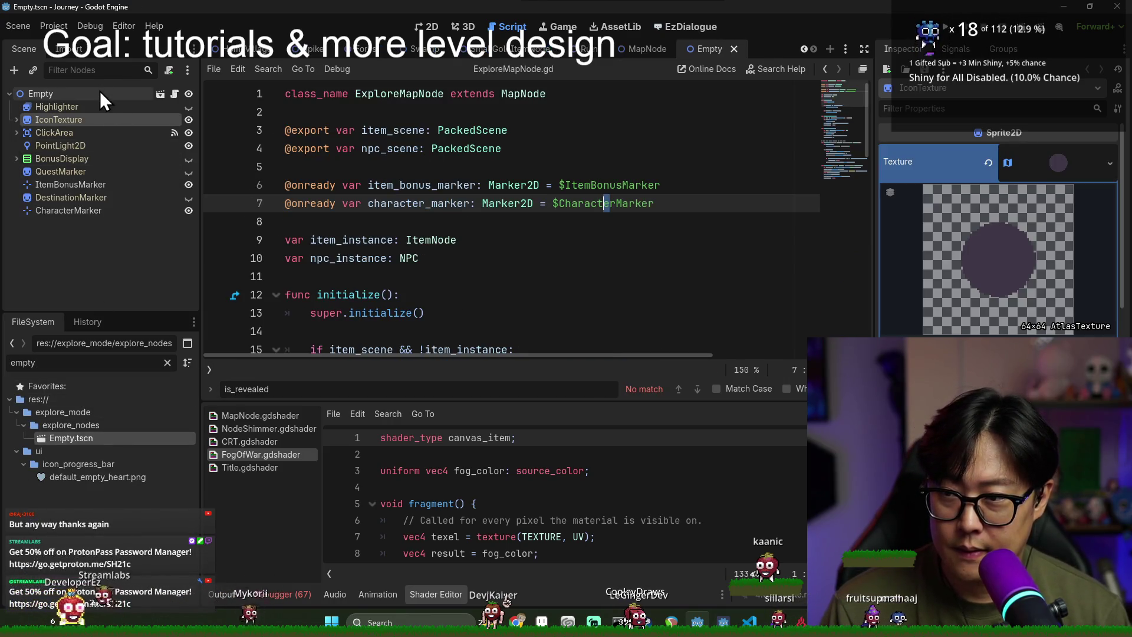
pyautogui.click(100, 93)
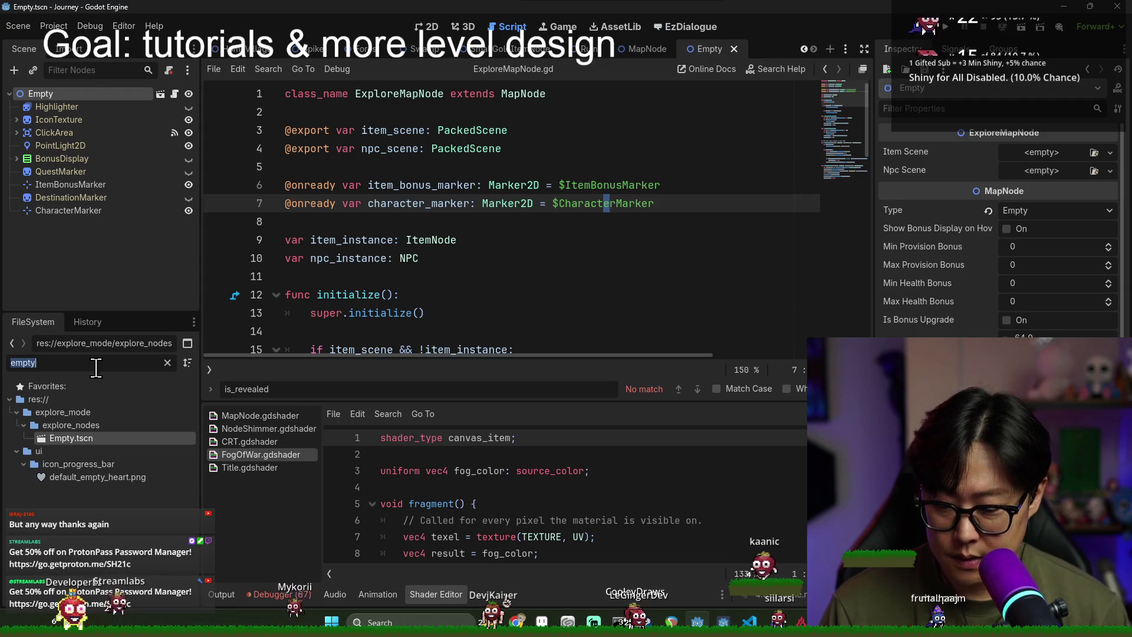
# Step: Open CrystalFragExploreNode.tscn, inspect its IconTexture node's texture, and run the project
pyautogui.write('crystal')
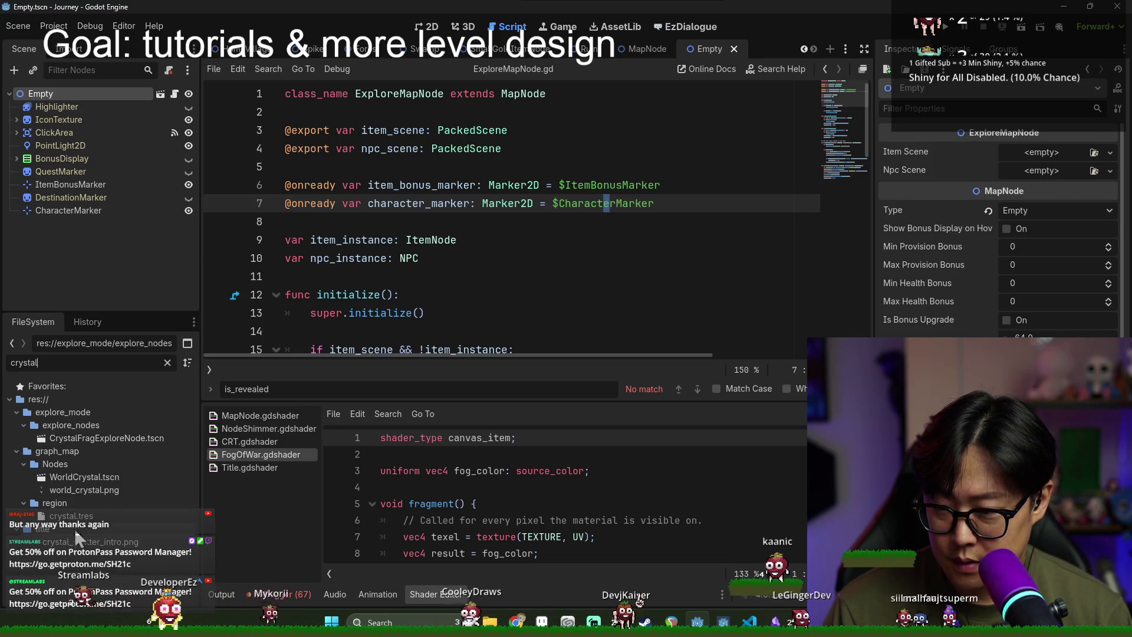
pyautogui.doubleClick(85, 439)
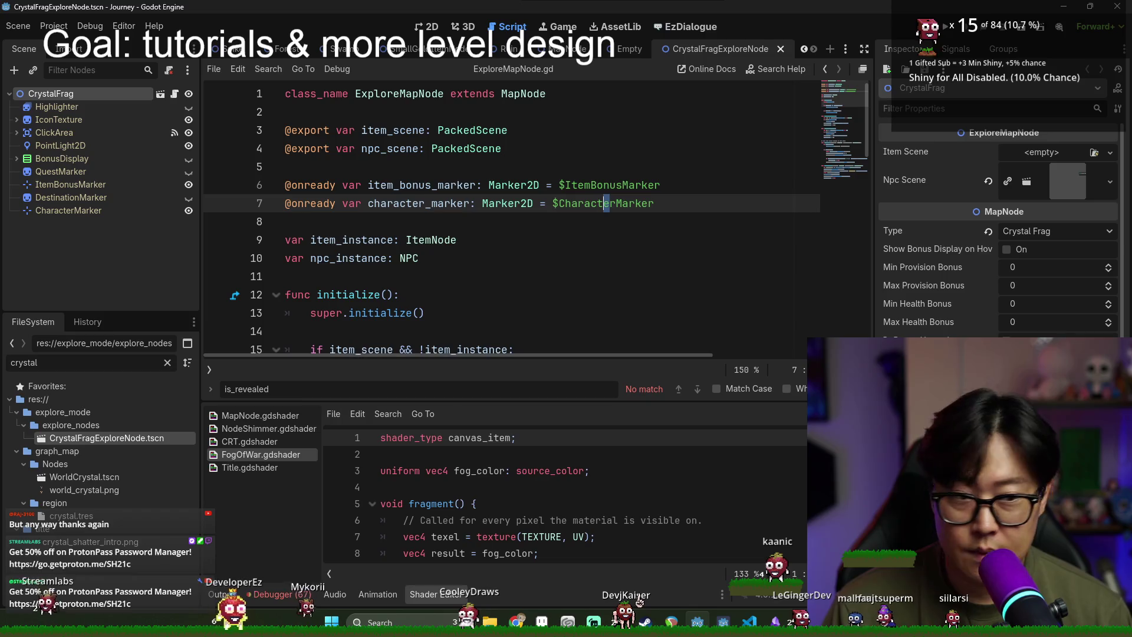
pyautogui.click(93, 120)
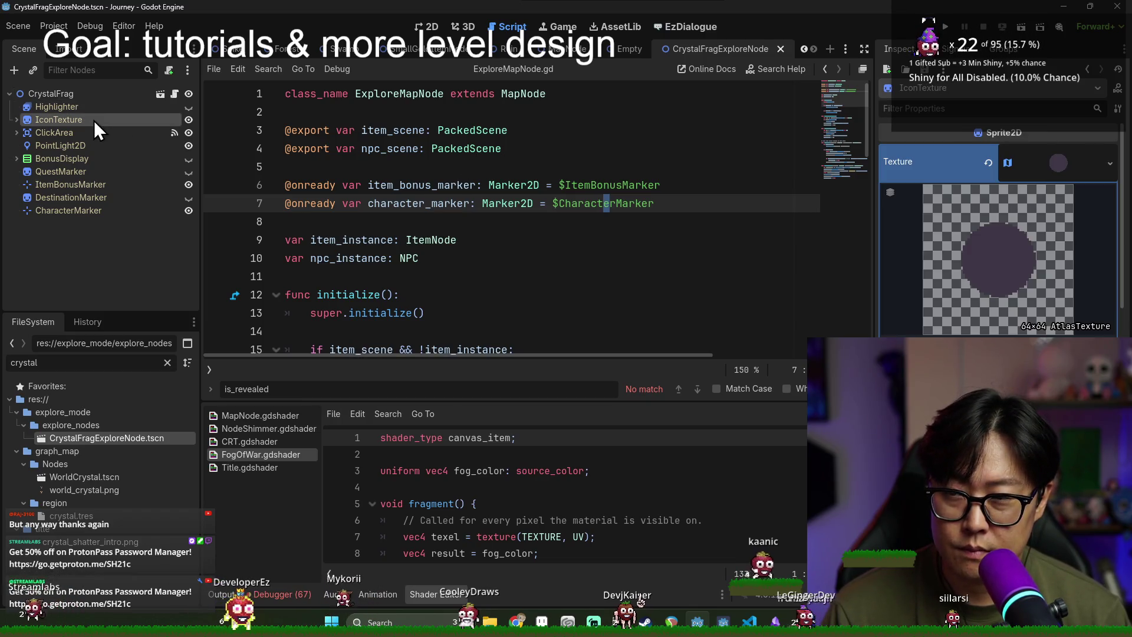
pyautogui.click(946, 30)
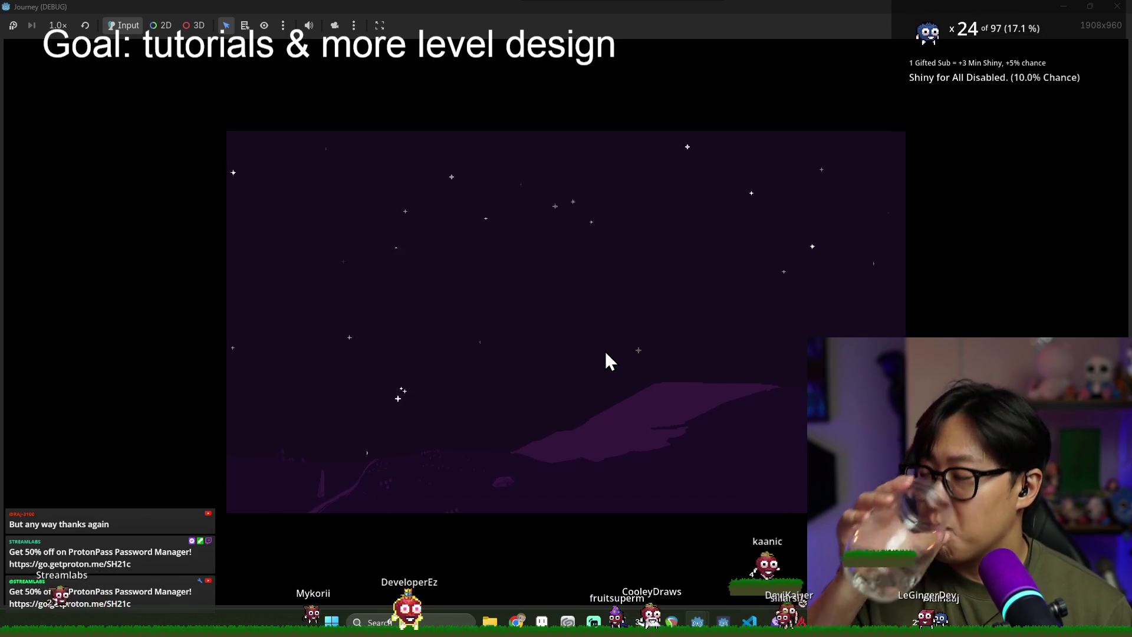
# Step: Stop the running game and save ExploreMapNode.gd
pyautogui.press('F8')
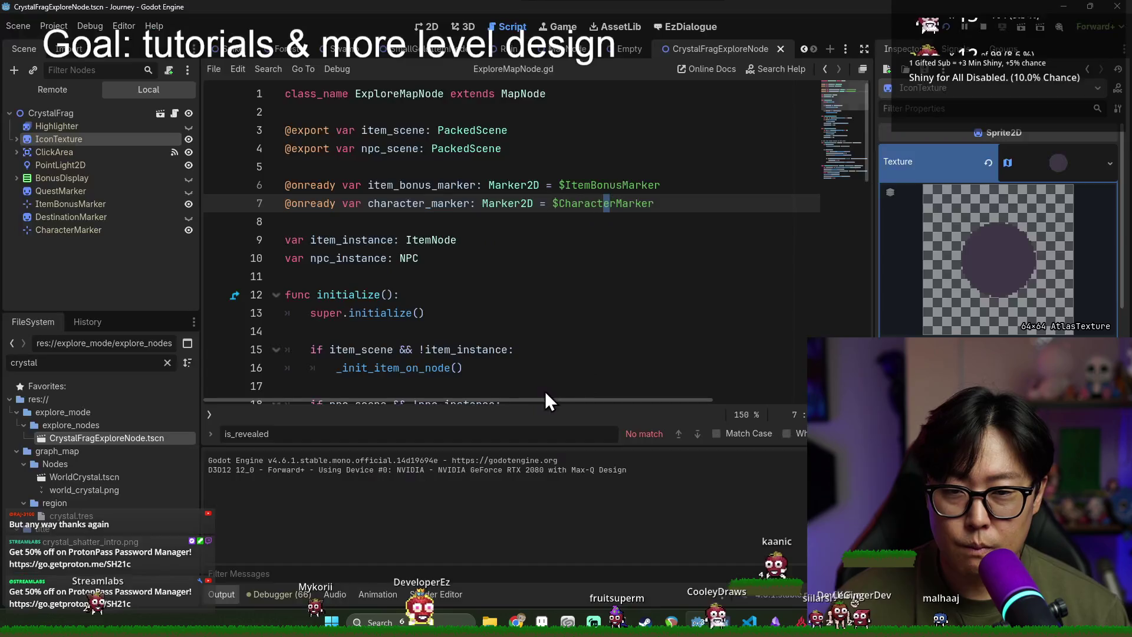
pyautogui.click(388, 258)
pyautogui.hotkey('ctrl', 's')
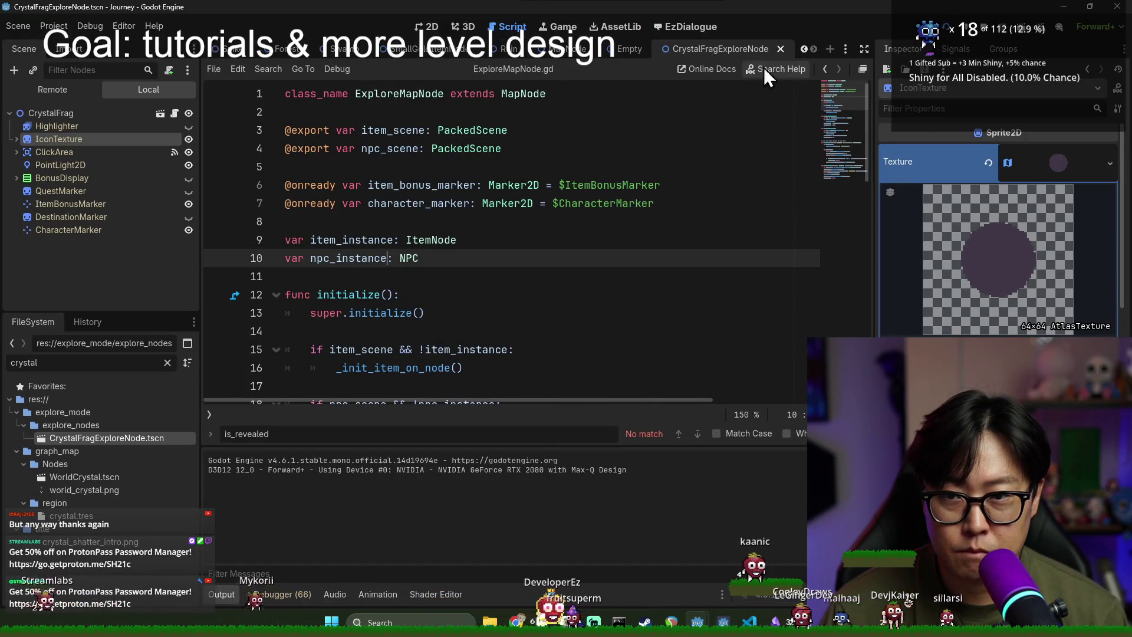
# Step: Close the CrystalFragExploreNode, Empty, MapNode, Ruin and SmallGoldItemNode tabs, then run from ExploreMode
pyautogui.click(781, 49)
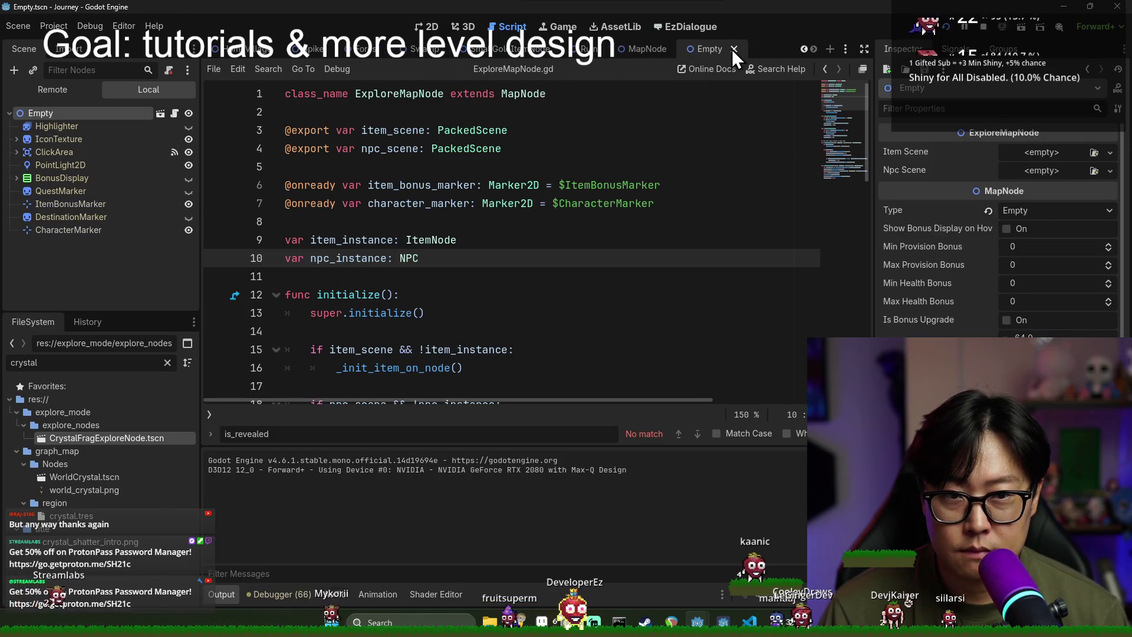
pyautogui.click(735, 48)
pyautogui.click(758, 51)
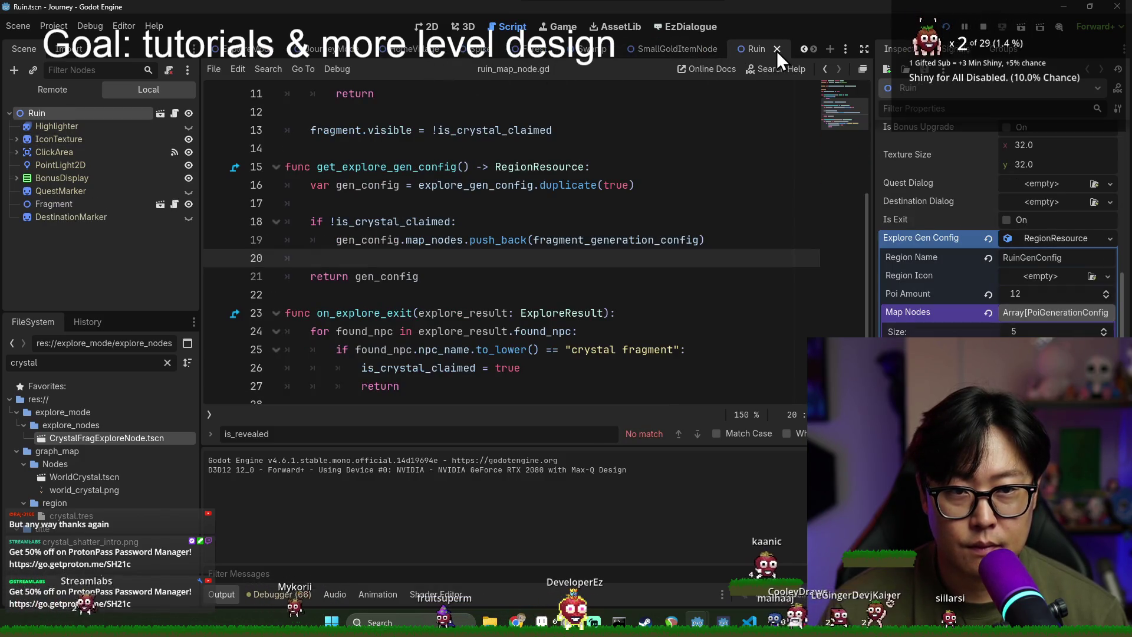
pyautogui.click(777, 50)
pyautogui.click(724, 50)
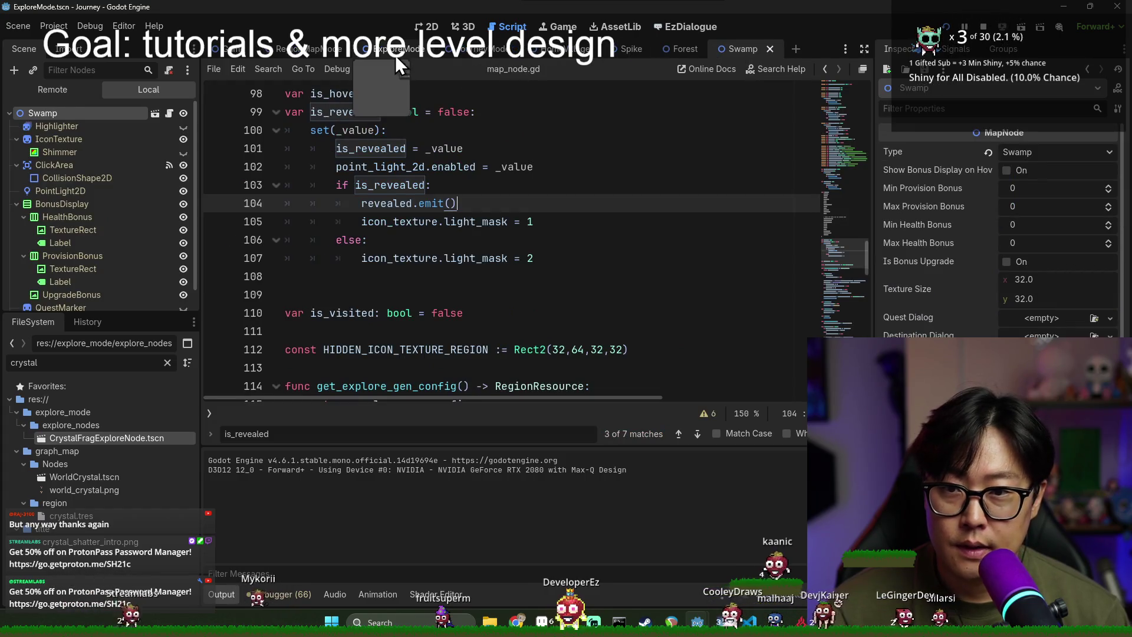
pyautogui.click(396, 56)
pyautogui.press('F5')
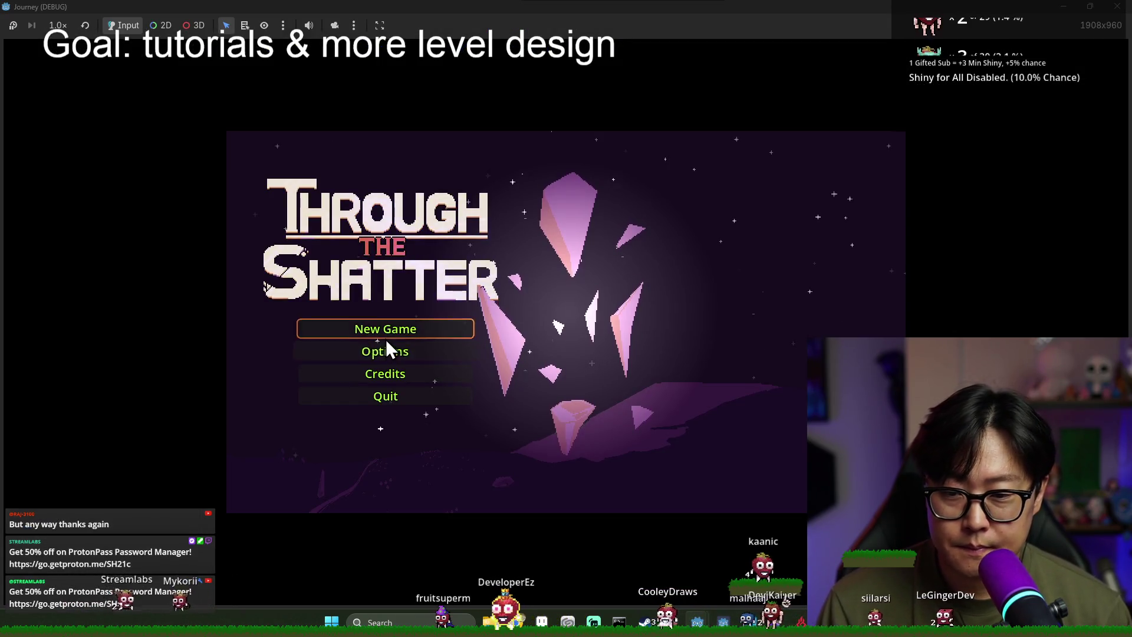
# Step: Start a New Game, close it, place the caret after the reveal check, and relaunch
pyautogui.press('Return')
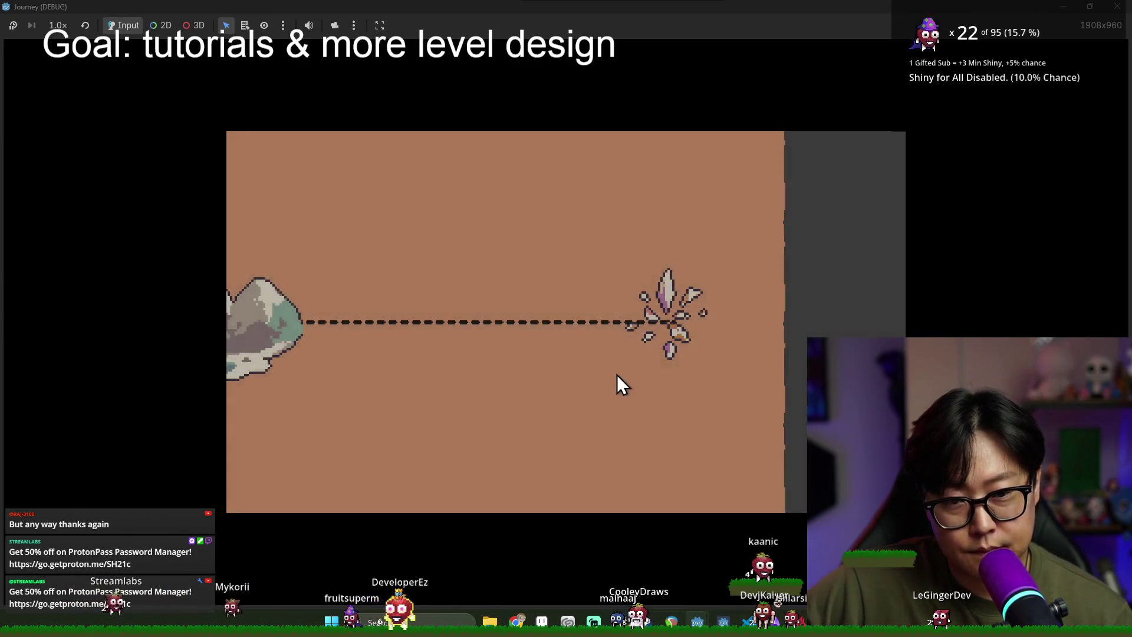
pyautogui.hotkey('alt', 'F4')
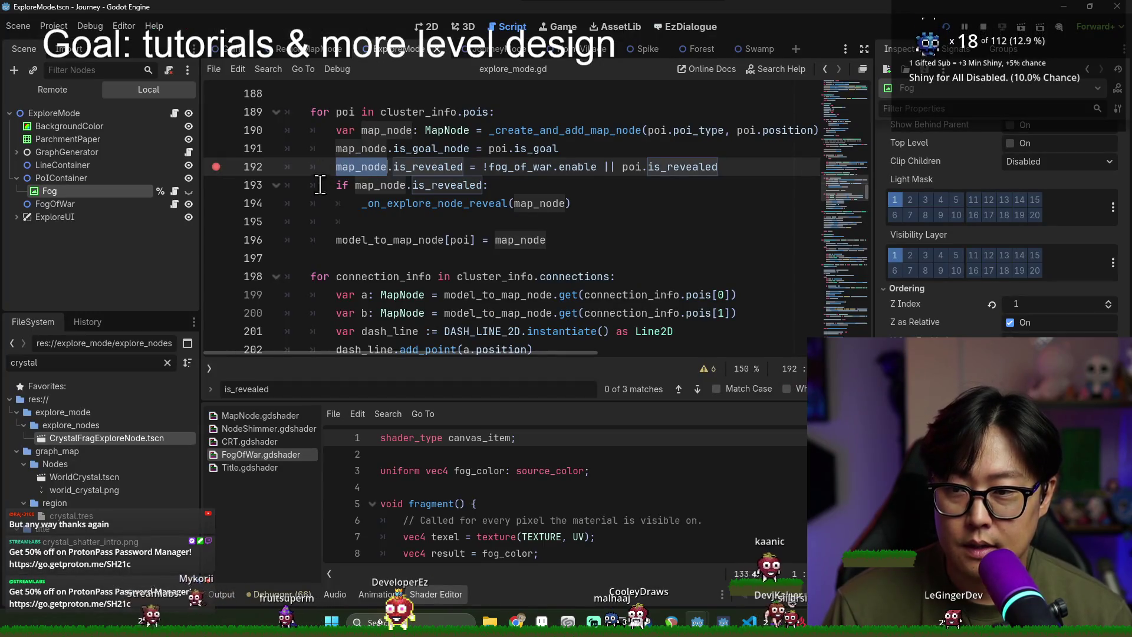
pyautogui.click(507, 227)
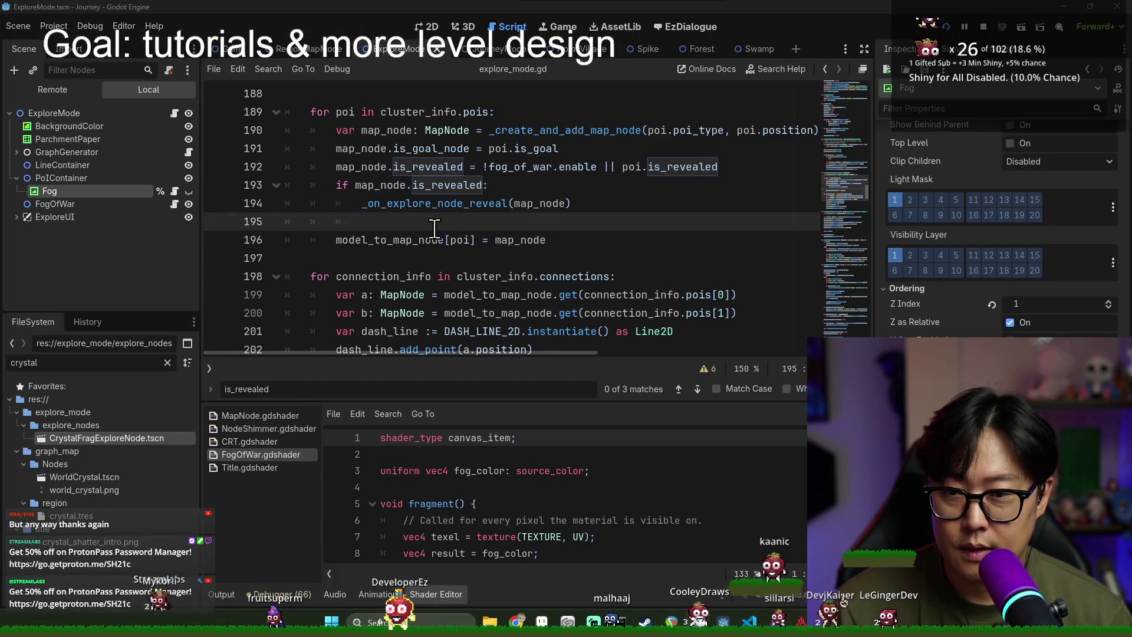
pyautogui.press('F6')
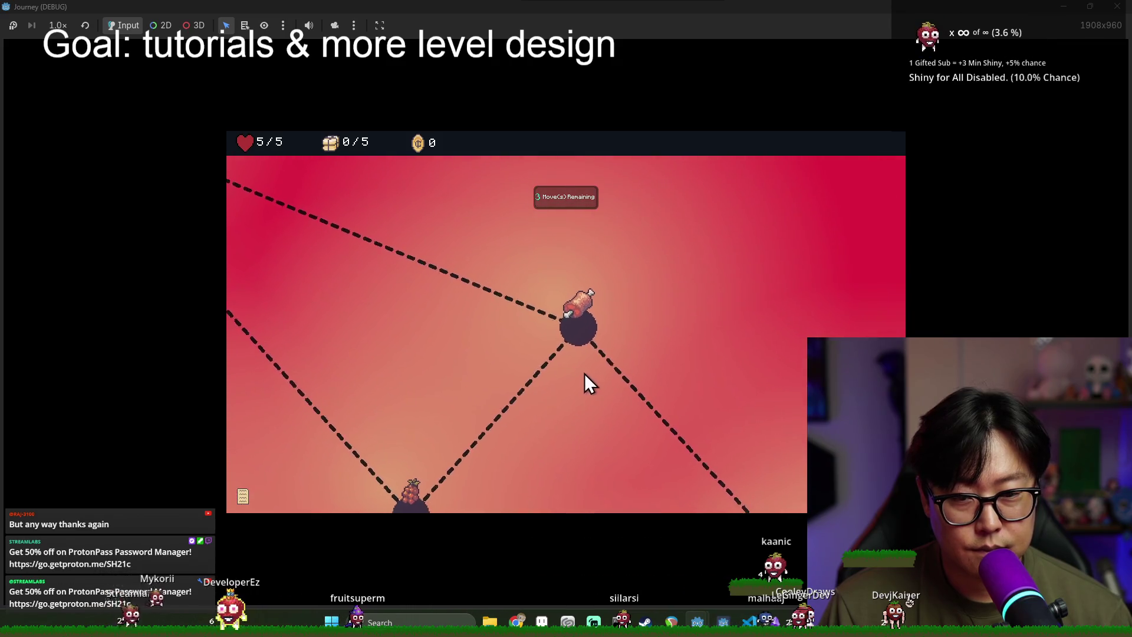
# Step: Travel to the meat, bottom-right and middle nodes, dismissing tutorial tips until moves run out
pyautogui.click(573, 331)
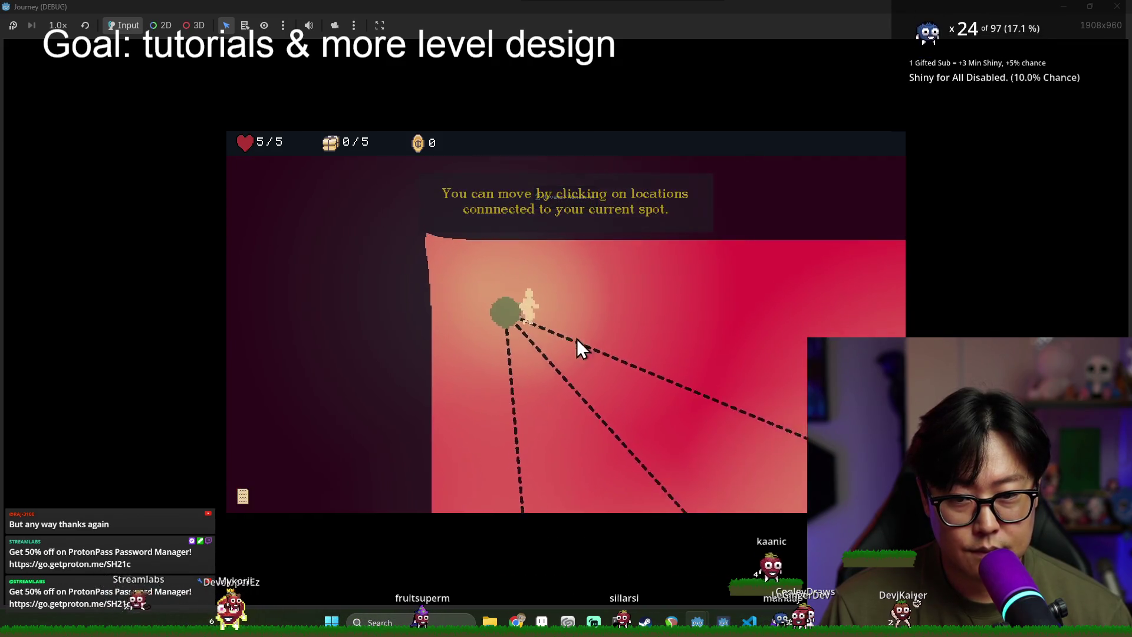
pyautogui.click(672, 401)
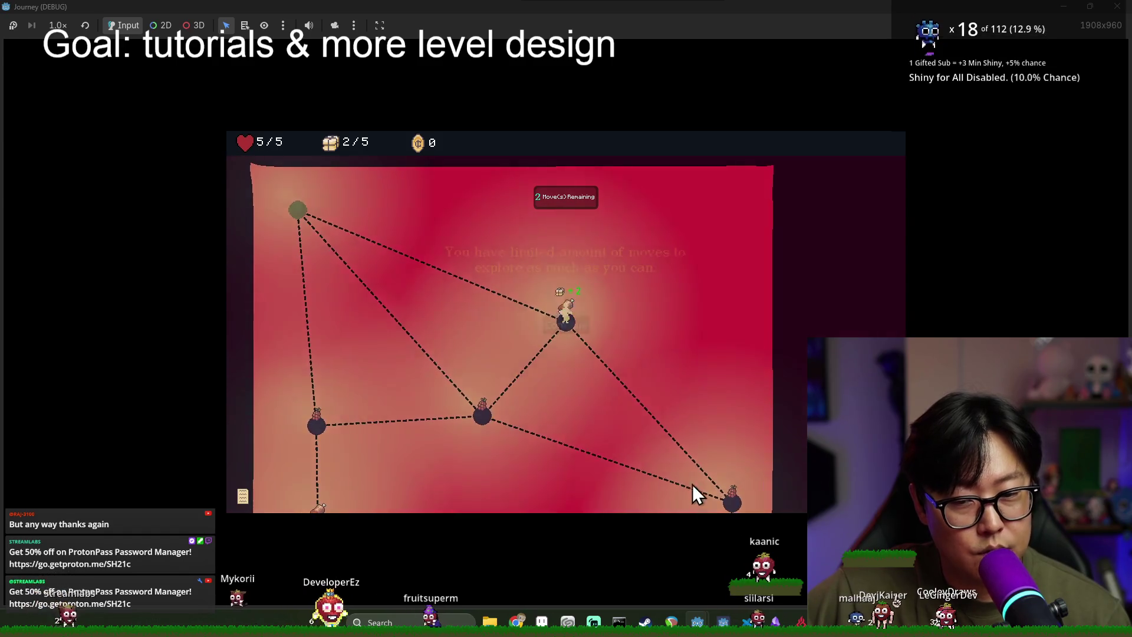
pyautogui.click(570, 321)
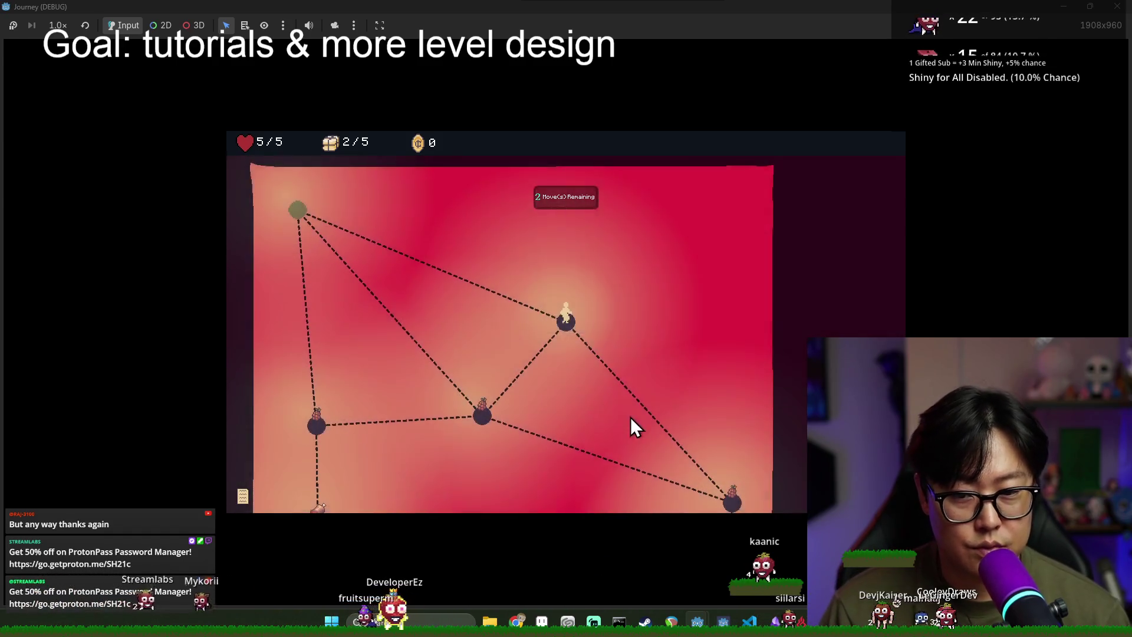
pyautogui.click(733, 500)
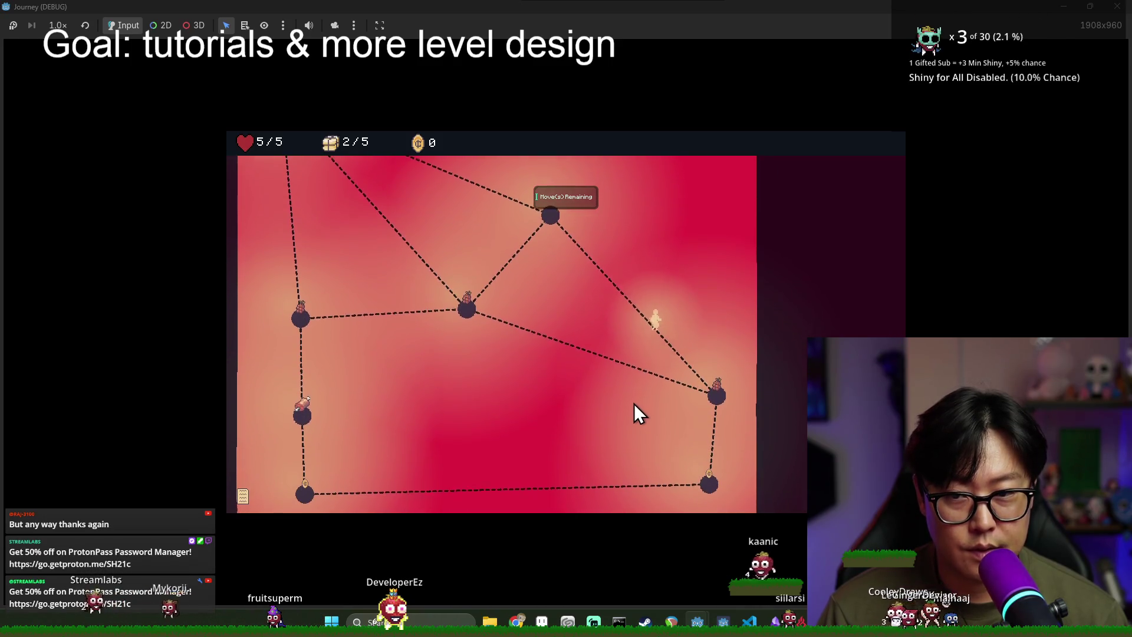
pyautogui.click(465, 248)
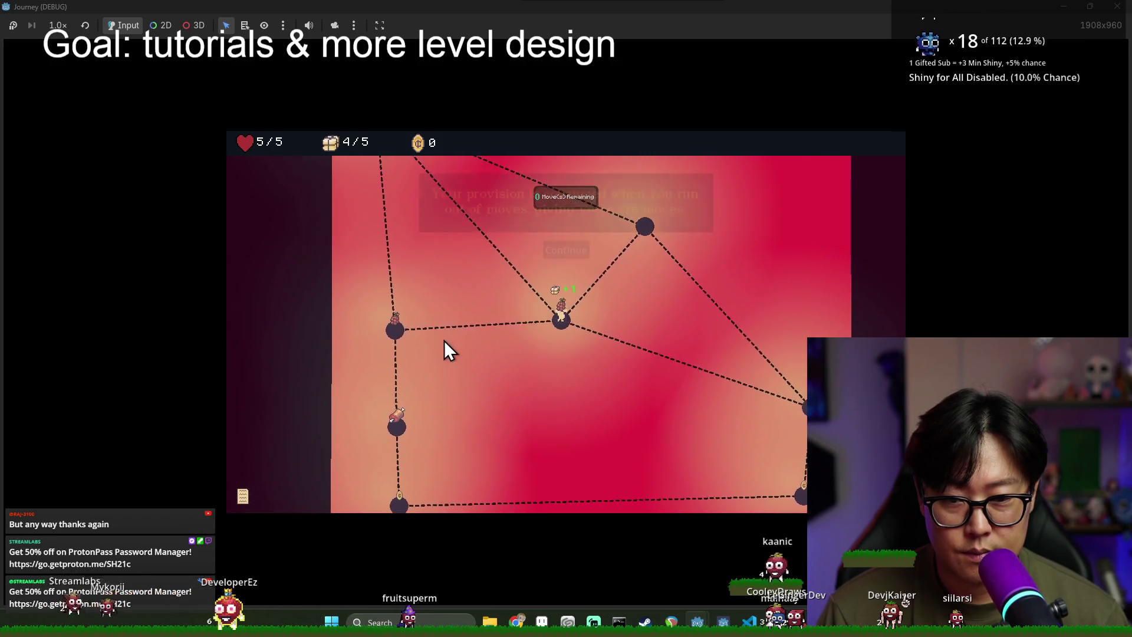
pyautogui.click(567, 250)
# Step: Travel to the left, upper and enemy nodes, then on to the neighbouring node
pyautogui.click(420, 340)
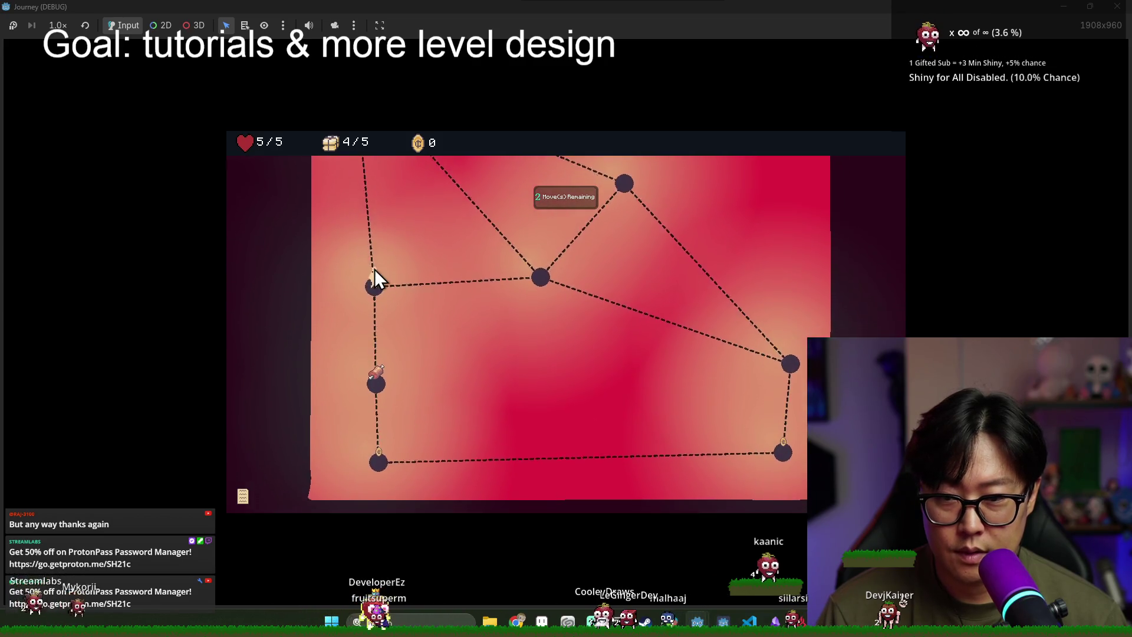
pyautogui.click(362, 246)
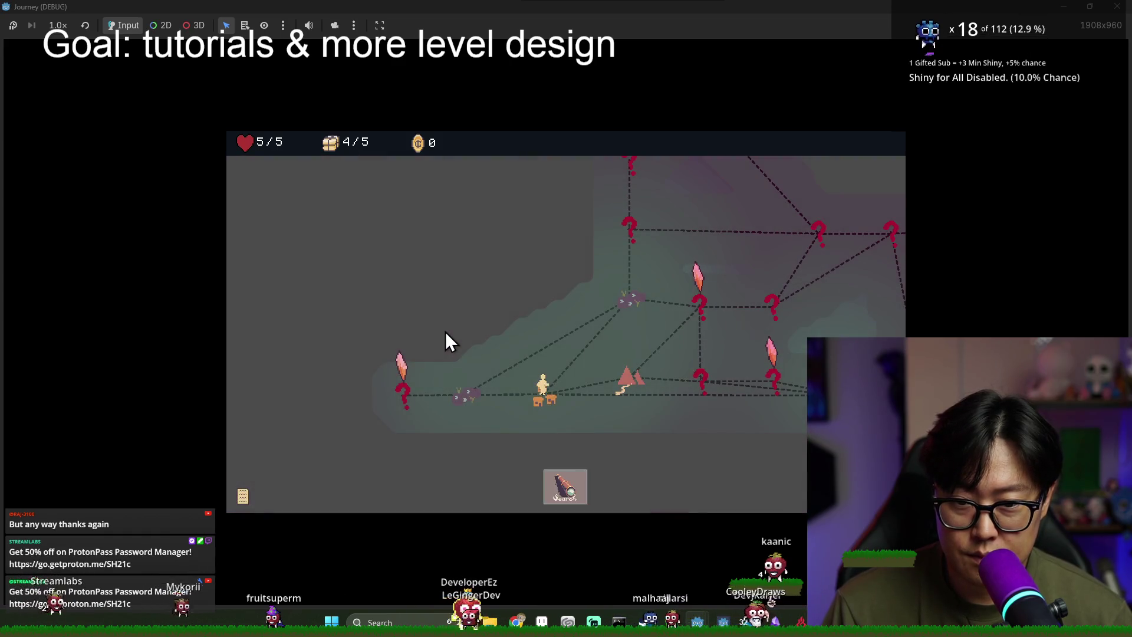
pyautogui.click(466, 395)
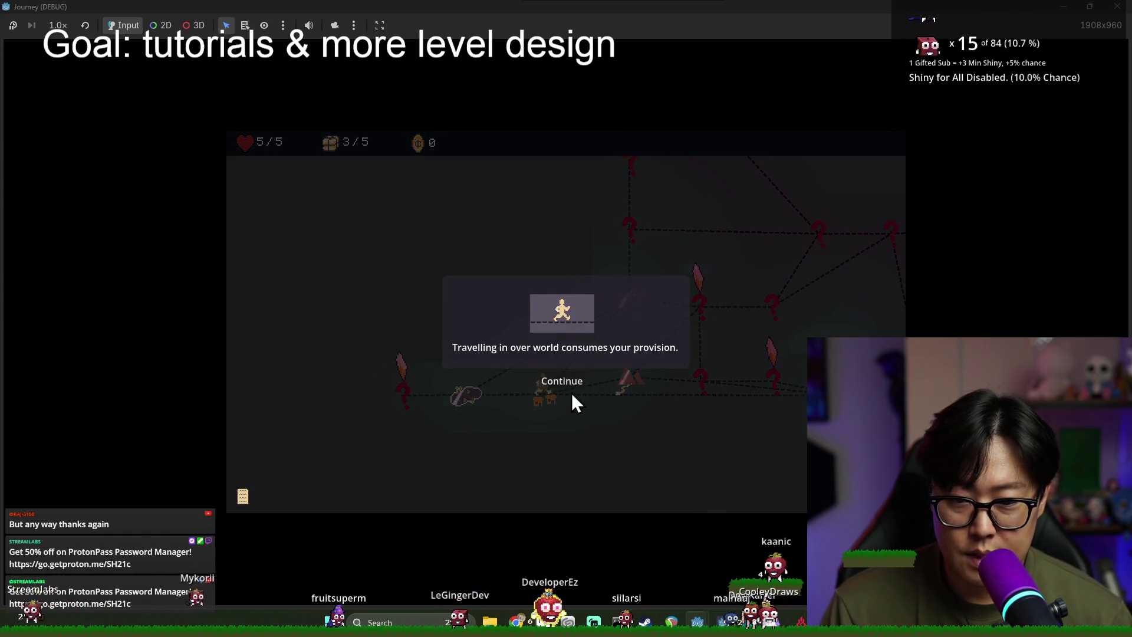
pyautogui.click(557, 384)
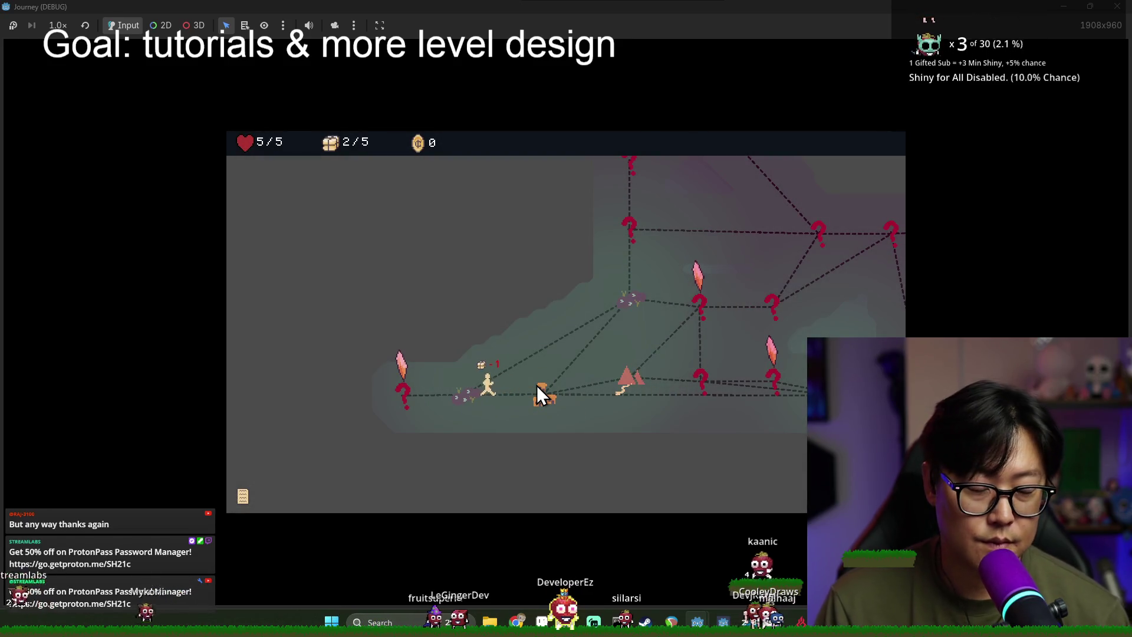
pyautogui.click(538, 386)
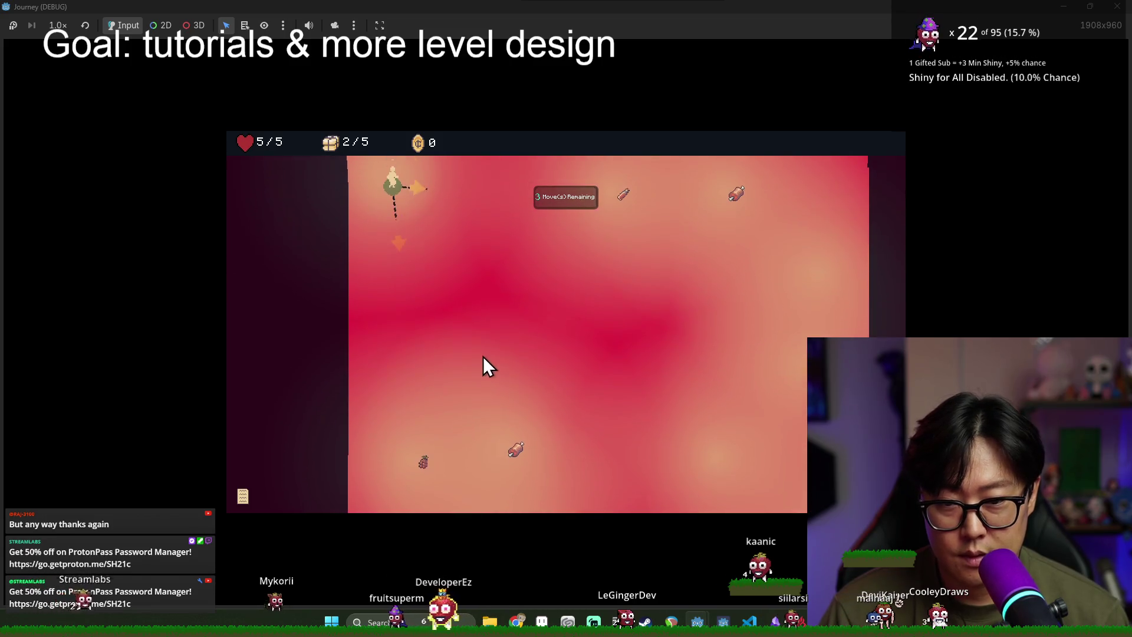
# Step: Walk along the dashed path onto the meat node, then return to explore_mode.gd
pyautogui.click(422, 226)
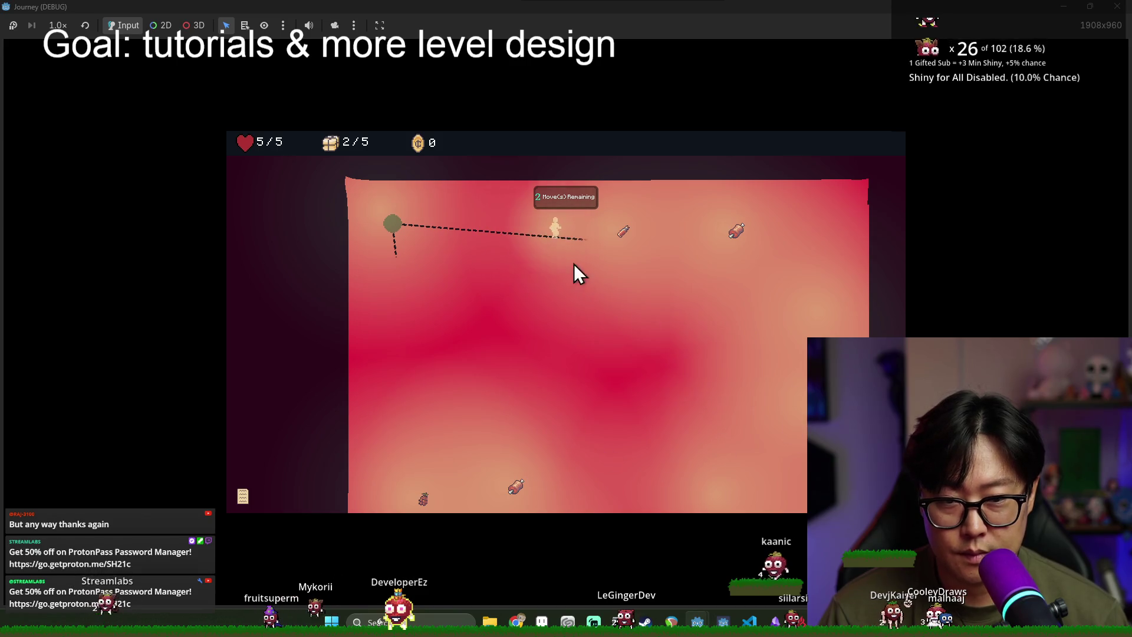
pyautogui.click(643, 247)
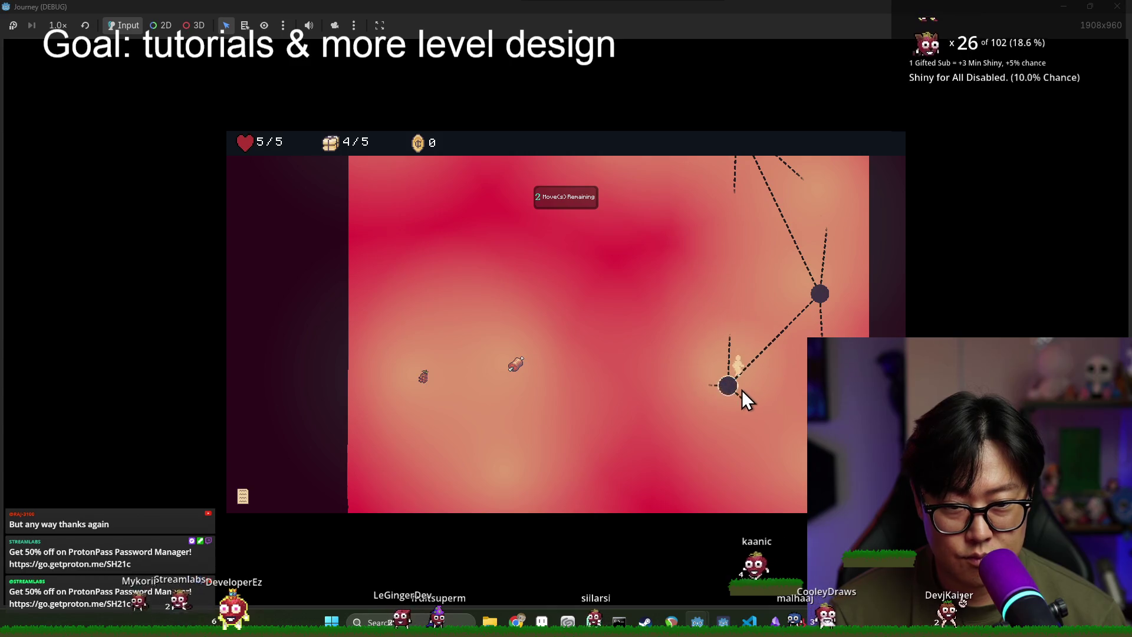
pyautogui.click(715, 391)
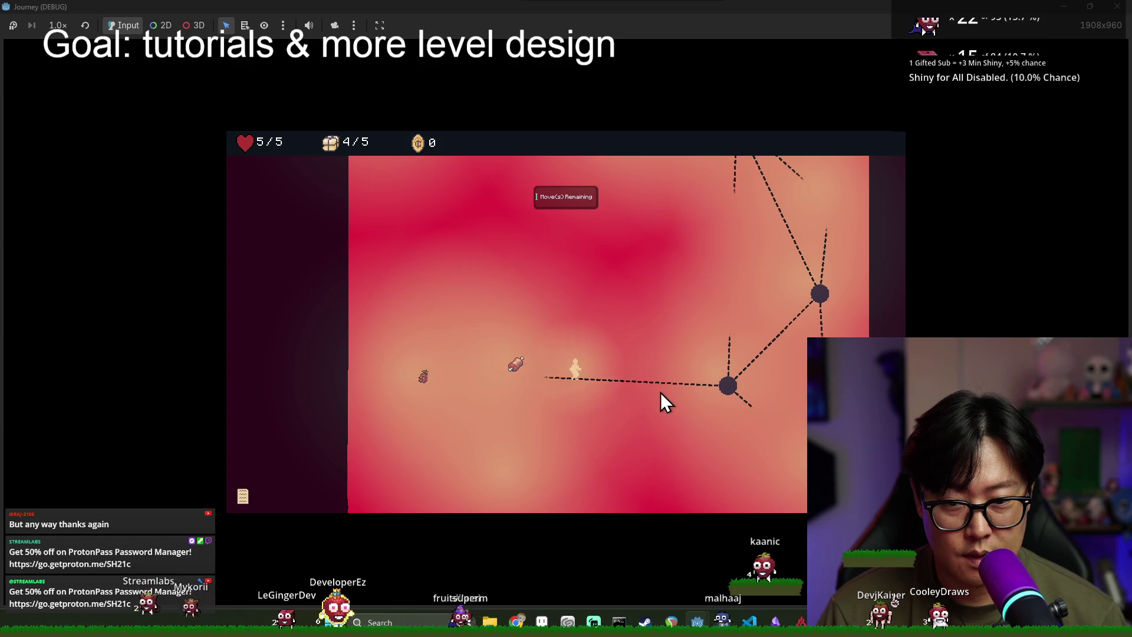
pyautogui.click(491, 384)
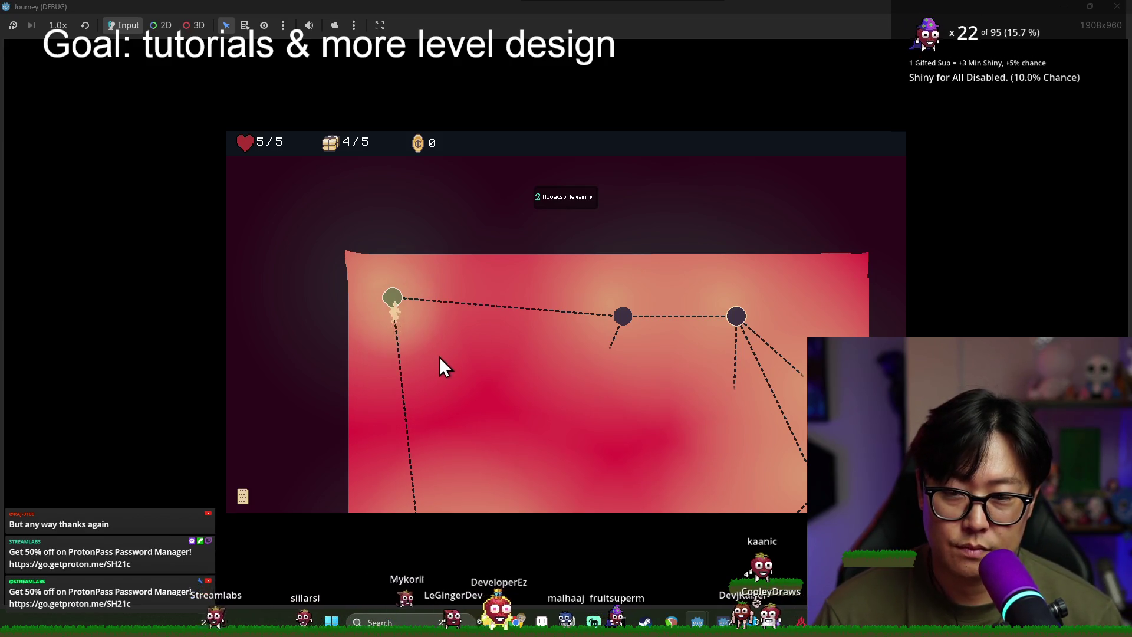
pyautogui.hotkey('alt', 'Tab')
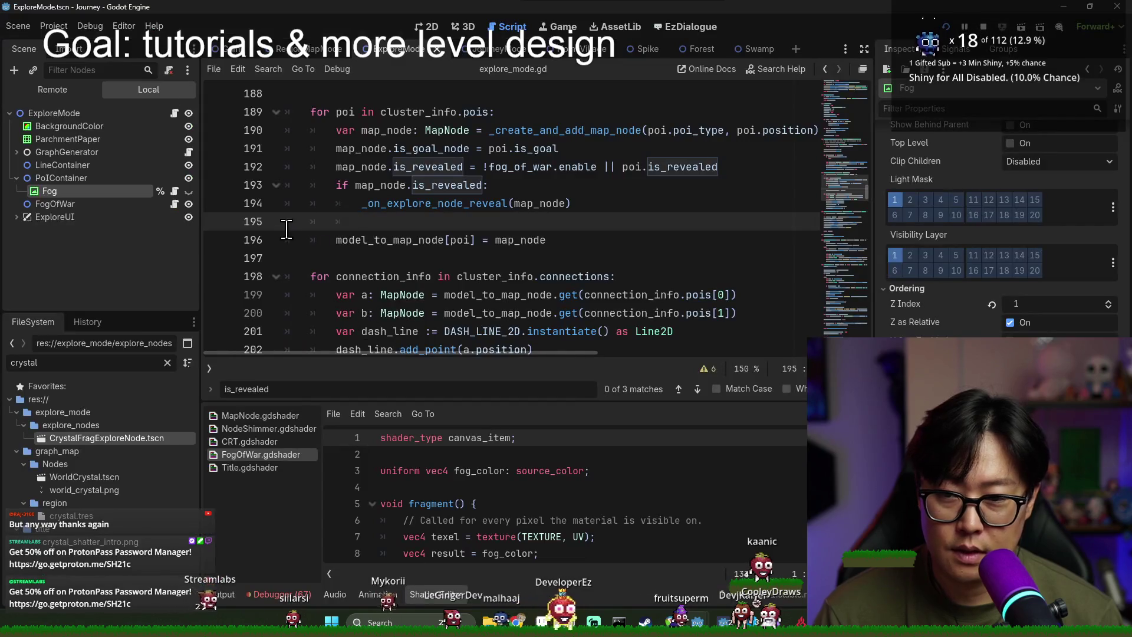
# Step: Set a breakpoint on line 189 and trigger it by moving to the crystal node
pyautogui.click(214, 112)
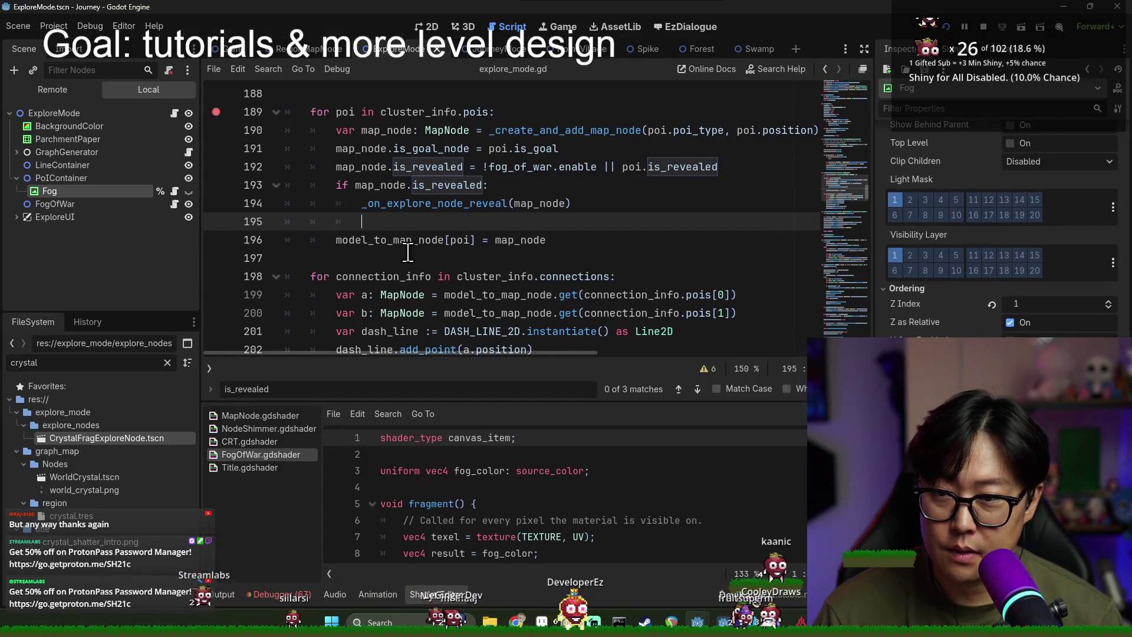
pyautogui.hotkey('alt', 'Tab')
pyautogui.click(446, 404)
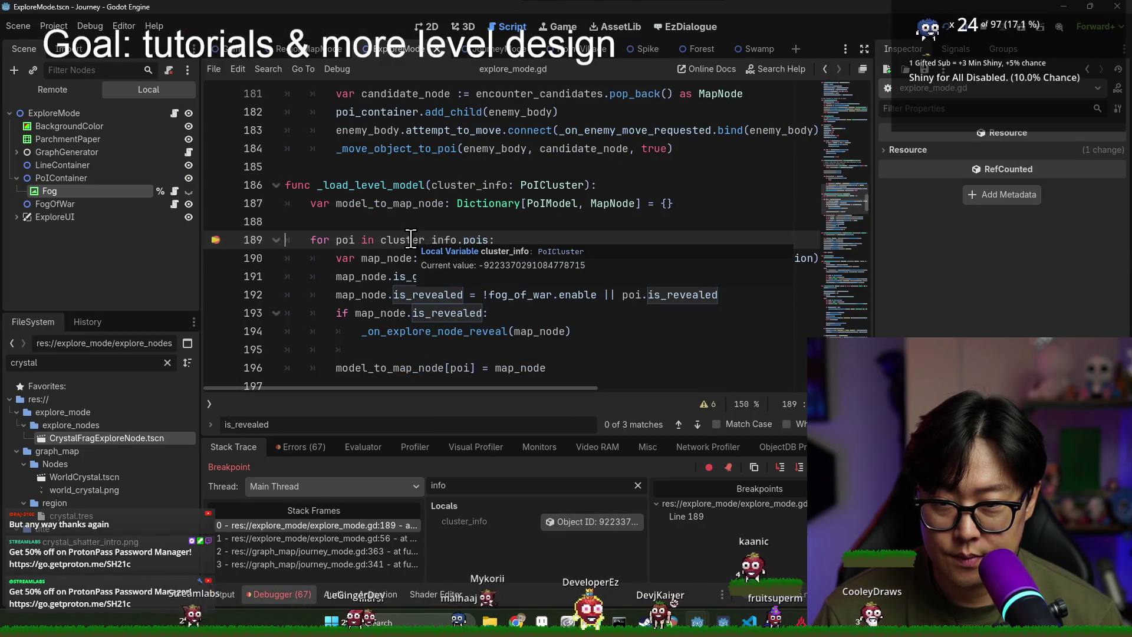
# Step: Step through the POI loop to the is_revealed check, add a line 194 breakpoint, and resume
pyautogui.click(800, 467)
pyautogui.click(797, 468)
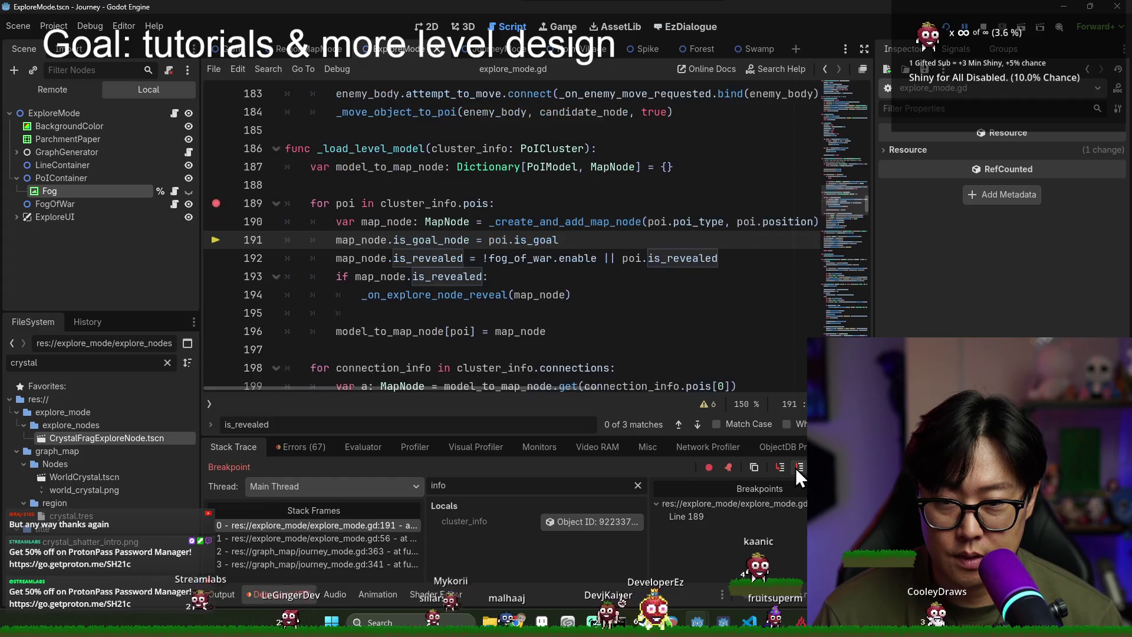
pyautogui.click(795, 469)
pyautogui.click(795, 468)
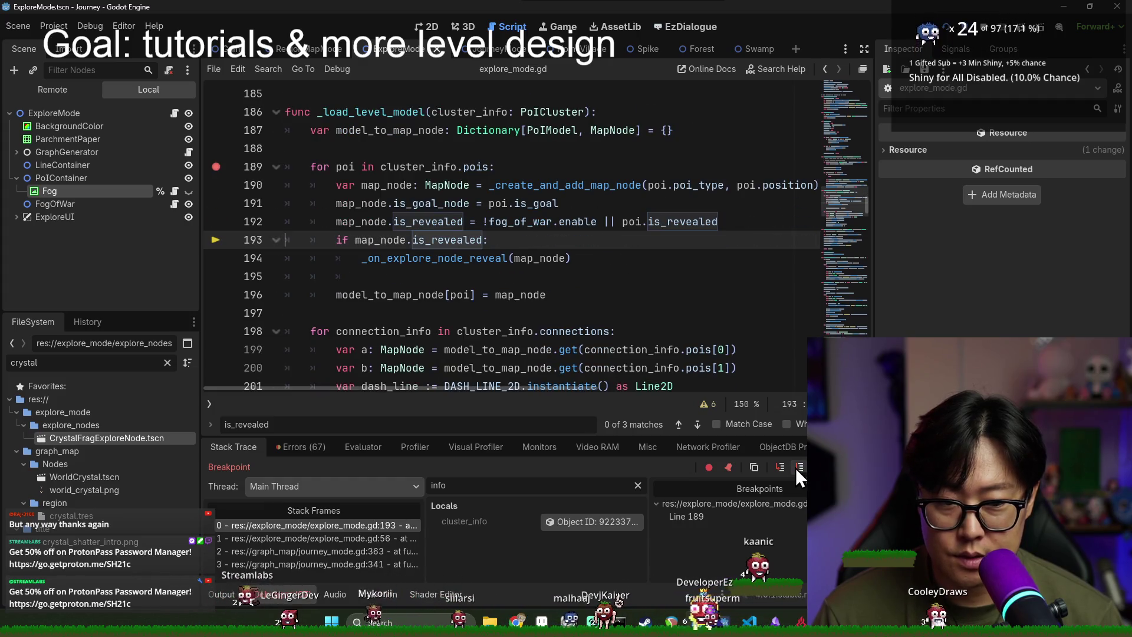
pyautogui.click(797, 468)
pyautogui.click(798, 469)
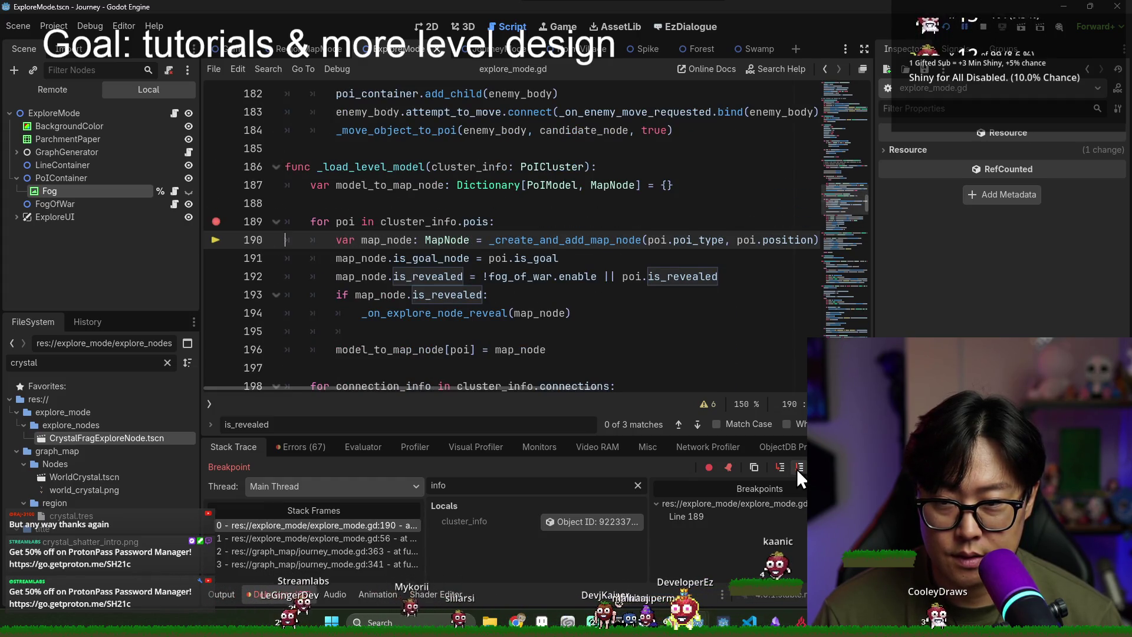
pyautogui.click(798, 469)
pyautogui.click(797, 469)
pyautogui.click(798, 469)
pyautogui.click(216, 257)
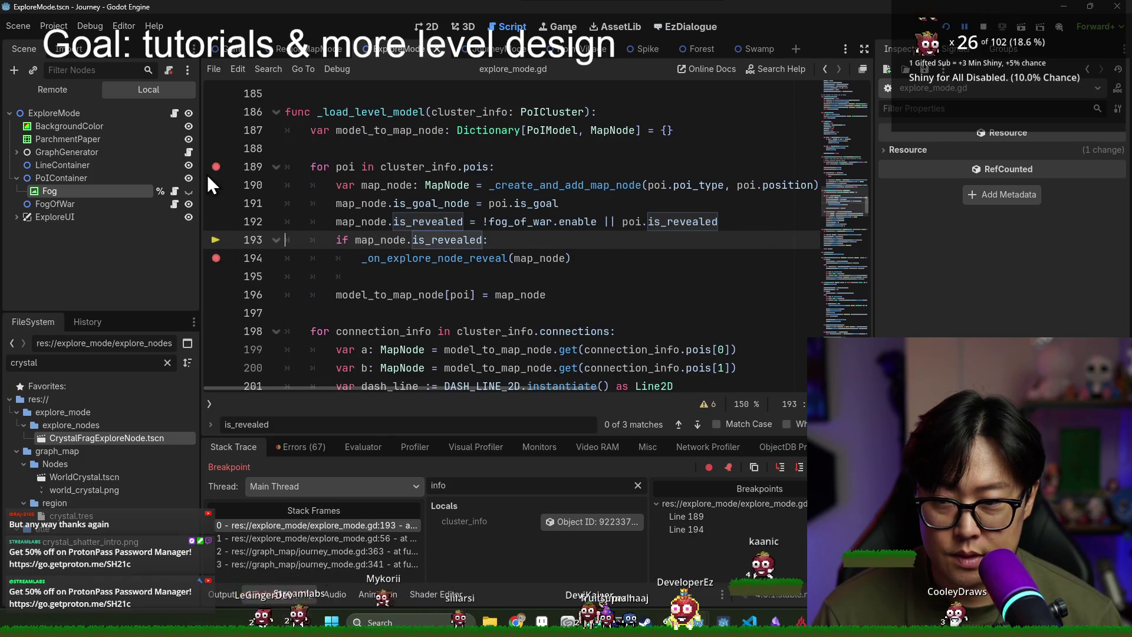
pyautogui.click(827, 467)
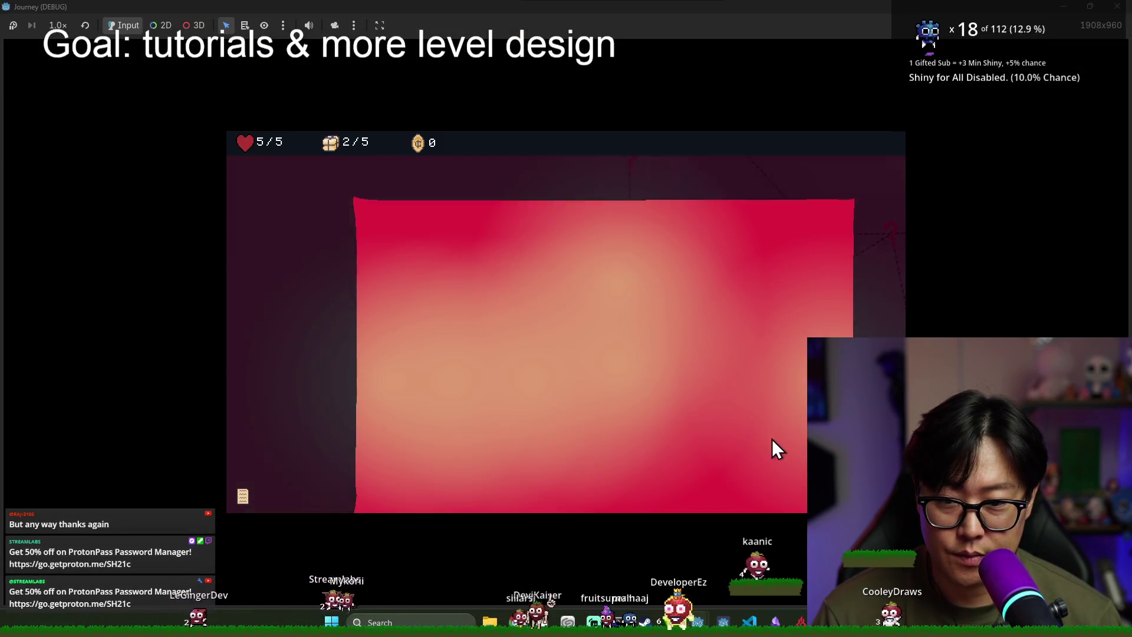
# Step: Switch between the editor and the Journey (DEBUG) game window, then show the live remote scene tree
pyautogui.hotkey('alt', 'Tab')
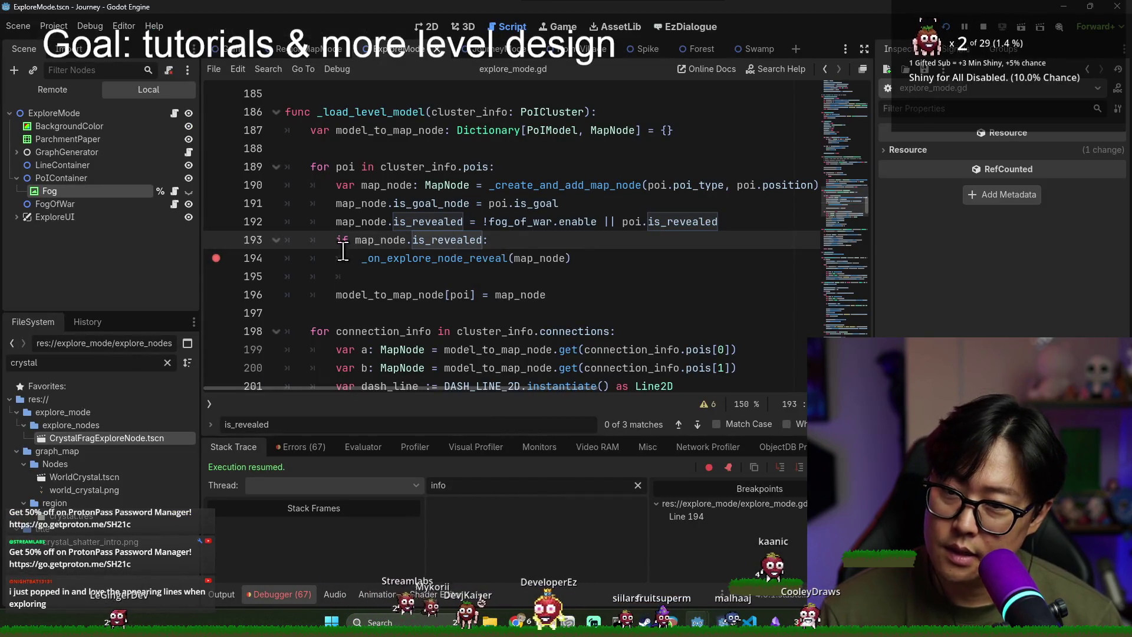
pyautogui.hotkey('alt', 'Tab')
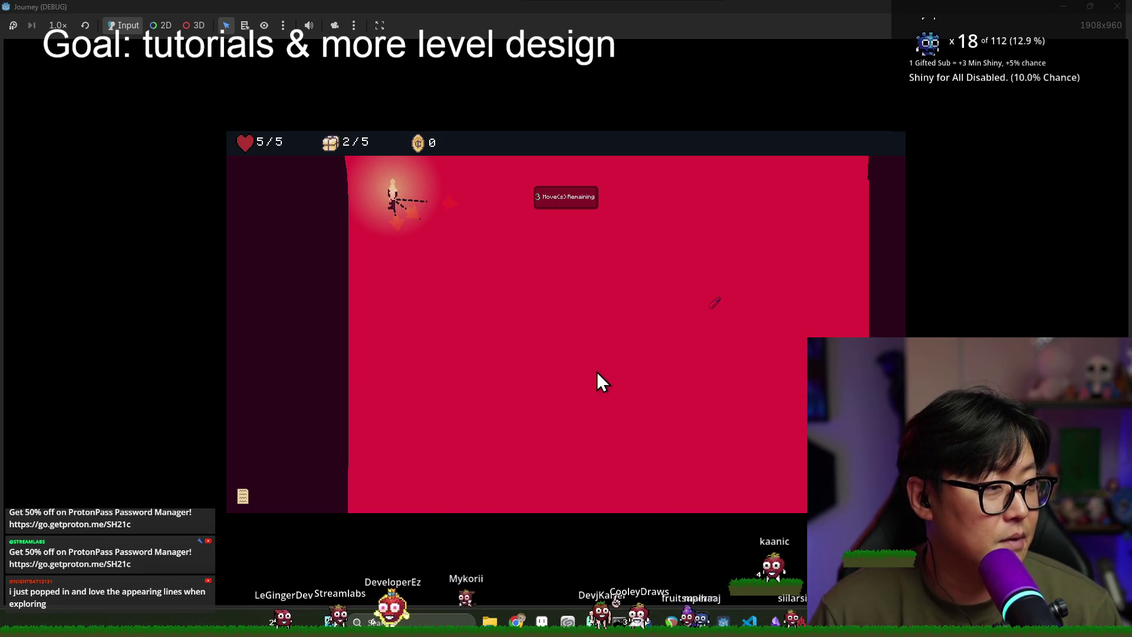
pyautogui.hotkey('alt', 'Tab')
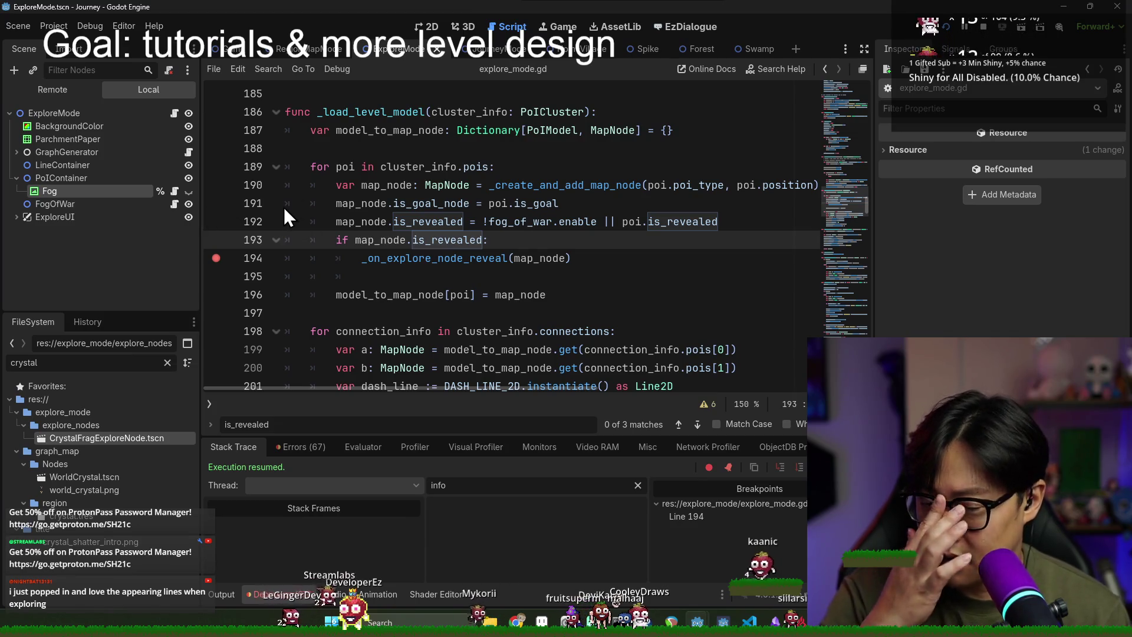
pyautogui.hotkey('alt', 'Tab')
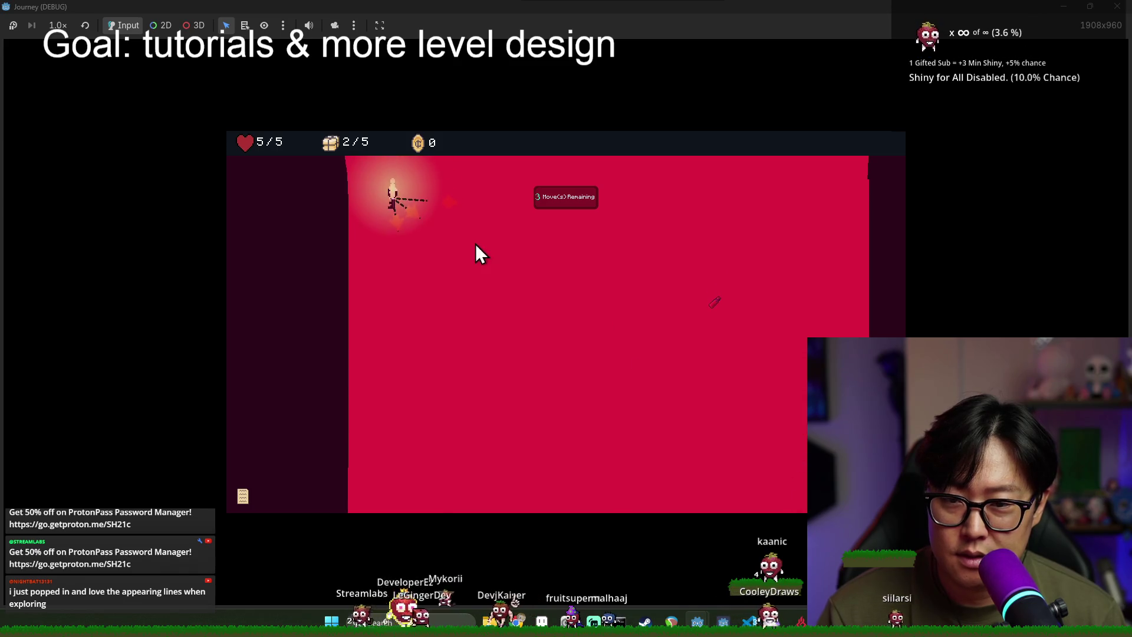
pyautogui.hotkey('alt', 'Tab')
pyautogui.hotkey('alt', 'Tab')
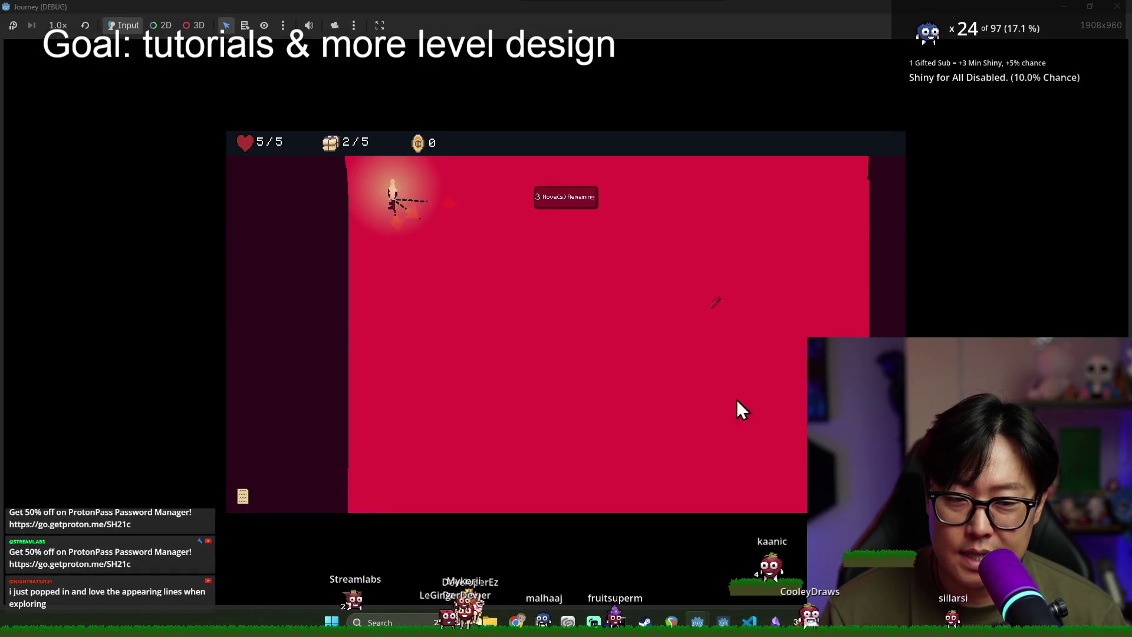
pyautogui.hotkey('alt', 'Tab')
pyautogui.click(52, 89)
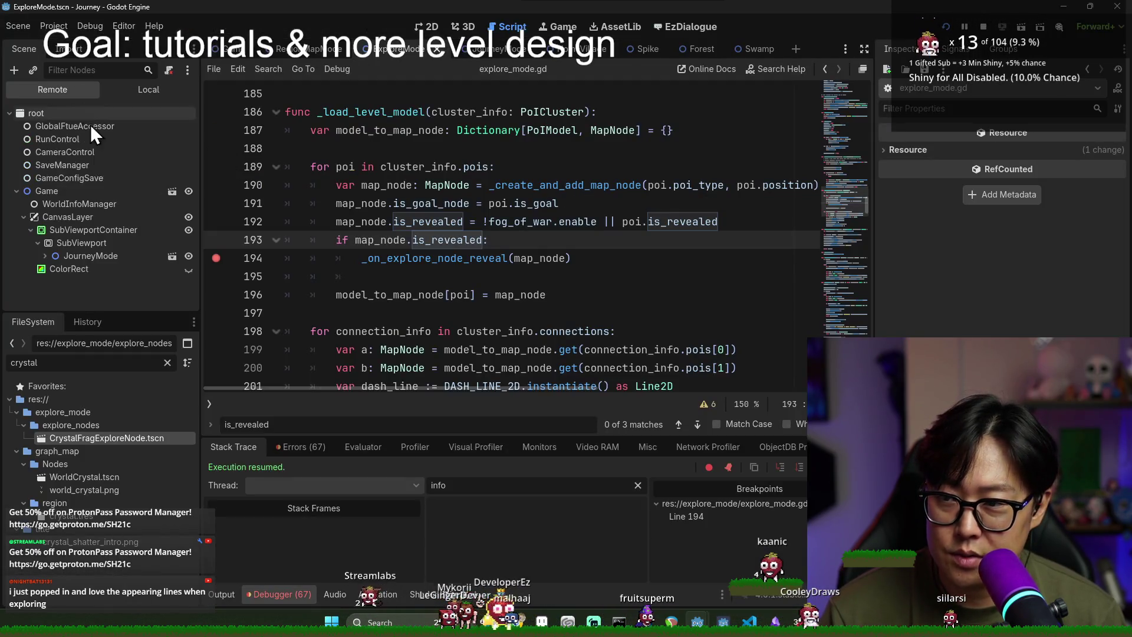
# Step: Edit line 192 so is_revealed becomes !fog_of_war.enable || poi.is_revealed
pyautogui.click(45, 255)
pyautogui.scroll(-1, 417, 255)
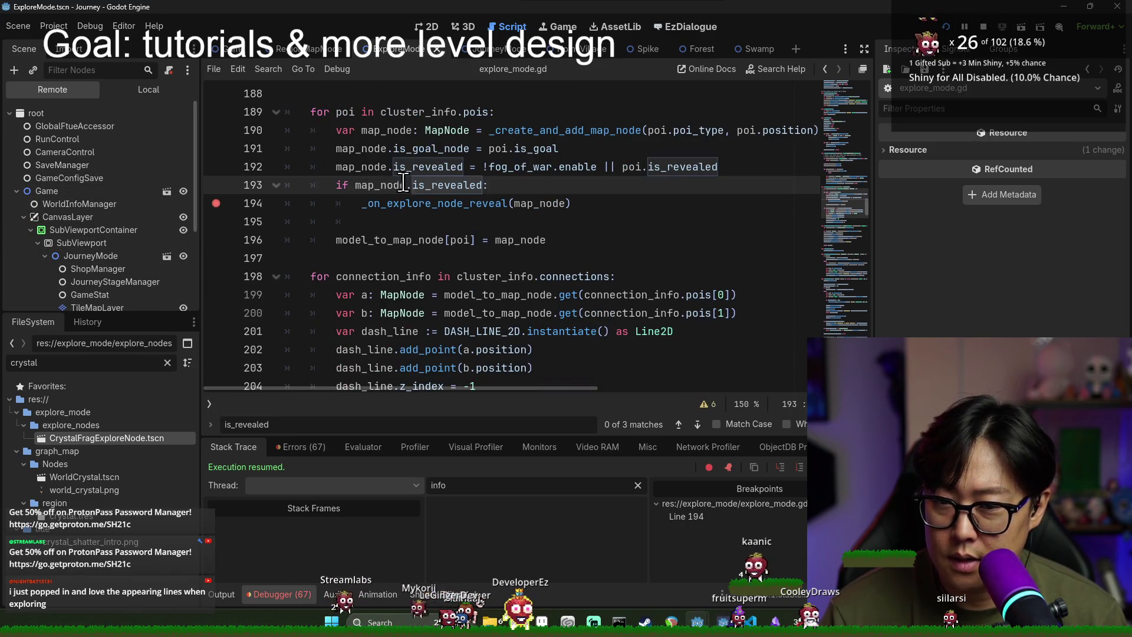
pyautogui.doubleClick(508, 166)
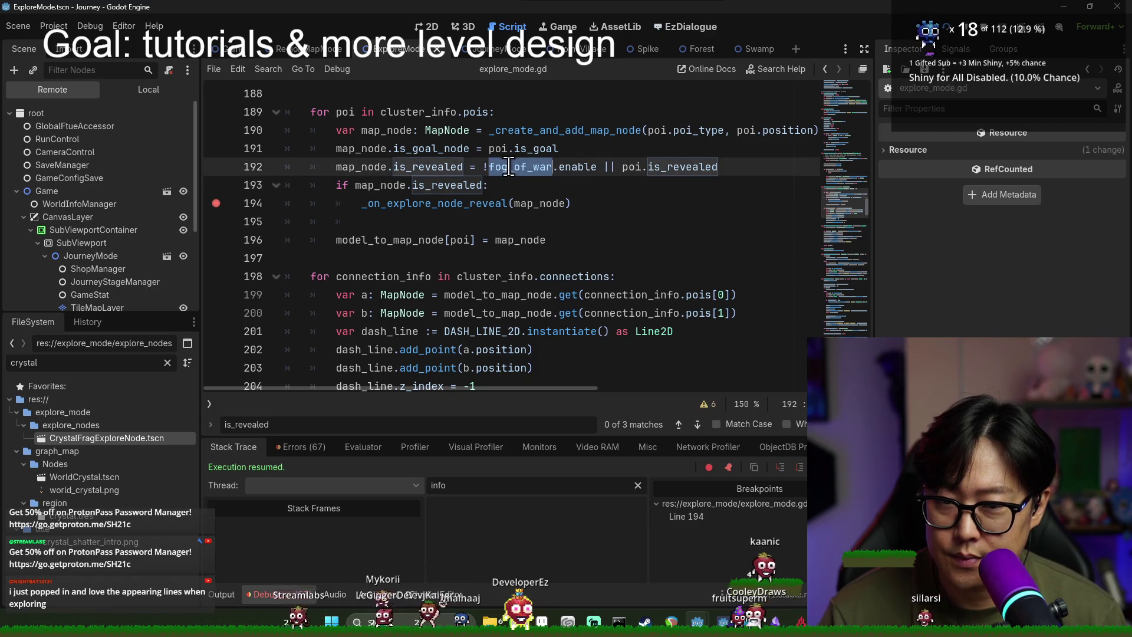
pyautogui.click(484, 166)
pyautogui.write('!')
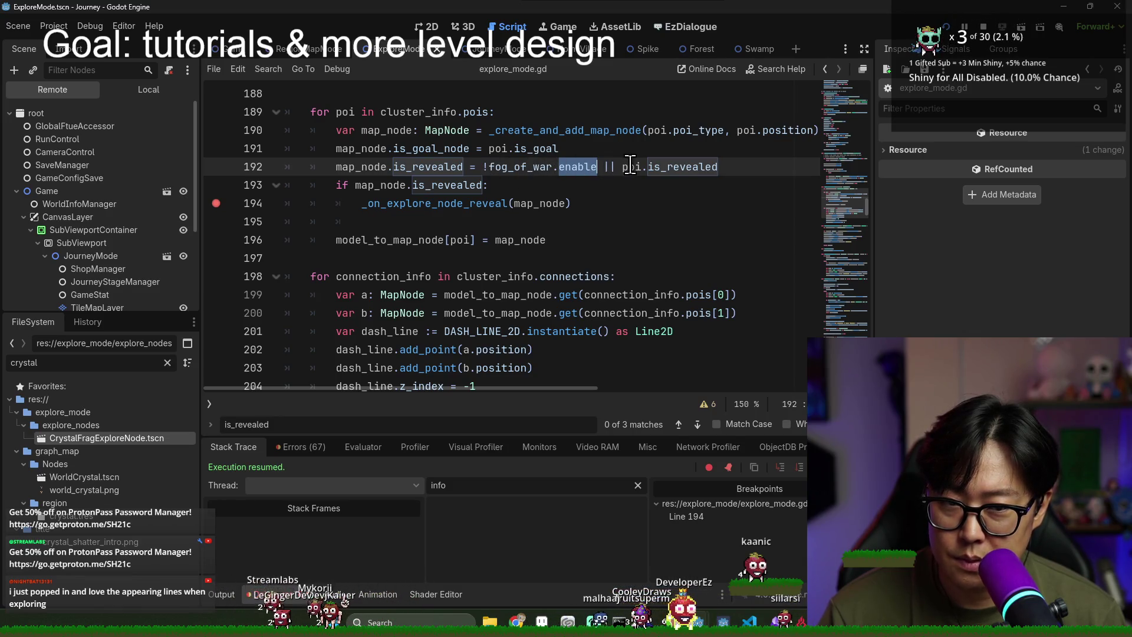
pyautogui.doubleClick(664, 167)
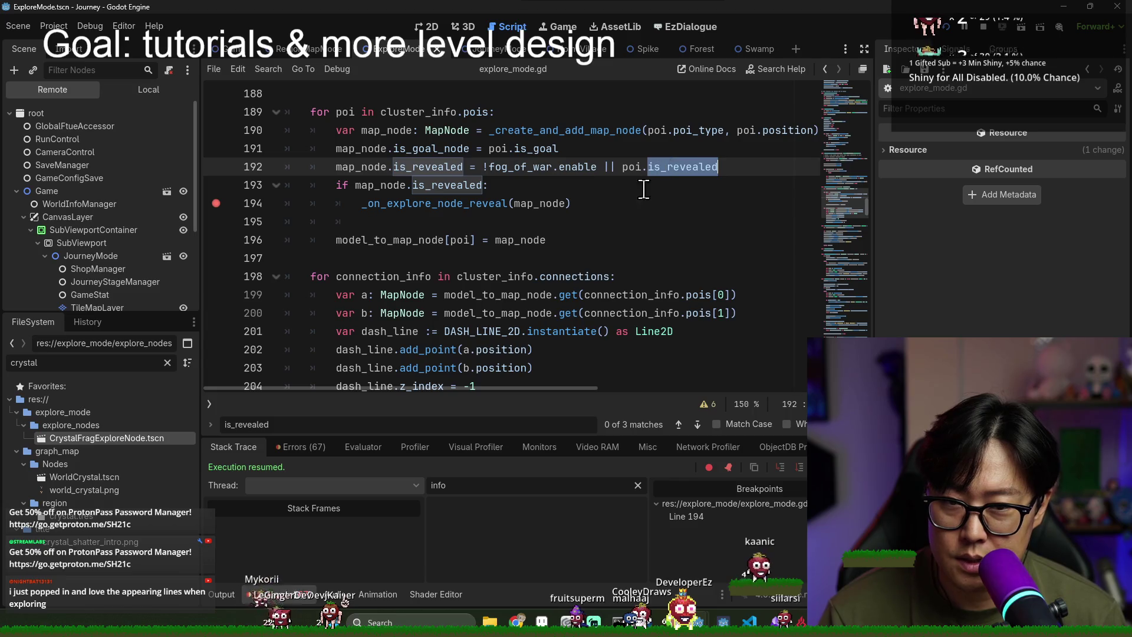
pyautogui.scroll(1, 605, 222)
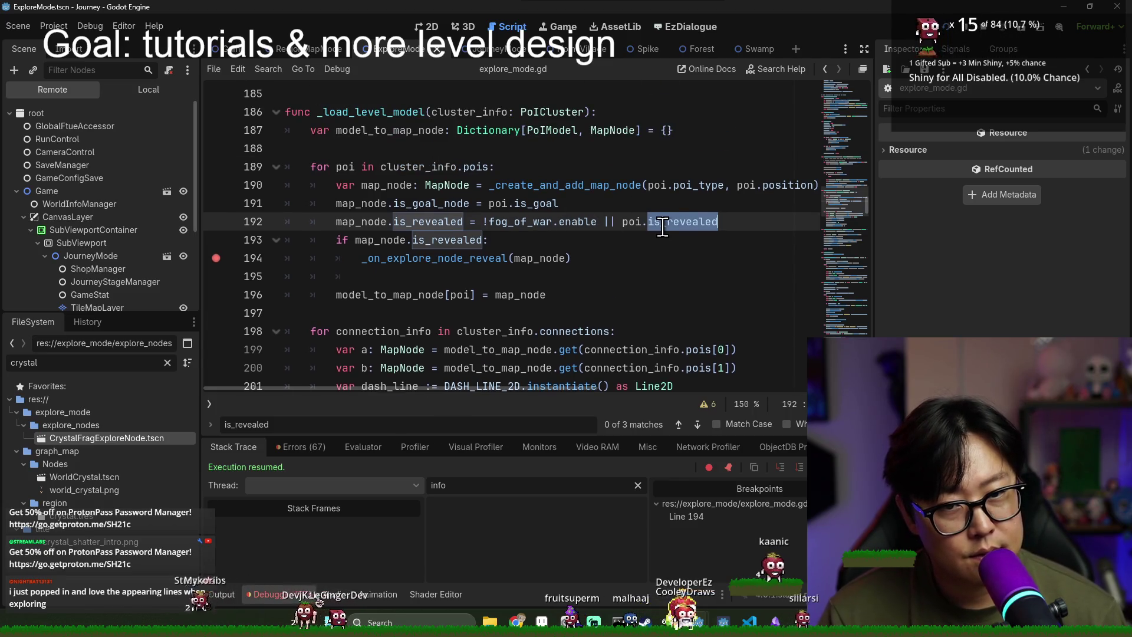
# Step: Relaunch the game and inspect the live CrystalFrag node under JourneyMode > ExploreMode > PoIContainer
pyautogui.press('F5')
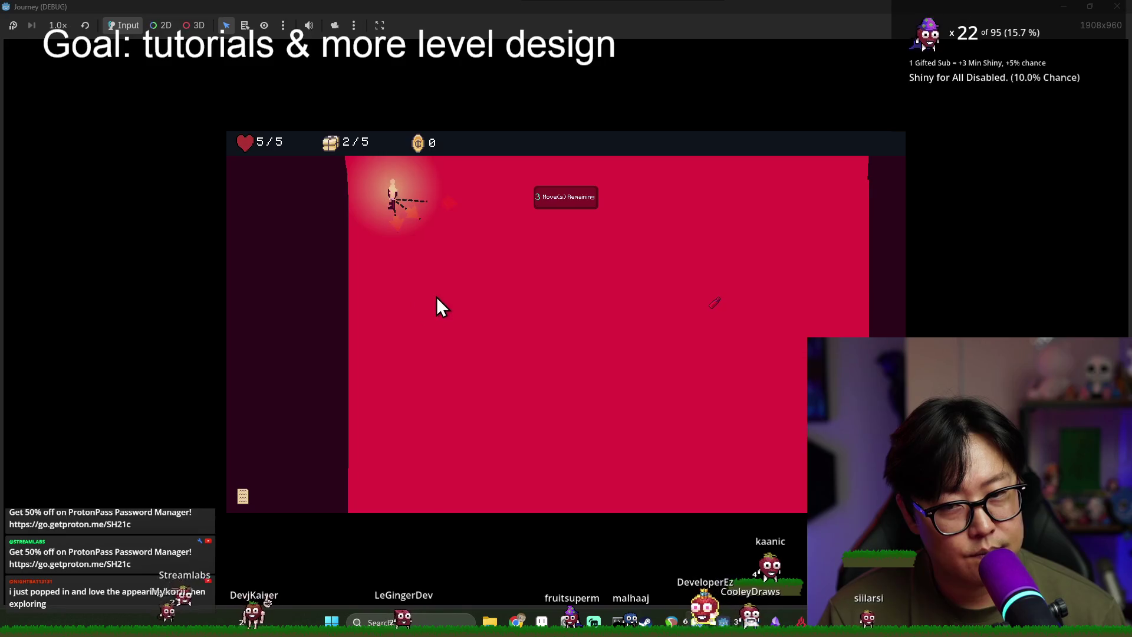
pyautogui.hotkey('alt', 'Tab')
pyautogui.click(100, 211)
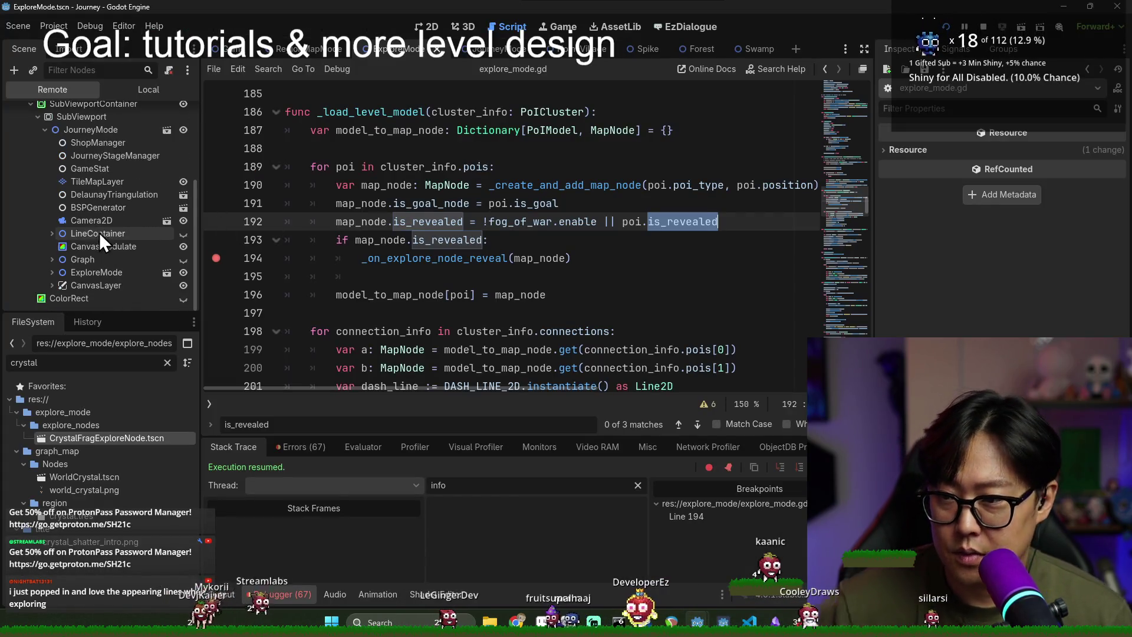
pyautogui.click(52, 272)
pyautogui.scroll(-3, 144, 263)
pyautogui.click(59, 247)
pyautogui.scroll(-5, 103, 241)
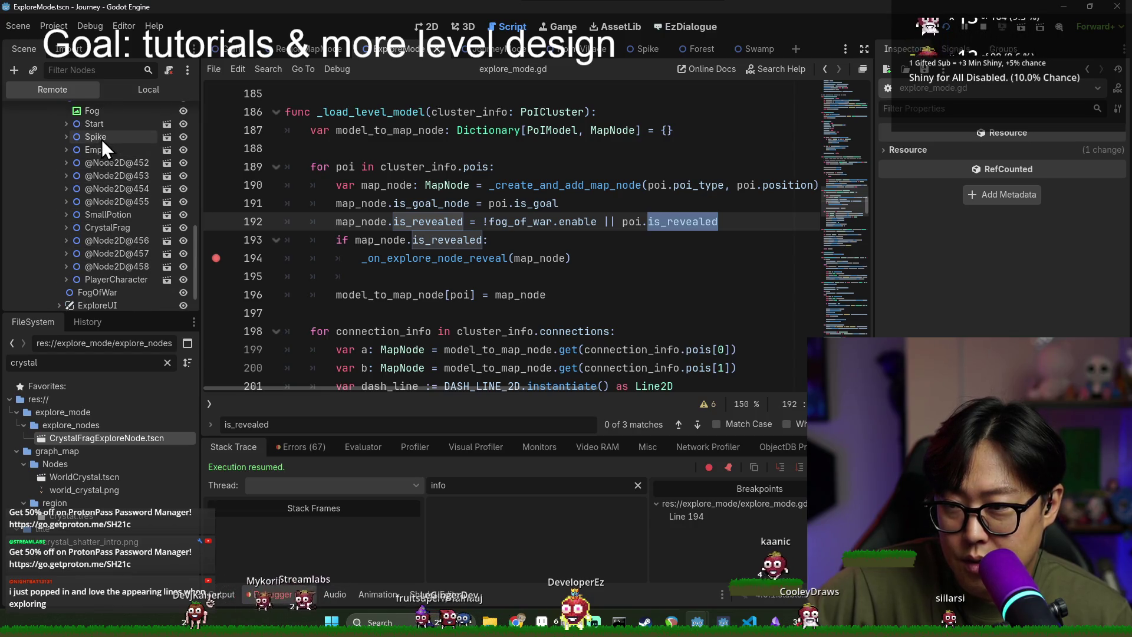
pyautogui.doubleClick(108, 227)
pyautogui.scroll(-5, 984, 295)
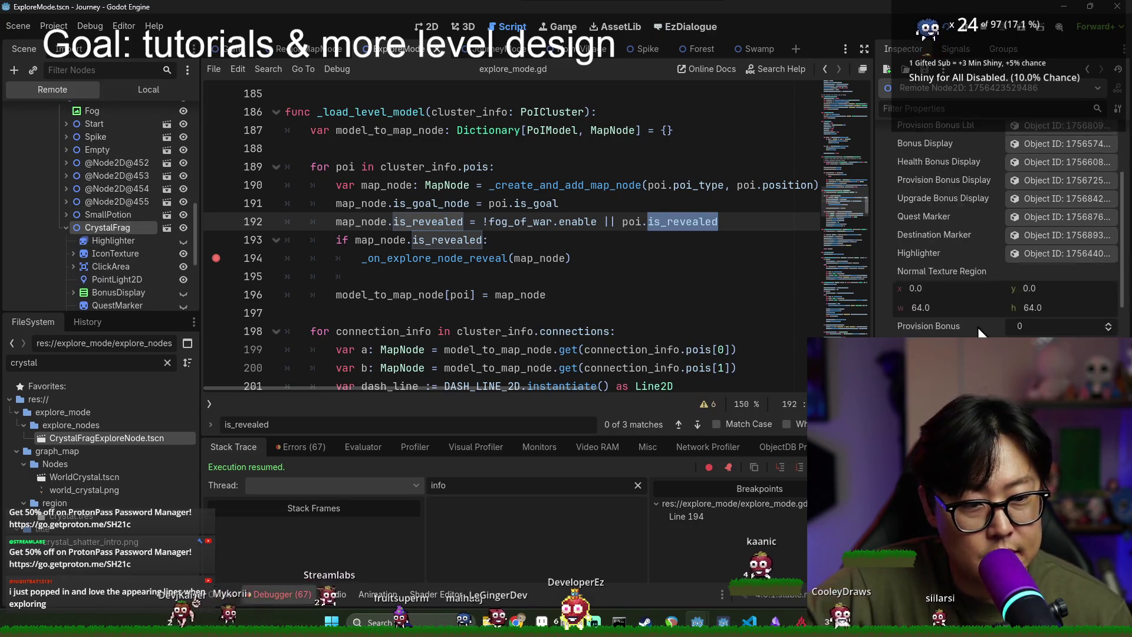
pyautogui.scroll(-5, 984, 330)
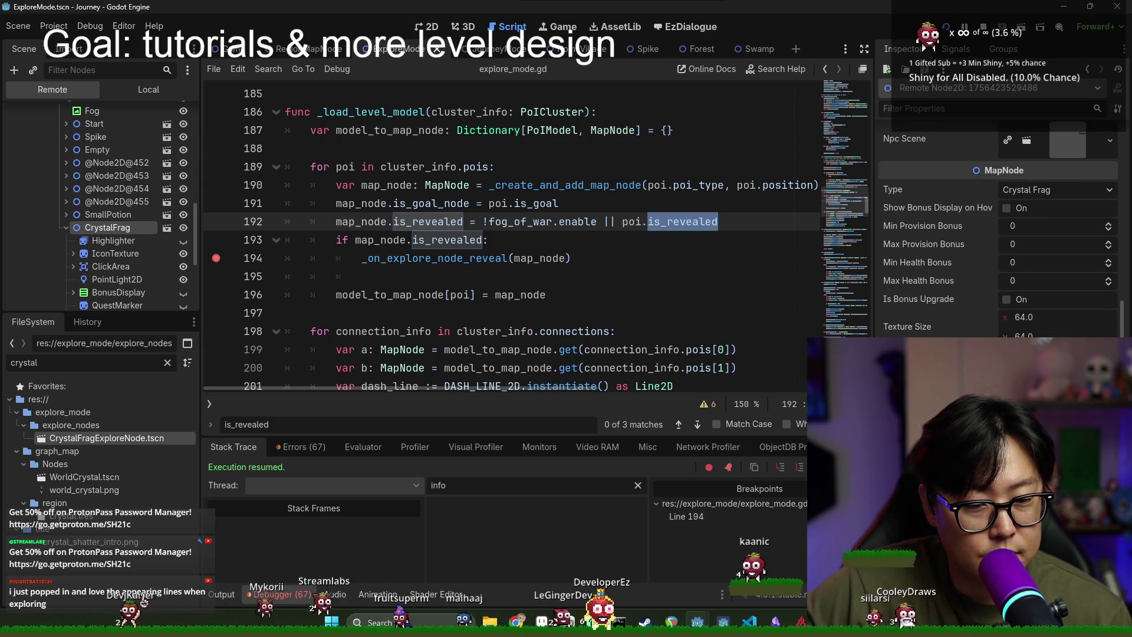
pyautogui.scroll(10, 956, 224)
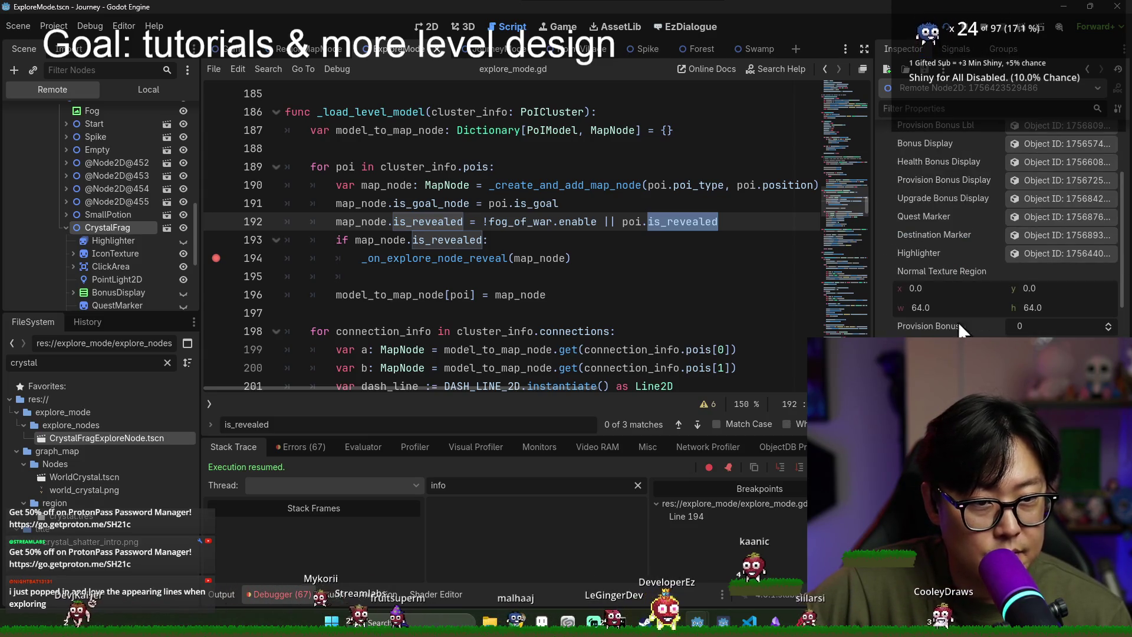
# Step: Filter CrystalFrag's properties for 'revea' and toggle its Is Revealed property
pyautogui.click(920, 108)
pyautogui.write('re')
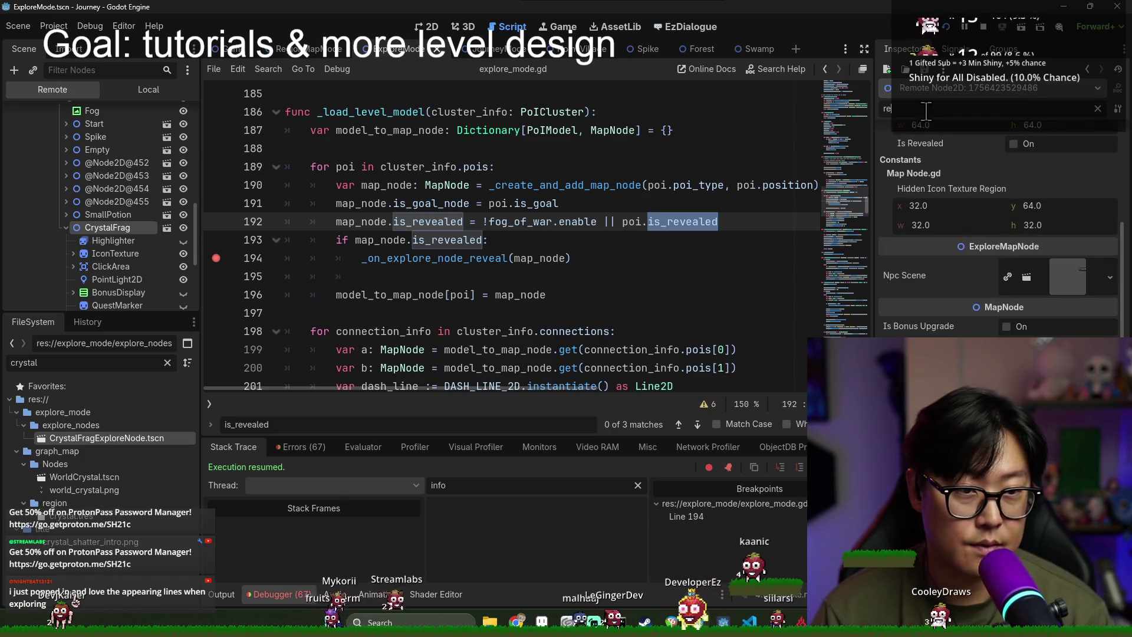
pyautogui.write('veal')
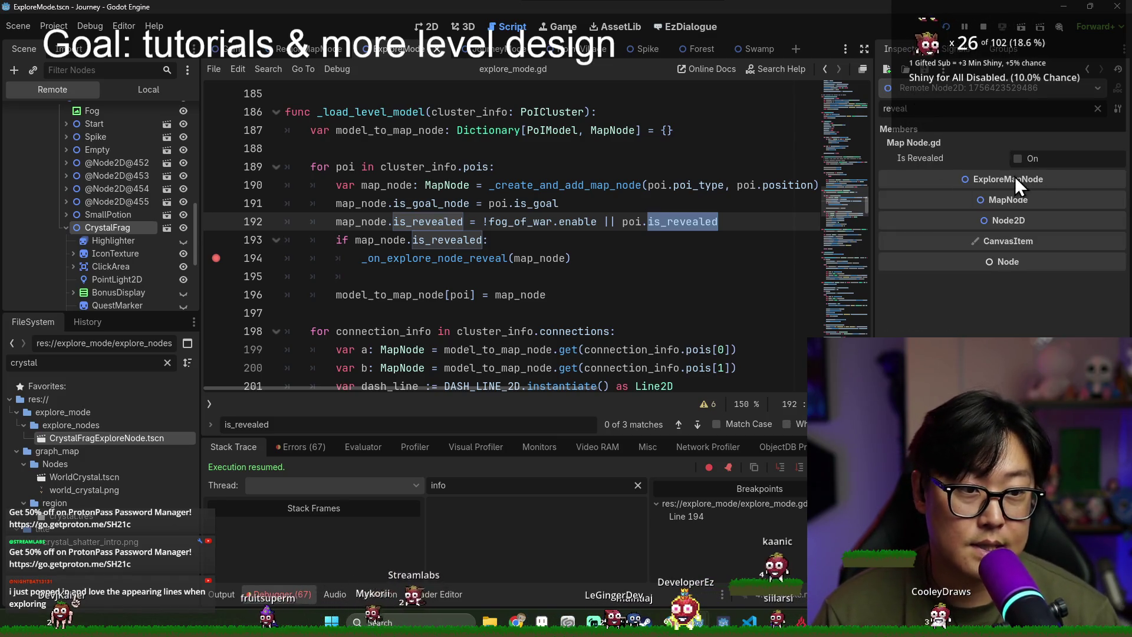
pyautogui.click(1017, 159)
pyautogui.hotkey('alt', 'Tab')
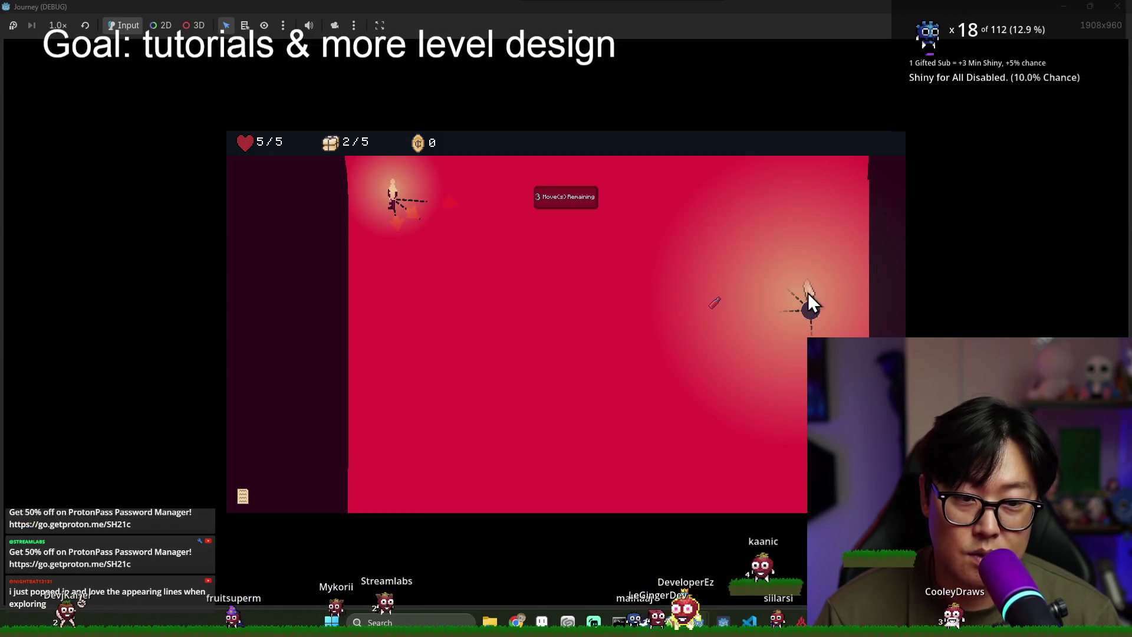
pyautogui.hotkey('alt', 'Tab')
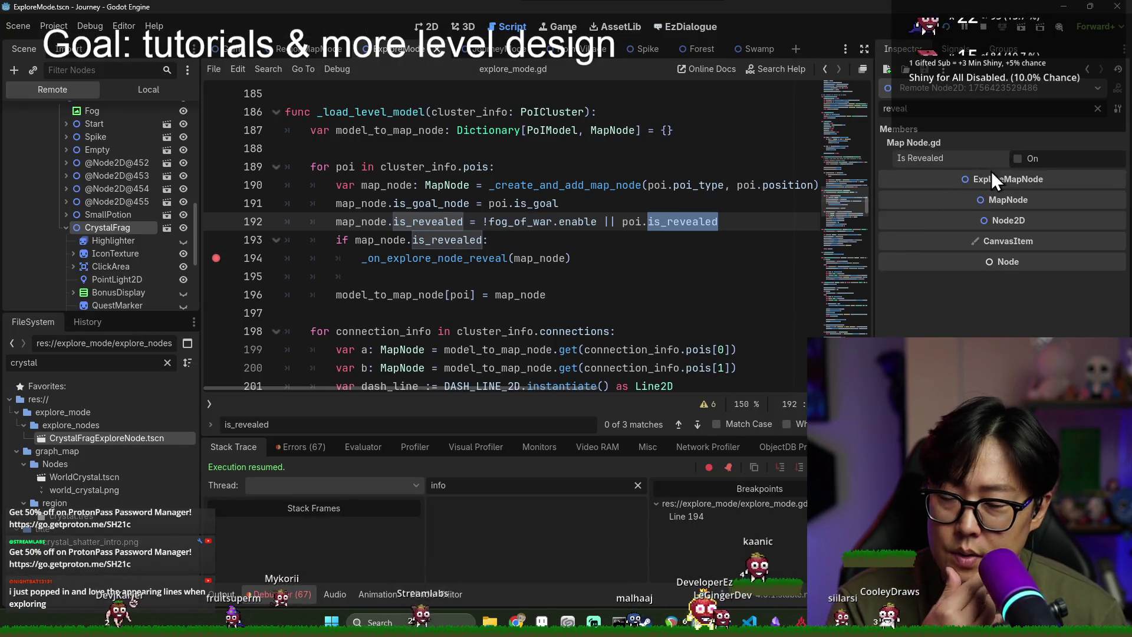
# Step: Clear the breakpoint on line 194 and end the paused debug session
pyautogui.doubleClick(436, 240)
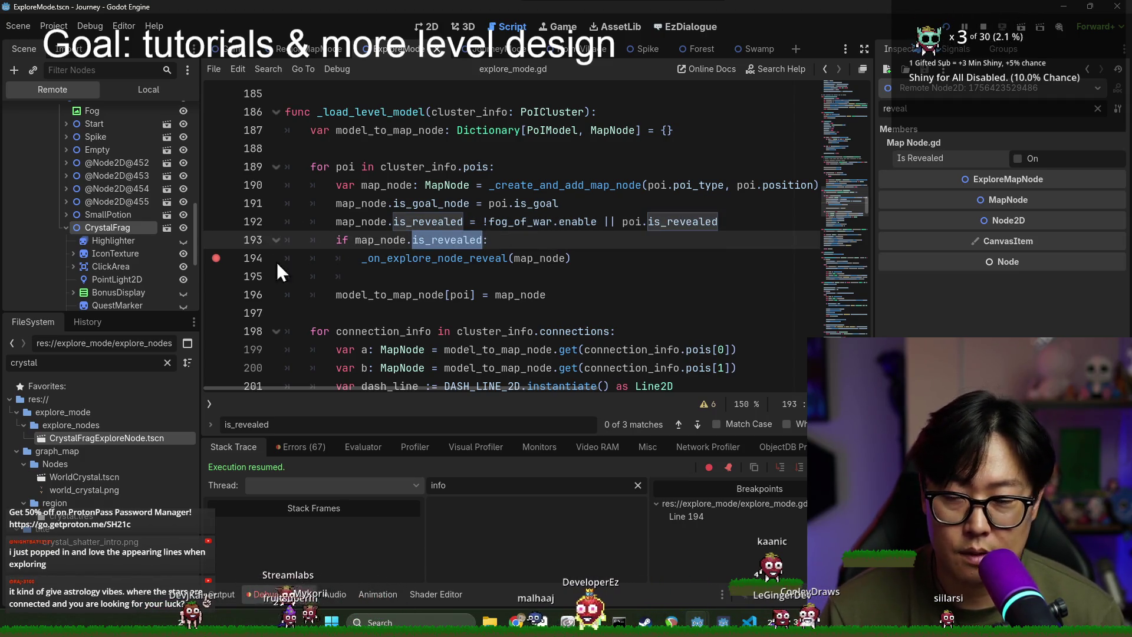
pyautogui.click(216, 258)
pyautogui.click(483, 221)
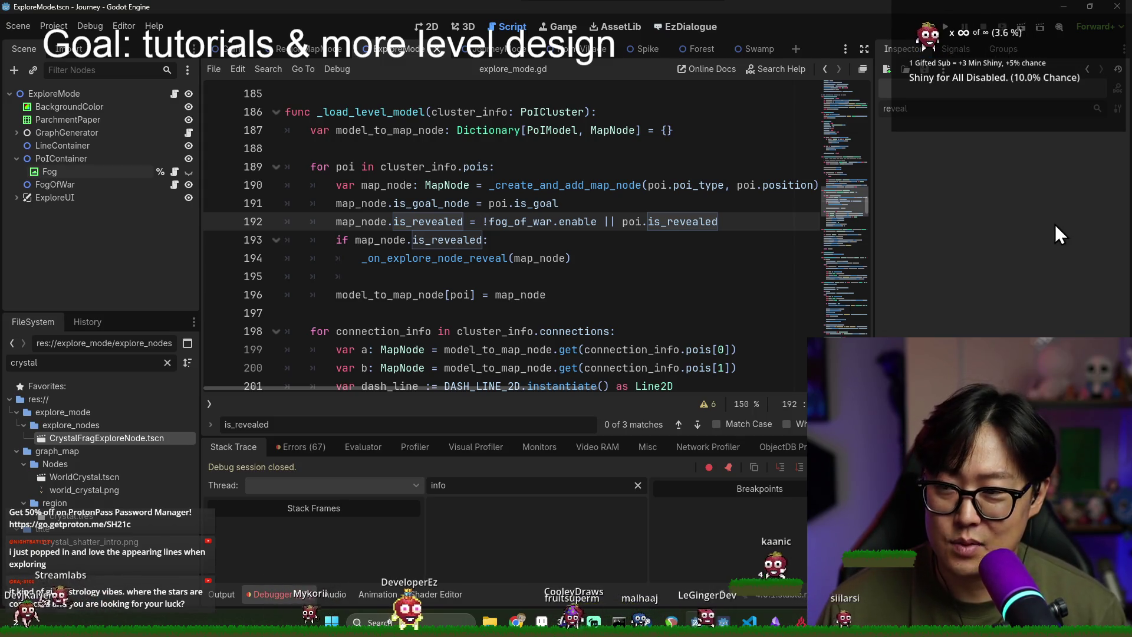
# Step: Delete the if map_node.is_revealed block below line 192 and save explore_mode.gd
pyautogui.click(532, 241)
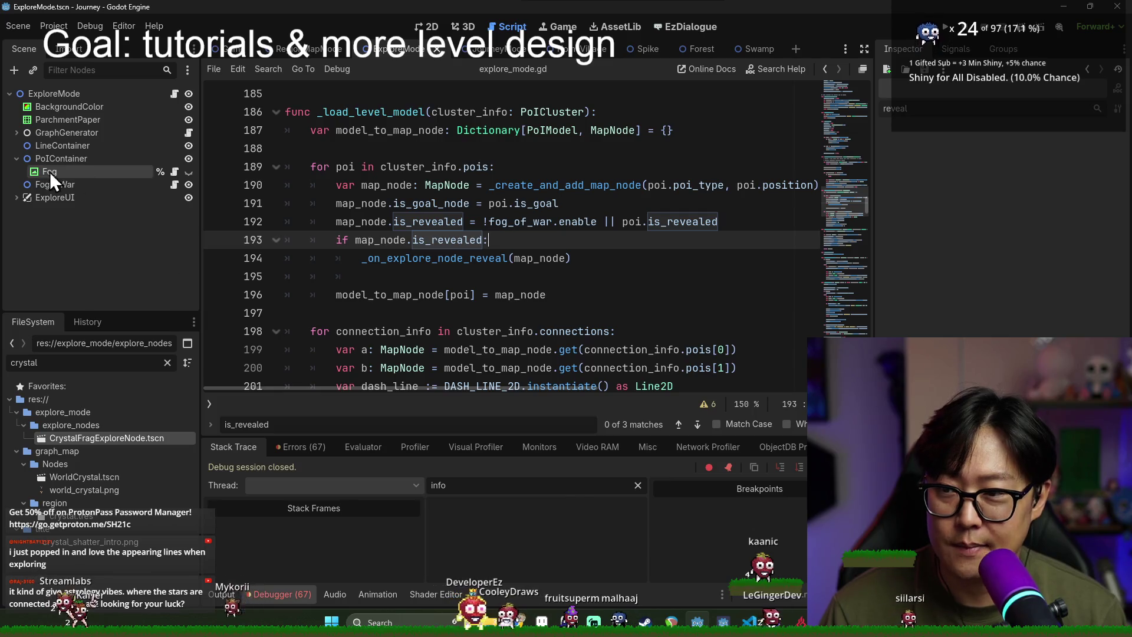
pyautogui.click(44, 94)
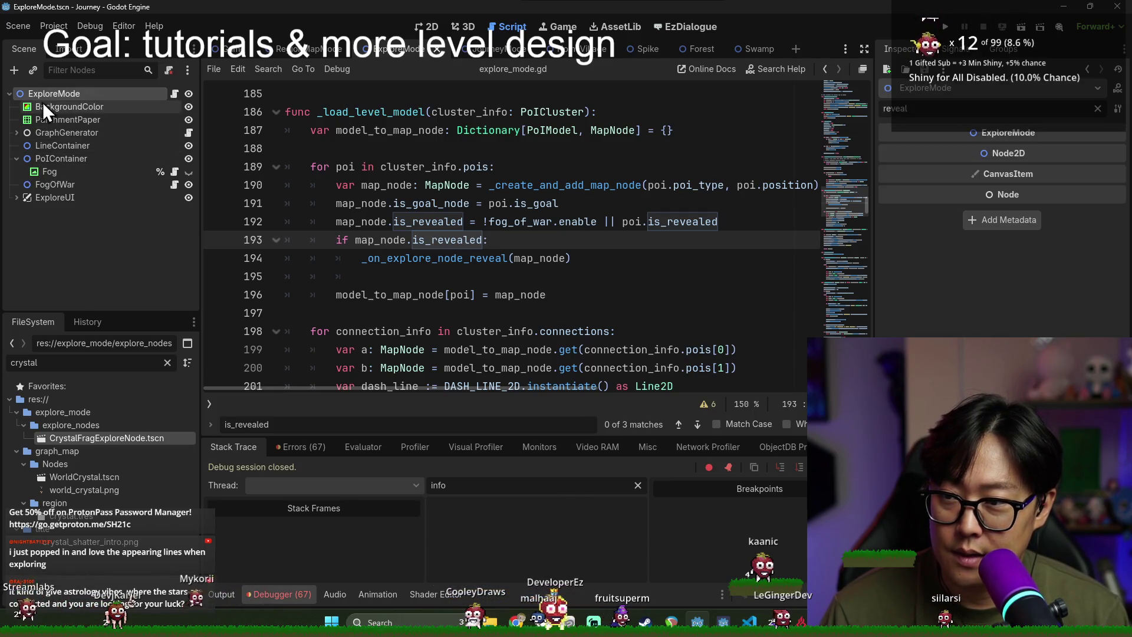
pyautogui.click(581, 278)
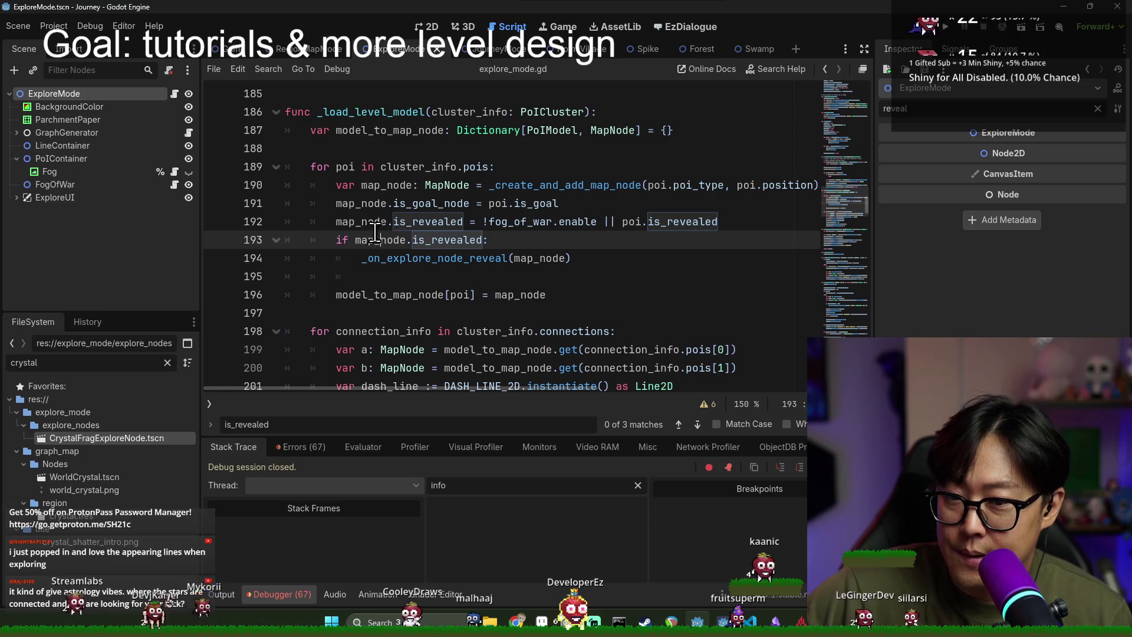
pyautogui.tripleClick(399, 221)
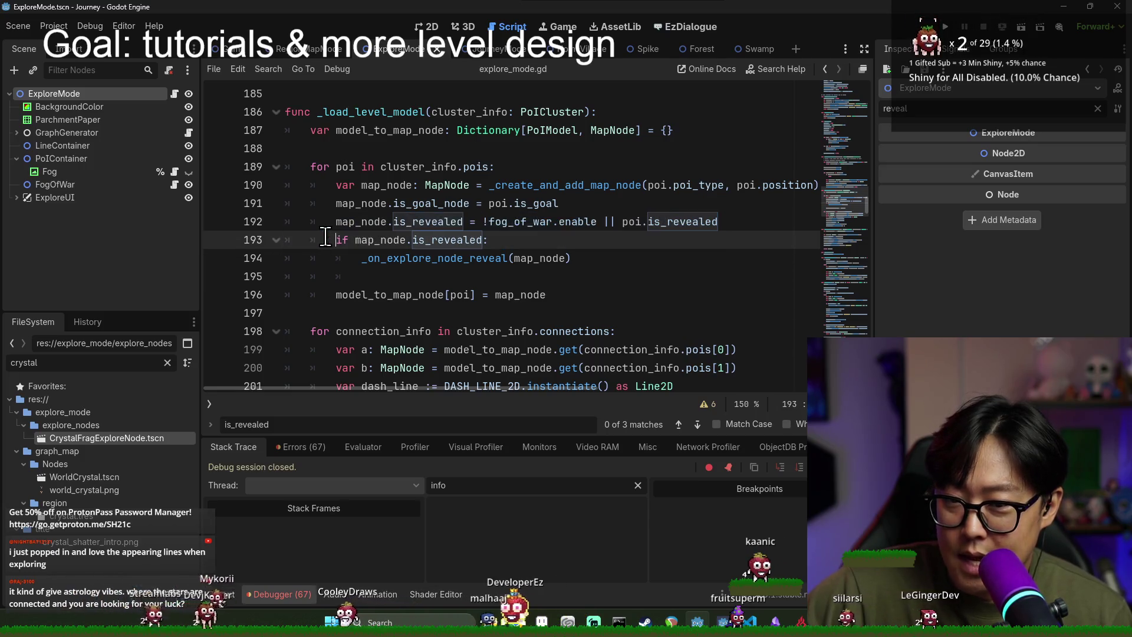
pyautogui.moveTo(339, 240); pyautogui.dragTo(609, 265)
pyautogui.press('BackSpace')
pyautogui.press('BackSpace')
pyautogui.press('BackSpace')
pyautogui.hotkey('ctrl', 's')
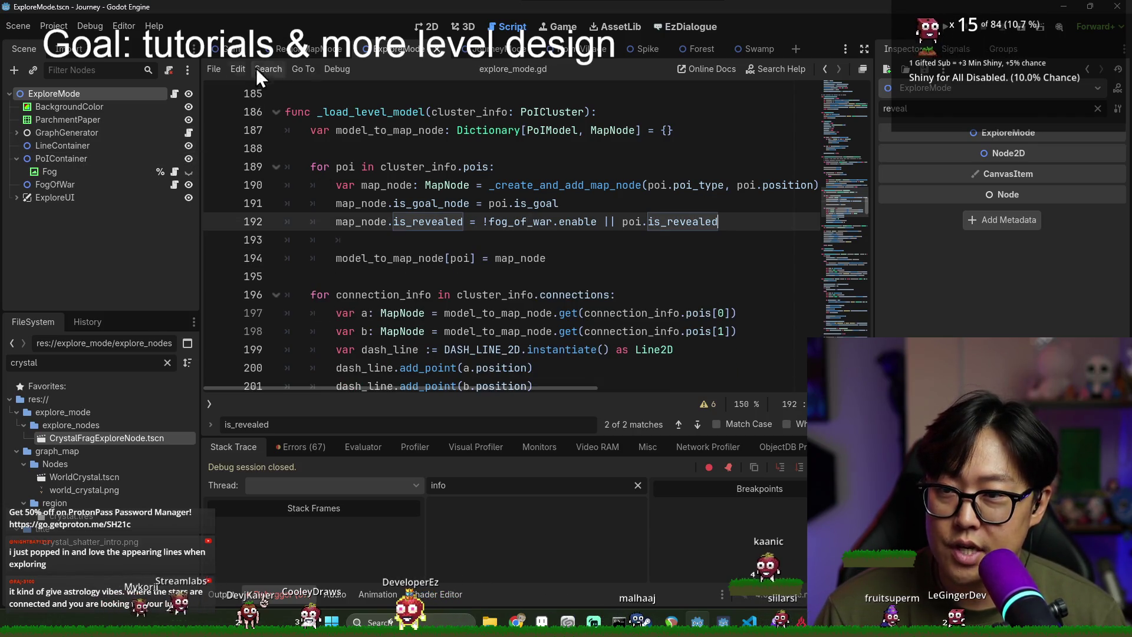
# Step: Open level_generator.gd from GraphGenerator and search it for 'revealed'
pyautogui.click(187, 132)
pyautogui.hotkey('ctrl', 'f')
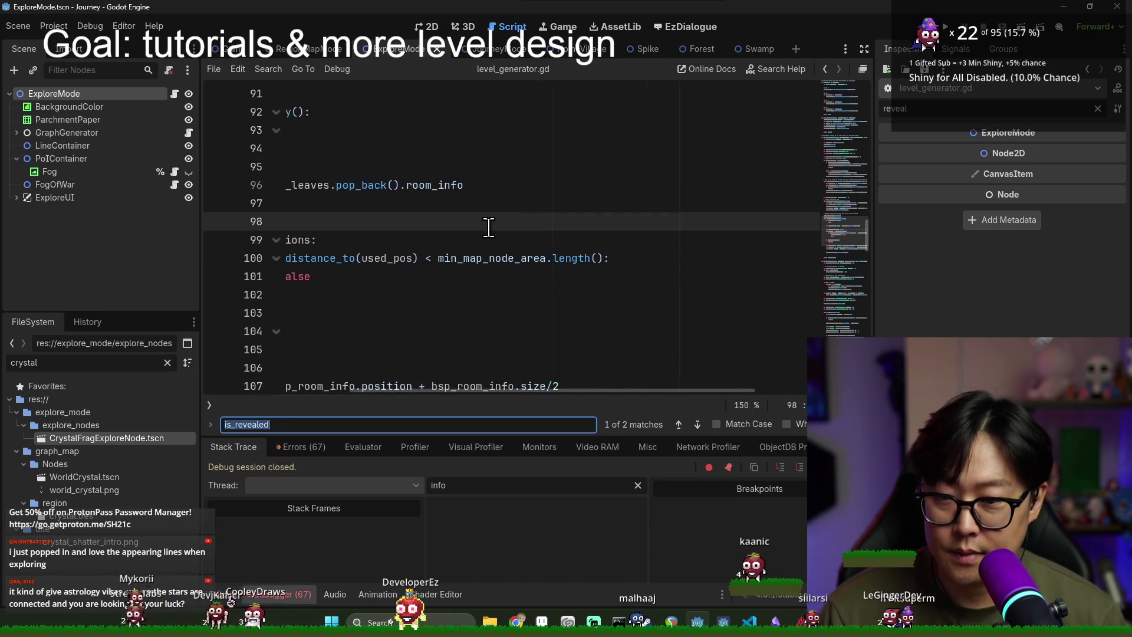
pyautogui.write('revealed')
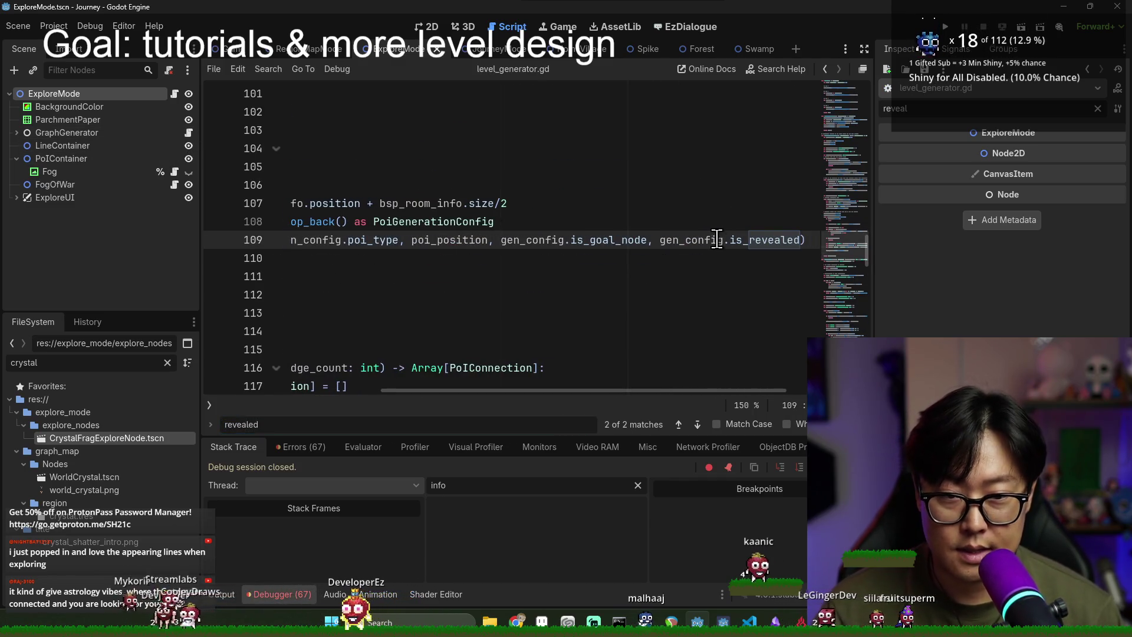
pyautogui.moveTo(646, 392); pyautogui.dragTo(441, 392)
pyautogui.hotkey('ctrl', 's')
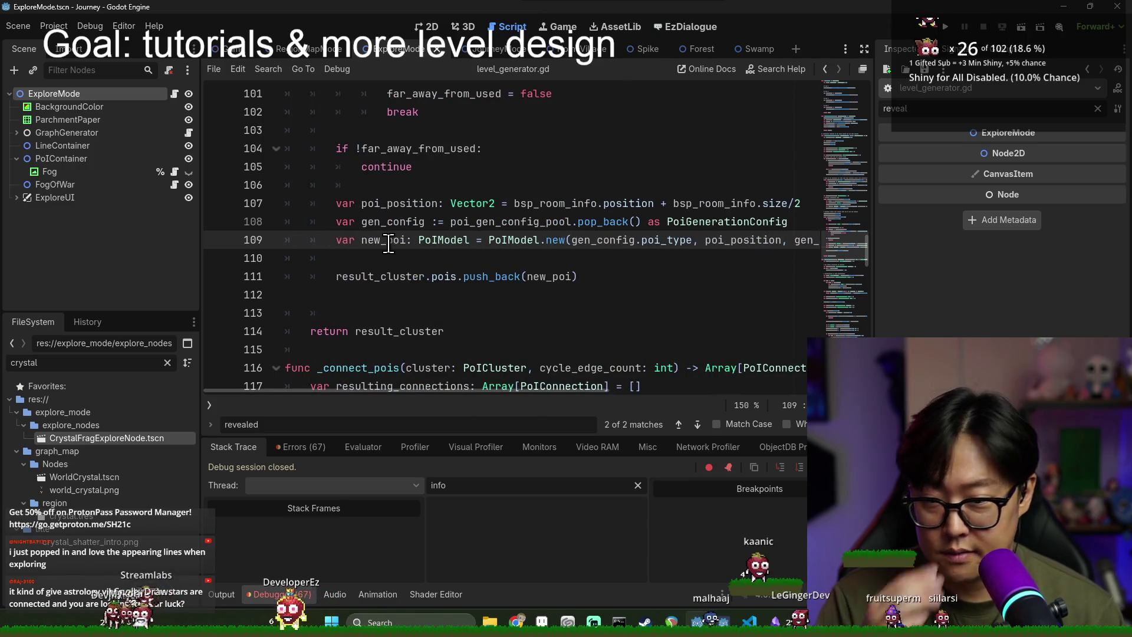
pyautogui.moveTo(515, 392); pyautogui.dragTo(751, 390)
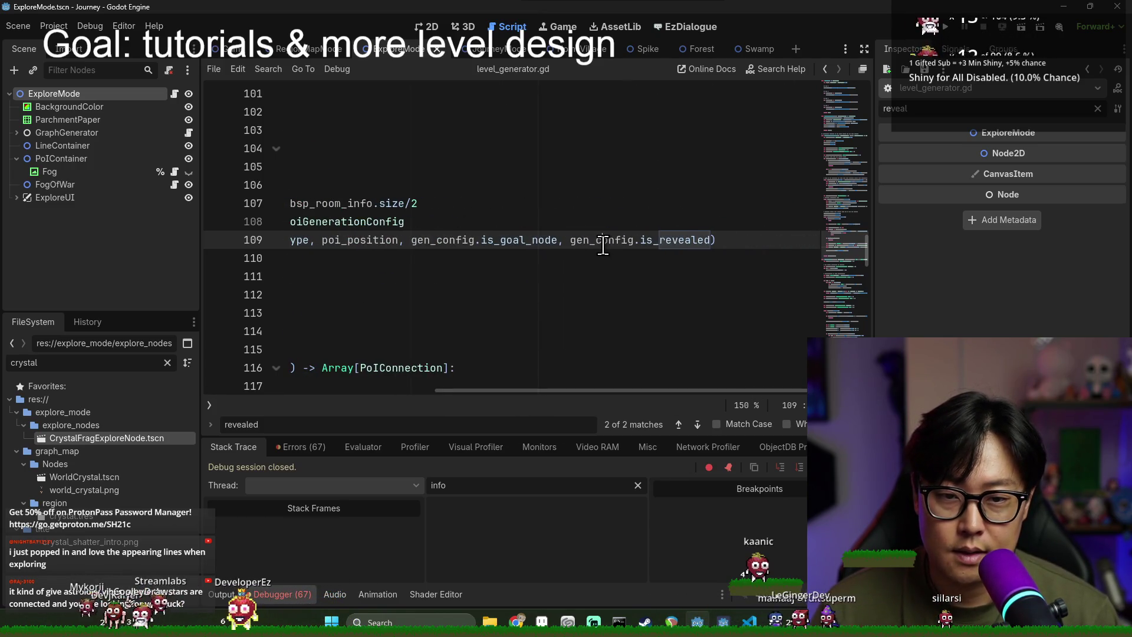
pyautogui.moveTo(609, 392); pyautogui.dragTo(424, 373)
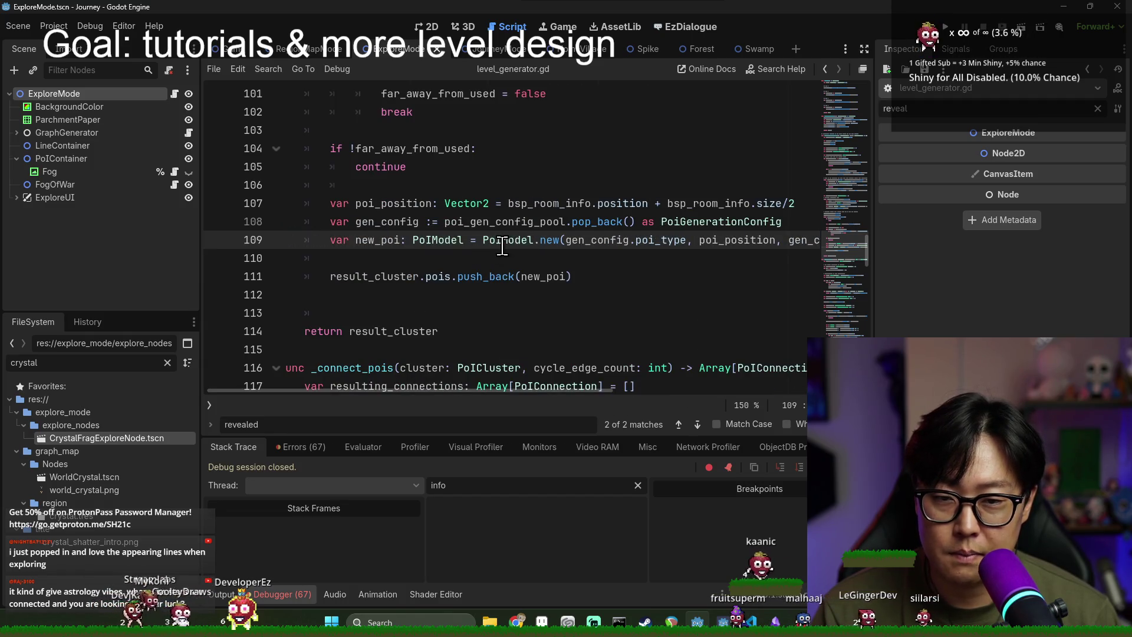
pyautogui.keyDown('ctrl'); pyautogui.scroll(-2, 487, 244); pyautogui.keyUp('ctrl')
pyautogui.scroll(-4, 448, 259)
pyautogui.scroll(4, 437, 274)
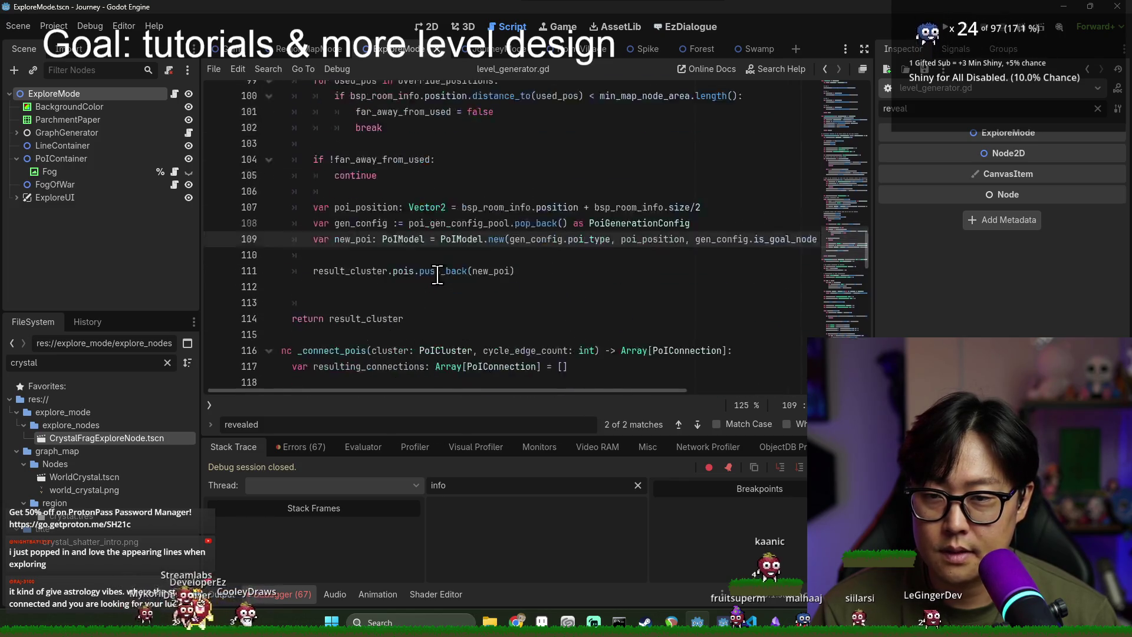
pyautogui.keyDown('ctrl'); pyautogui.scroll(1, 437, 325); pyautogui.keyUp('ctrl')
pyautogui.scroll(2, 387, 295)
# Step: Examine poi_gen_config_pool on line 92 and the PoiModel.new call on line 109
pyautogui.doubleClick(355, 142)
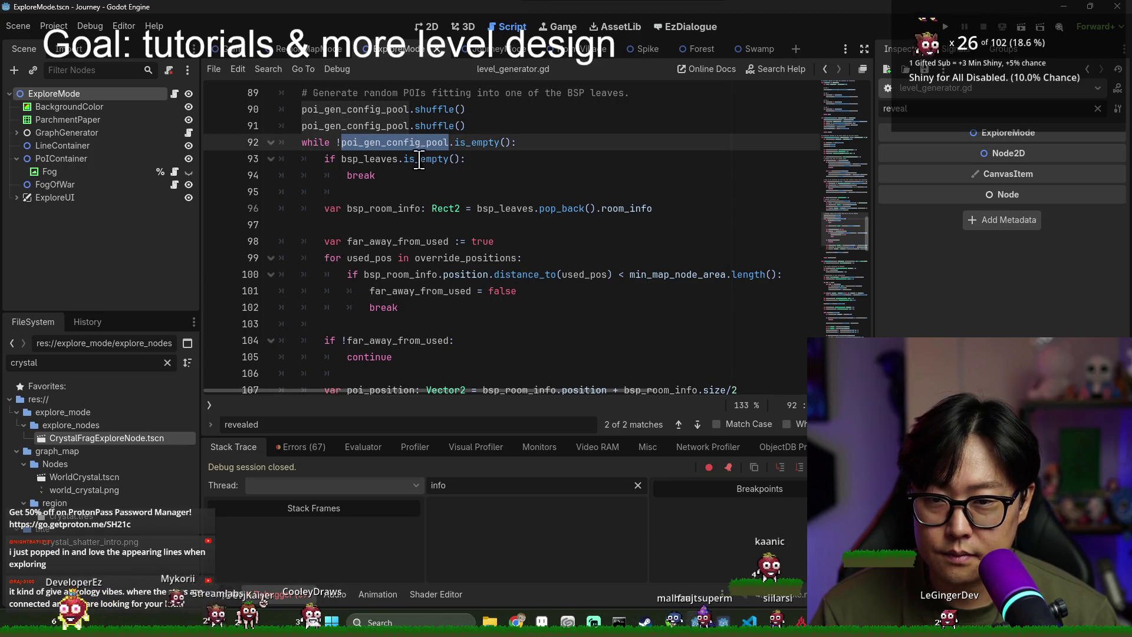
pyautogui.scroll(-4, 389, 189)
pyautogui.click(380, 225)
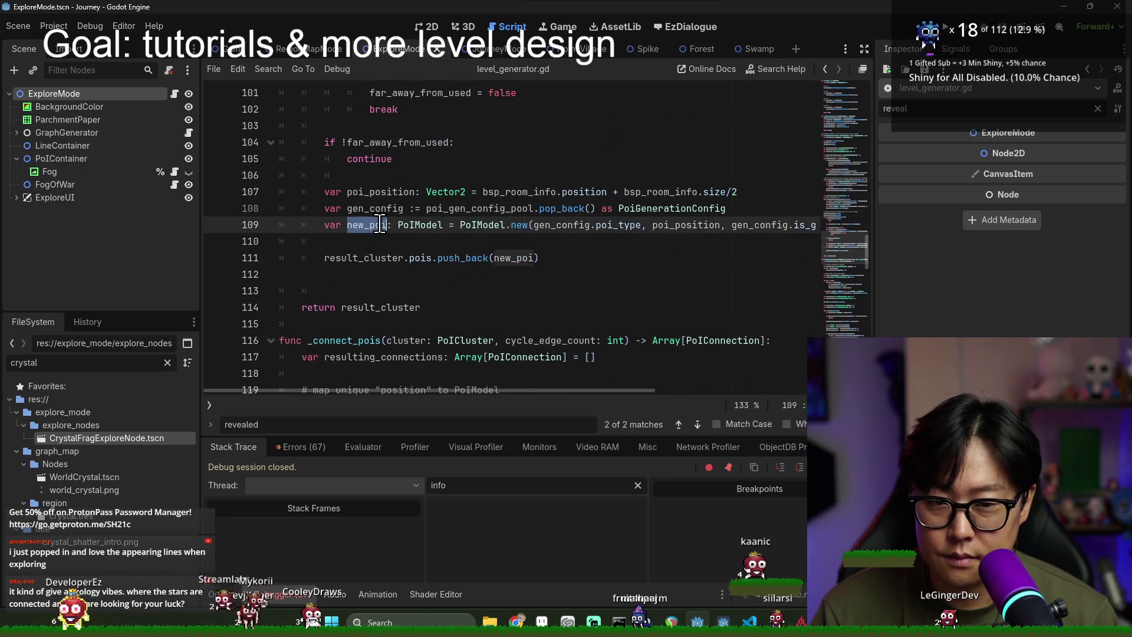
pyautogui.hotkey('ctrl', 's')
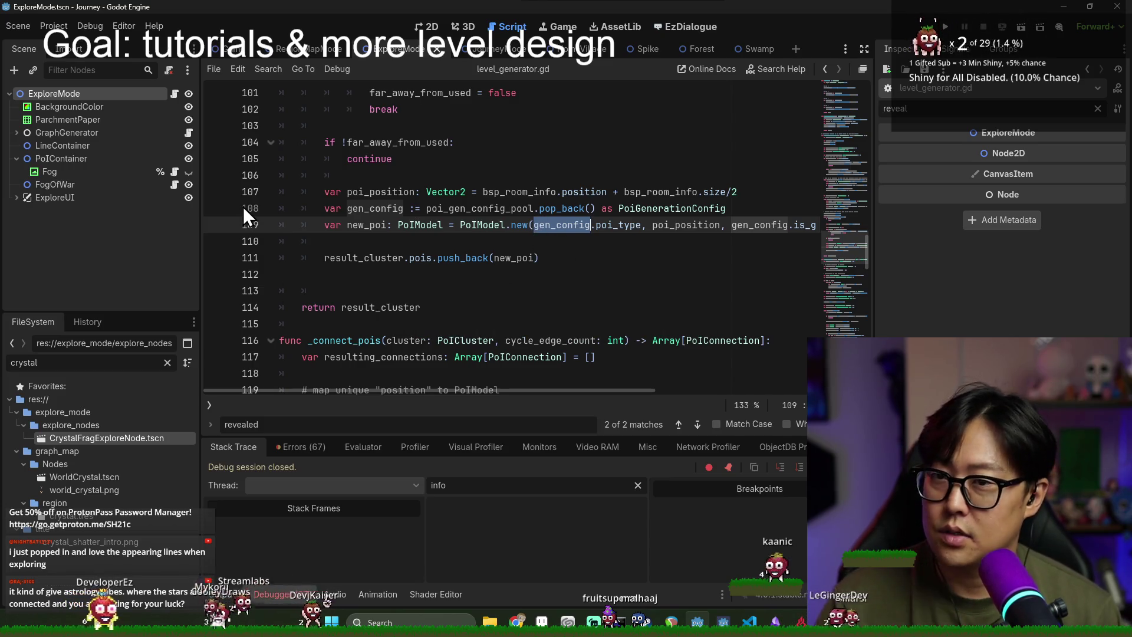
pyautogui.hotkey('ctrl', 's')
# Step: Open Ruin.tscn and check its is_crystal_claimed and fragment_generation_config settings with a taller code view
pyautogui.hotkey('ctrl', 'a')
pyautogui.write('ruin')
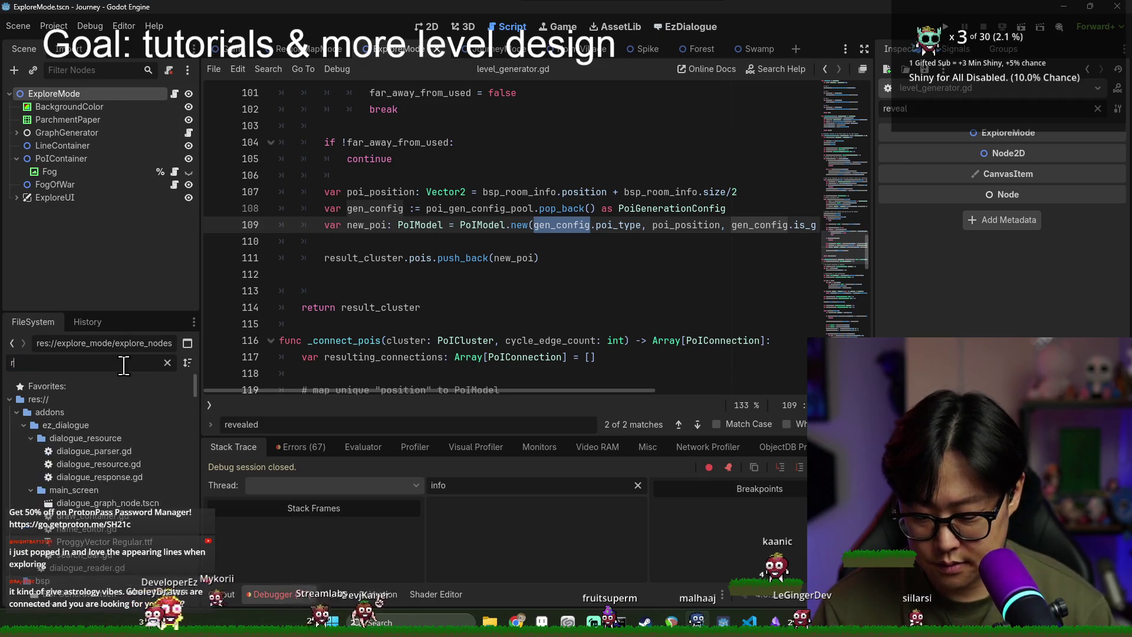
pyautogui.doubleClick(76, 439)
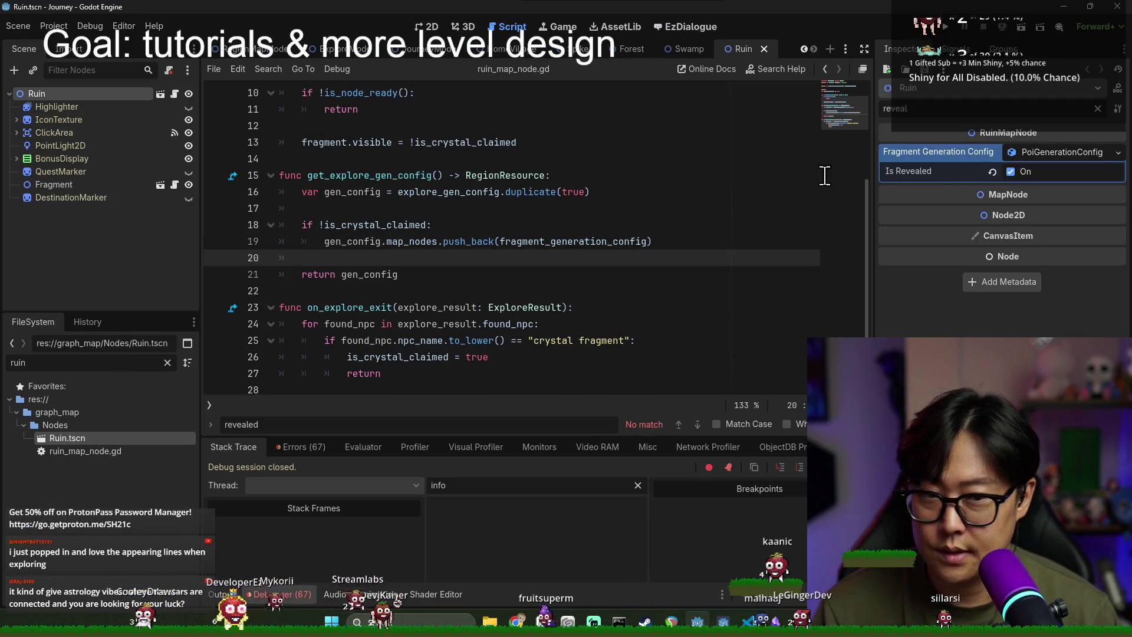
pyautogui.hotkey('ctrl', 'j')
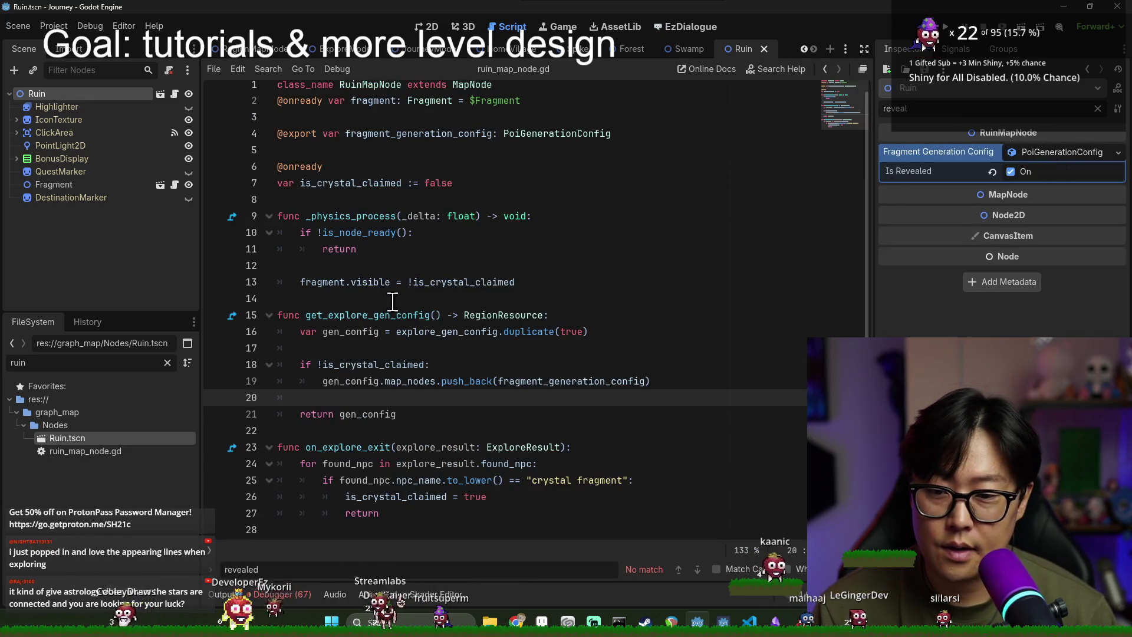
pyautogui.doubleClick(371, 369)
pyautogui.doubleClick(513, 381)
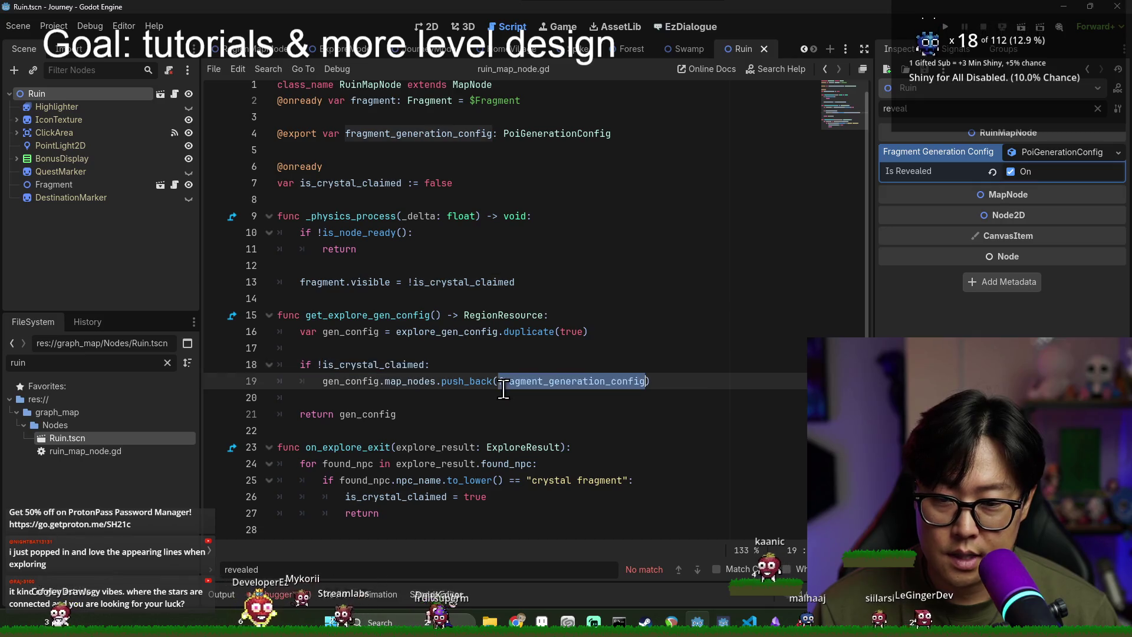
pyautogui.doubleClick(351, 381)
pyautogui.hotkey('ctrl', 's')
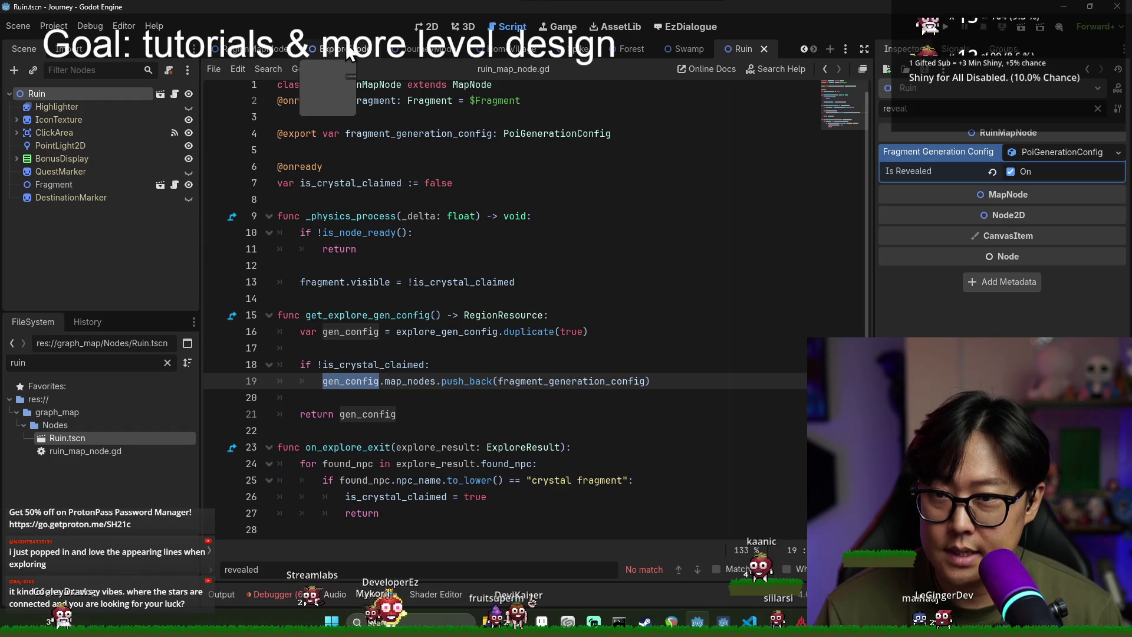
pyautogui.click(342, 49)
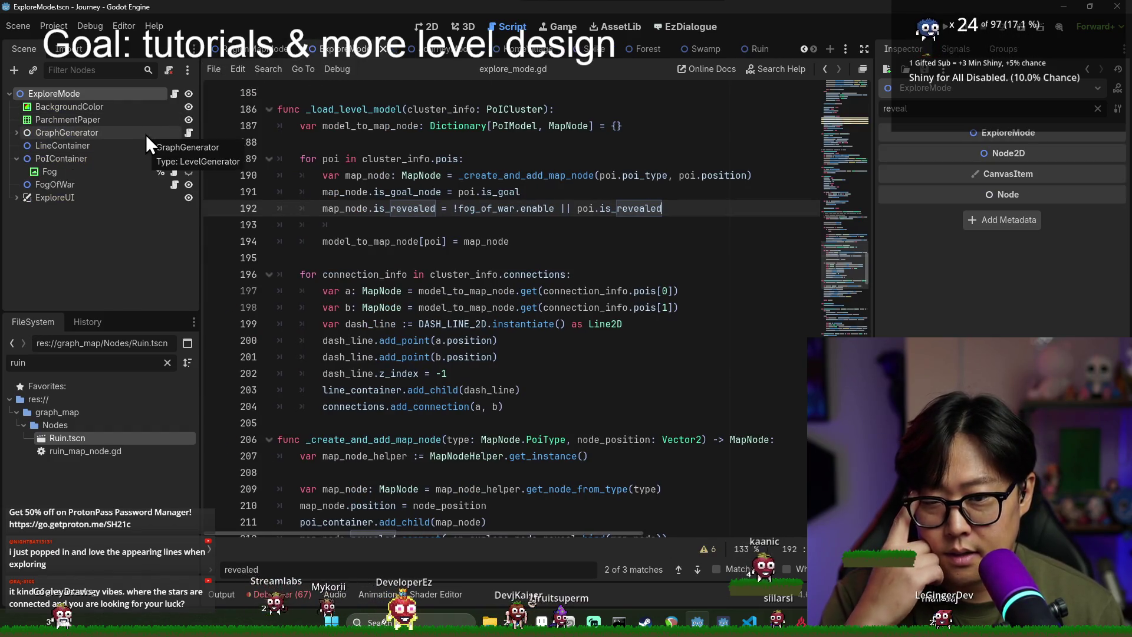
# Step: Open level_generator.gd, then switch to the running game and start a new game
pyautogui.click(188, 132)
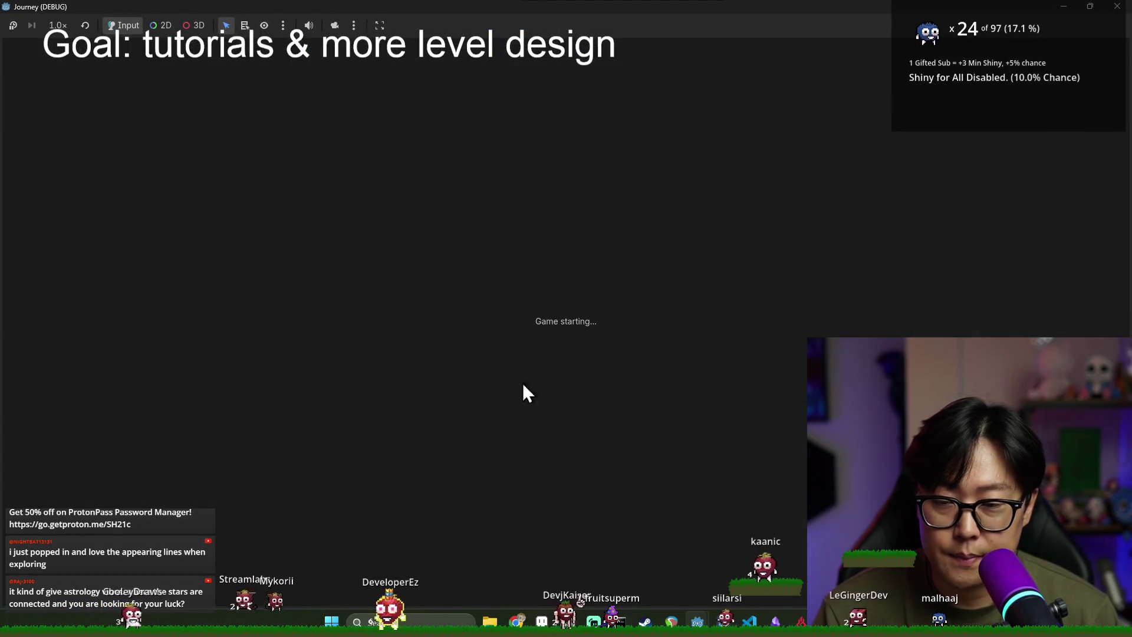
pyautogui.hotkey('alt', 'Tab')
pyautogui.hotkey('alt', 'Tab')
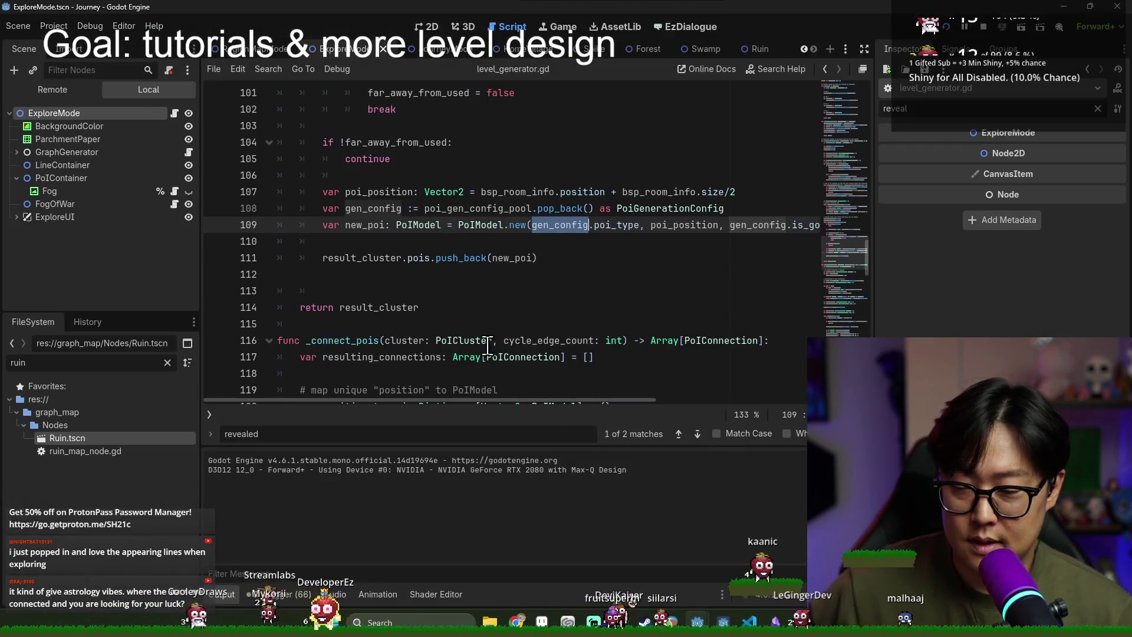
pyautogui.scroll(15, 388, 284)
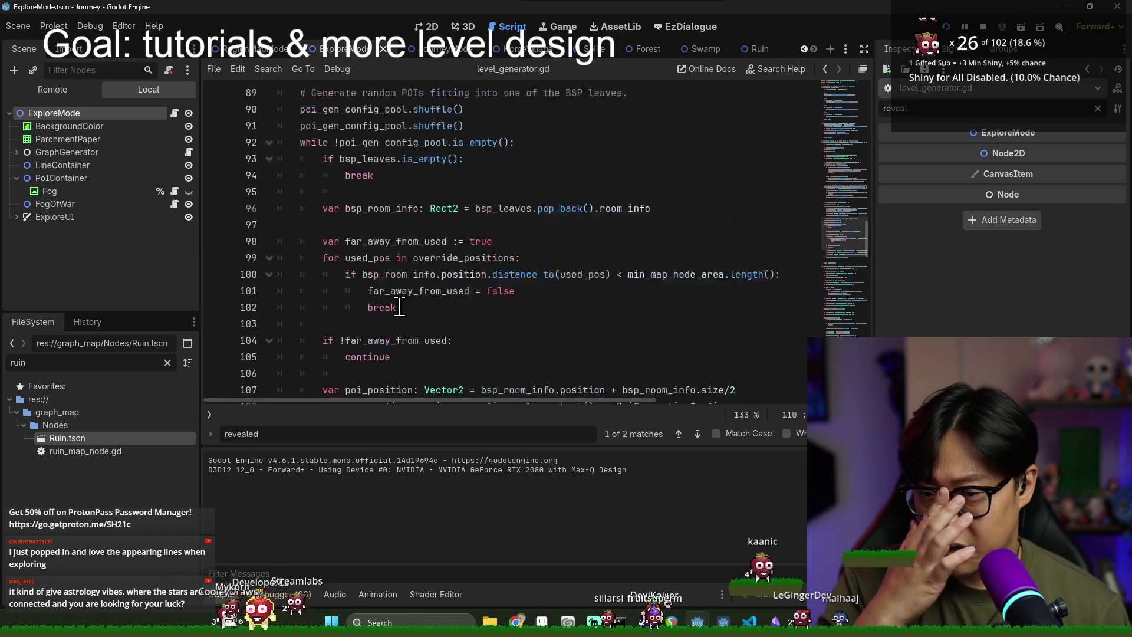
pyautogui.scroll(4, 362, 303)
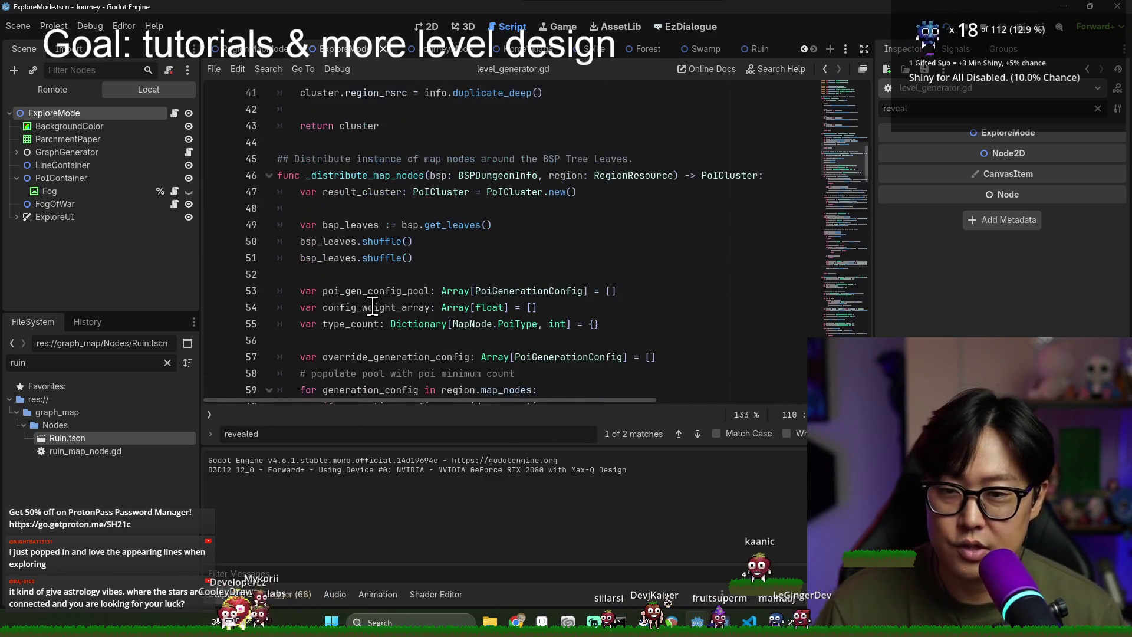
pyautogui.hotkey('alt', 'Tab')
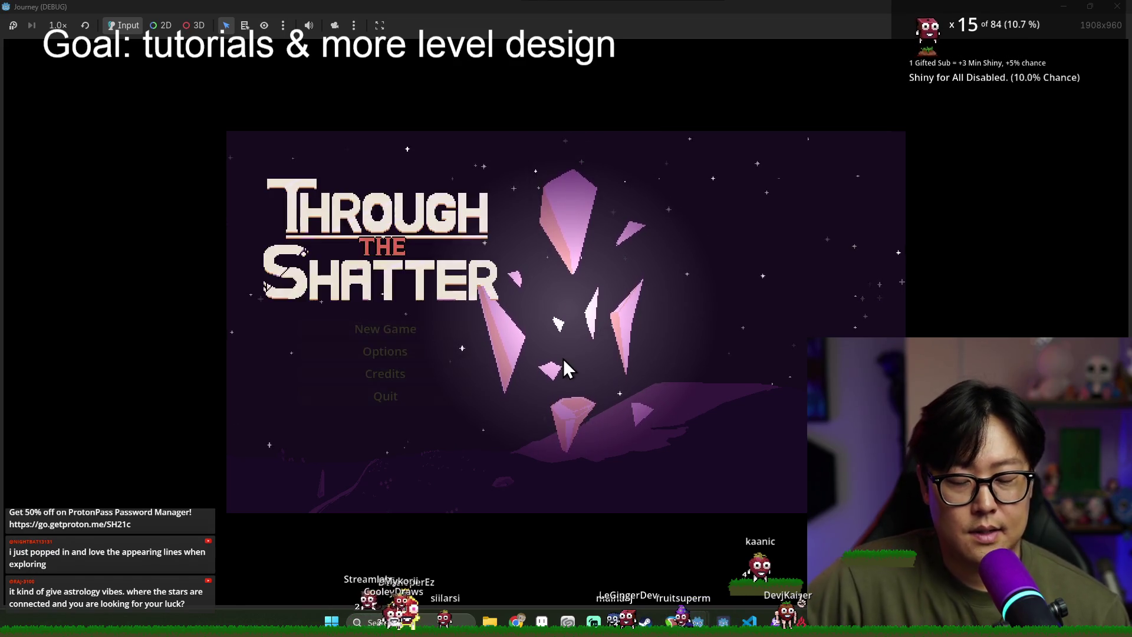
pyautogui.click(399, 332)
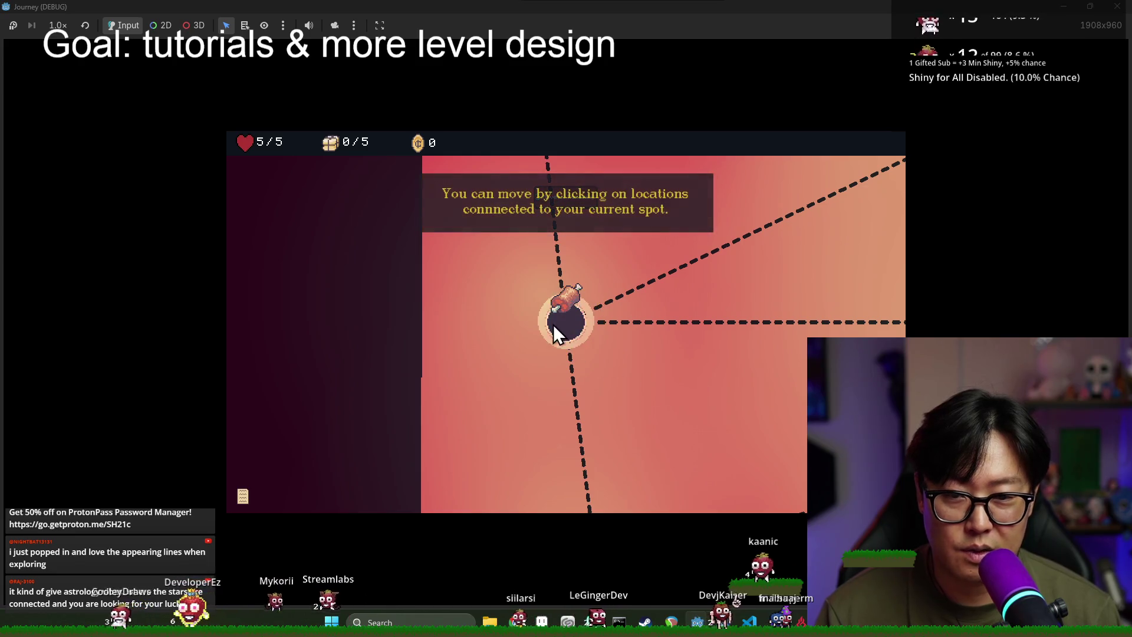
# Step: Move the player across the meat and coin nodes, dismissing the tutorials, then stop the game with F8
pyautogui.click(554, 326)
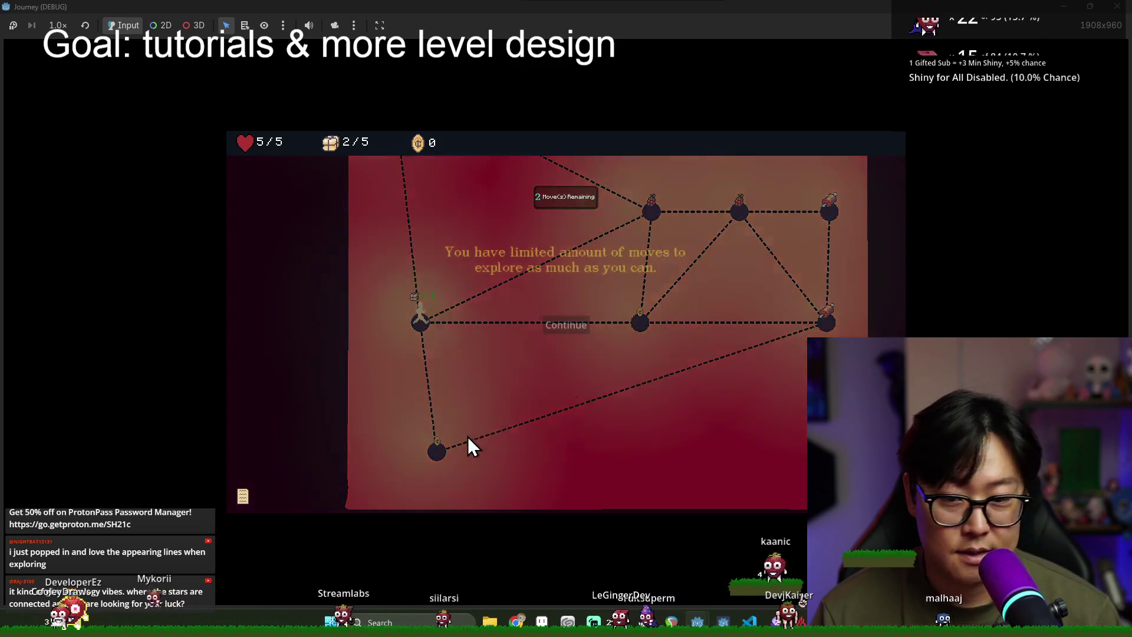
pyautogui.click(565, 327)
pyautogui.click(637, 324)
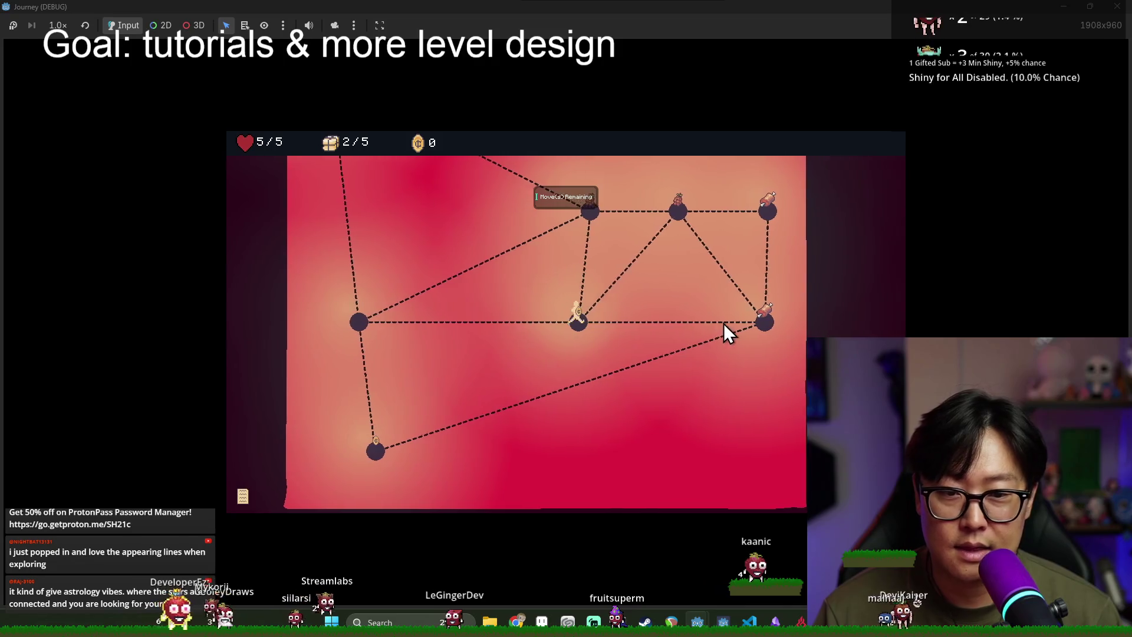
pyautogui.click(752, 321)
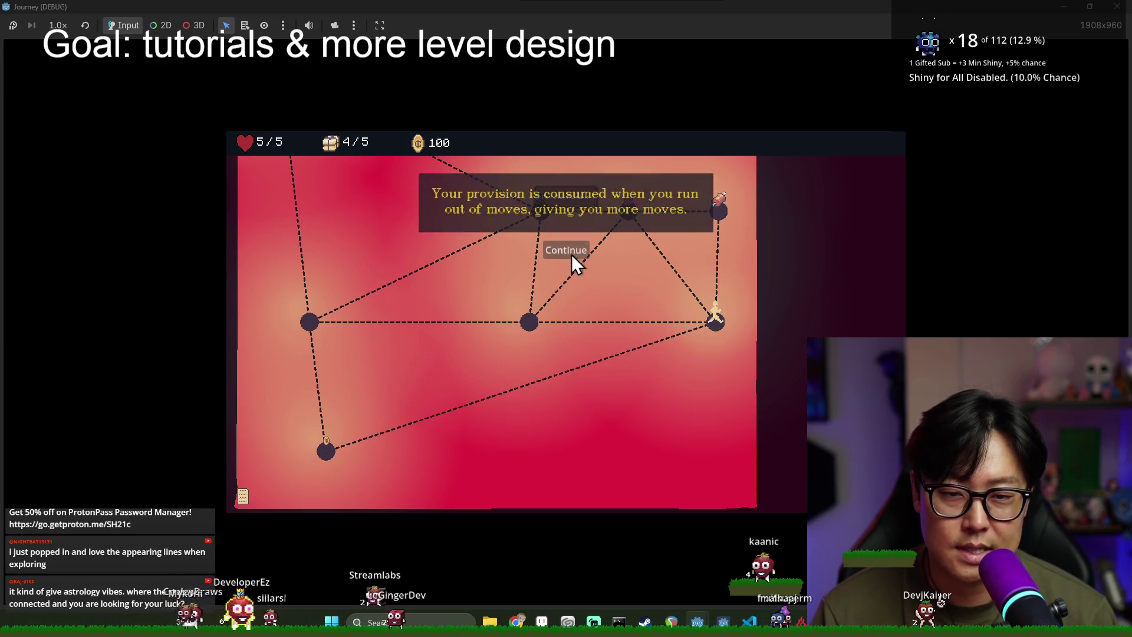
pyautogui.click(725, 212)
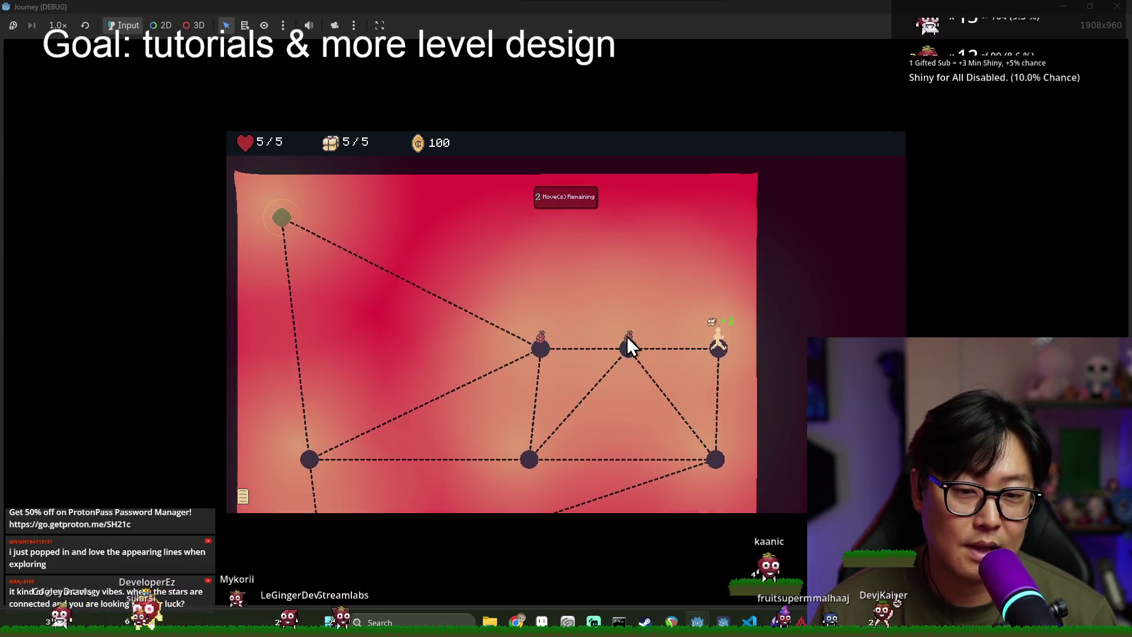
pyautogui.click(555, 247)
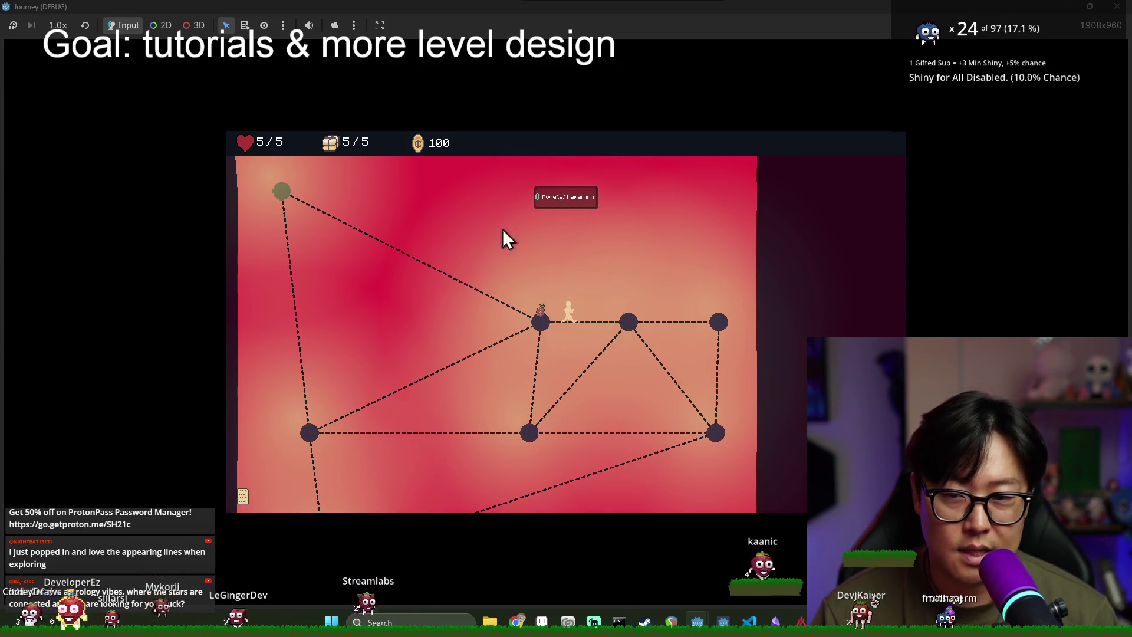
pyautogui.click(307, 191)
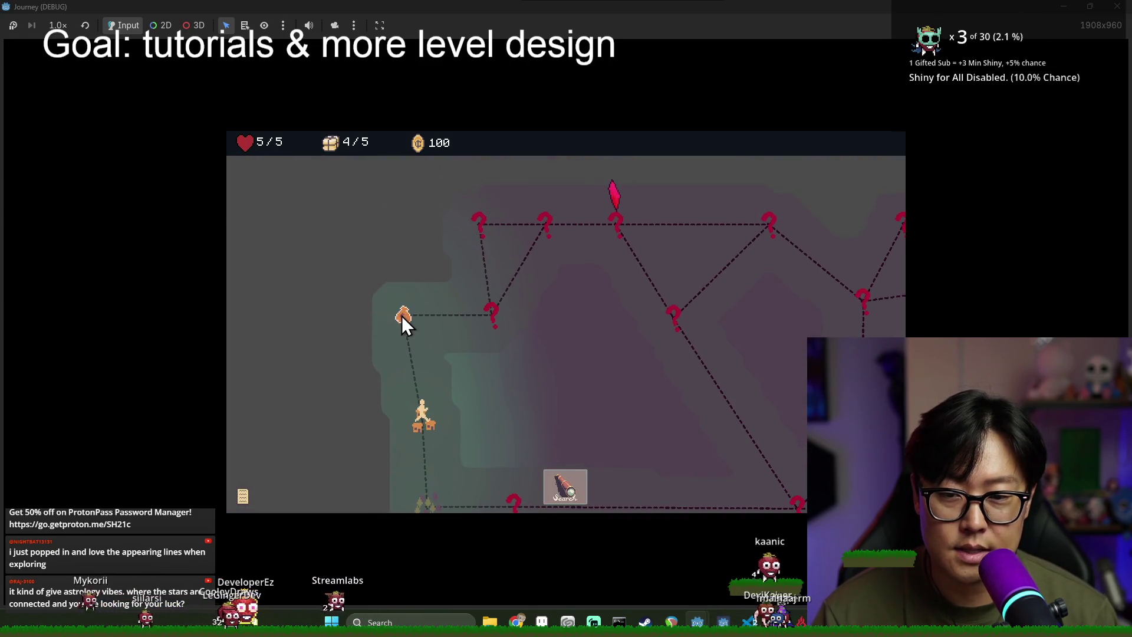
pyautogui.press('F8')
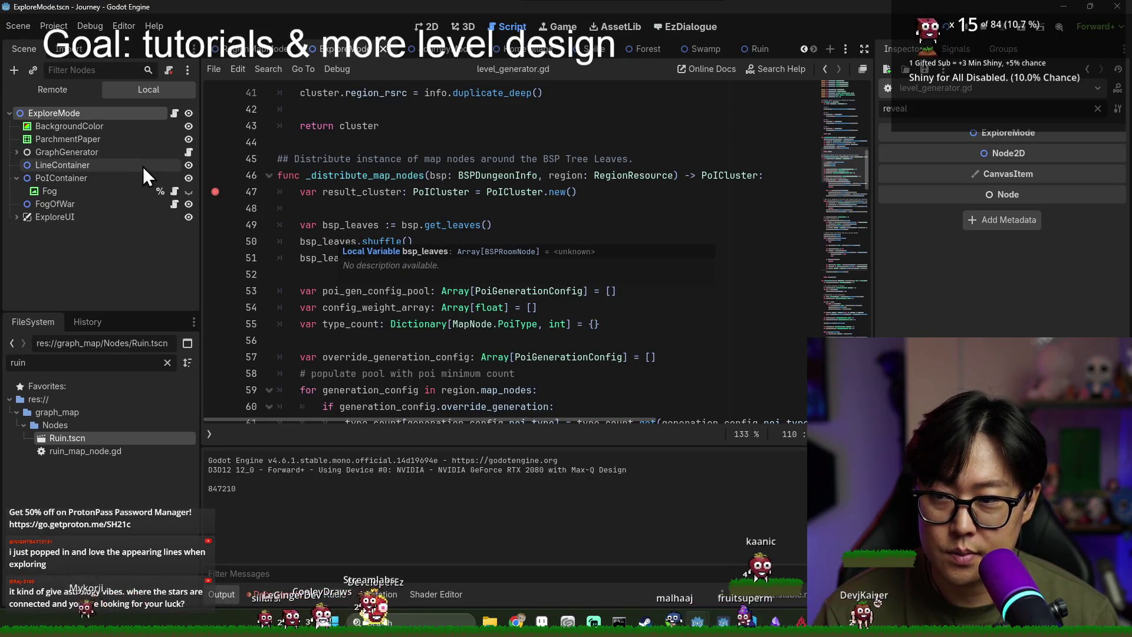
# Step: Relaunch the game, travel to a neighbouring node, and step past the line 47 breakpoint
pyautogui.scroll(3, 347, 231)
pyautogui.press('F5')
pyautogui.click(402, 318)
pyautogui.click(568, 382)
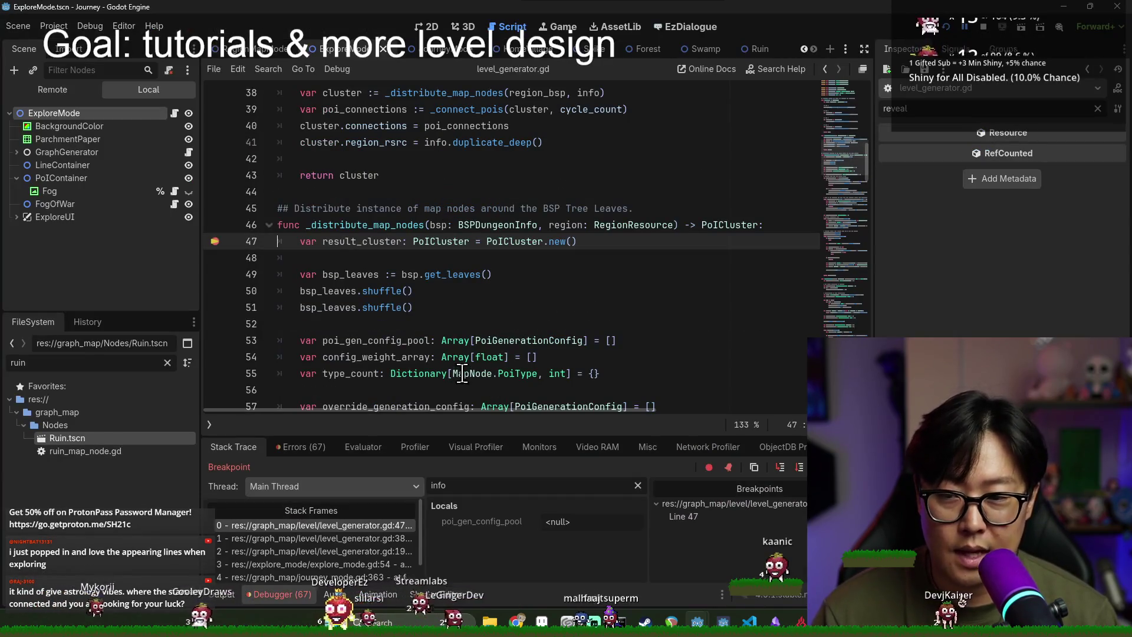
pyautogui.click(799, 467)
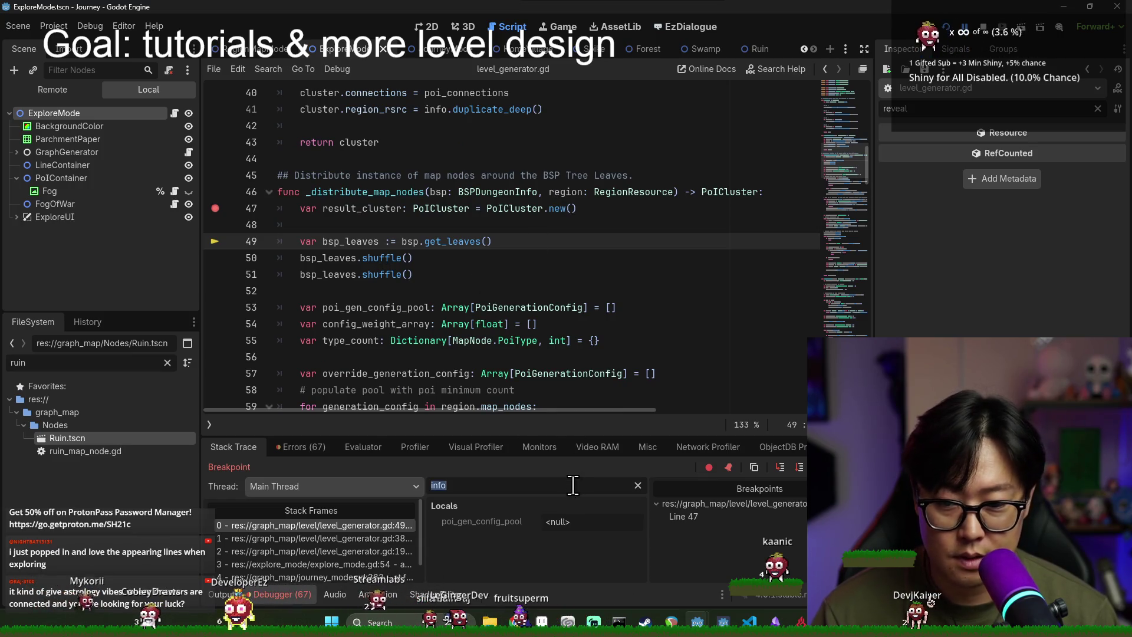
# Step: Filter Locals for 'region' and inspect its Map Nodes' Spike and Sprouty POI configs
pyautogui.press('BackSpace')
pyautogui.press('BackSpace')
pyautogui.press('BackSpace')
pyautogui.write('region')
pyautogui.click(586, 521)
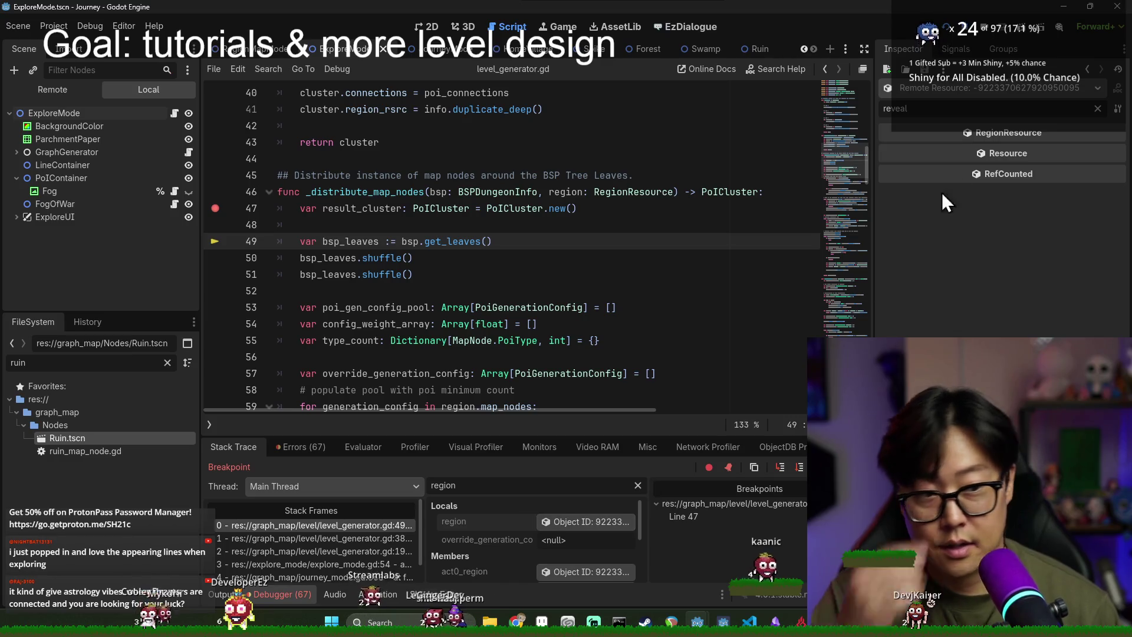
pyautogui.click(1097, 109)
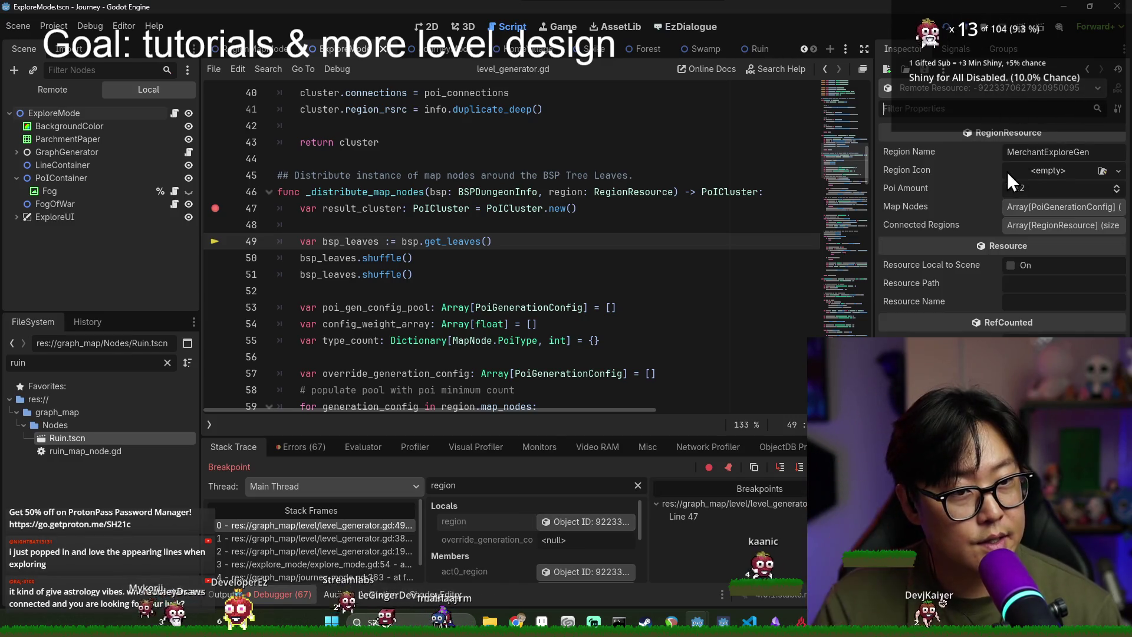
pyautogui.click(1060, 210)
pyautogui.click(1053, 249)
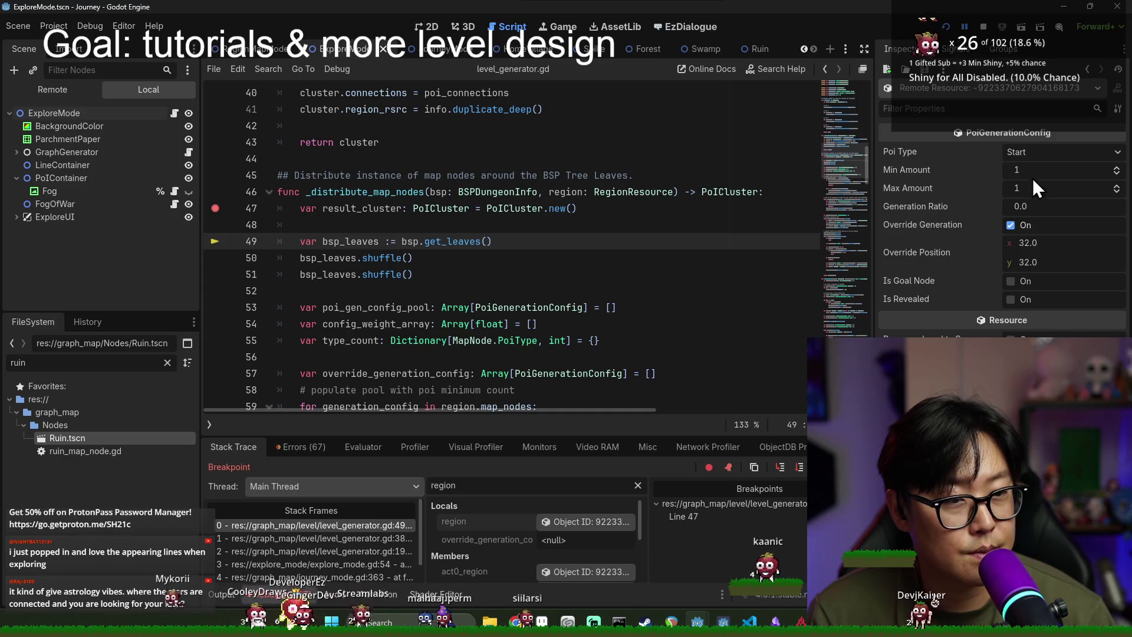
pyautogui.click(590, 523)
pyautogui.click(1077, 260)
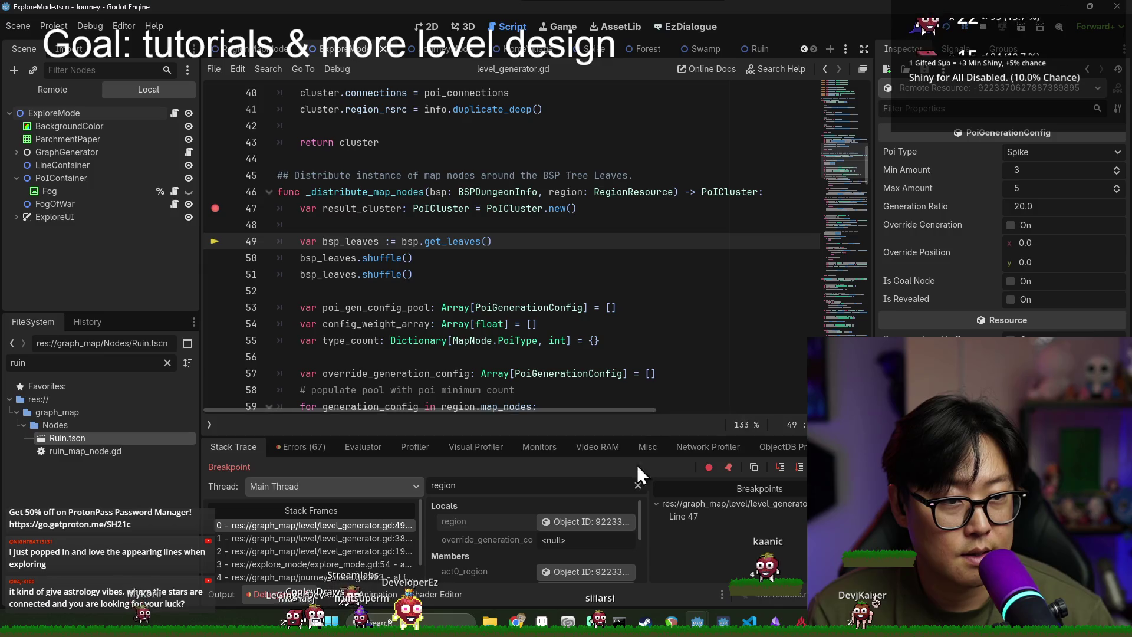
pyautogui.click(597, 521)
pyautogui.click(1031, 303)
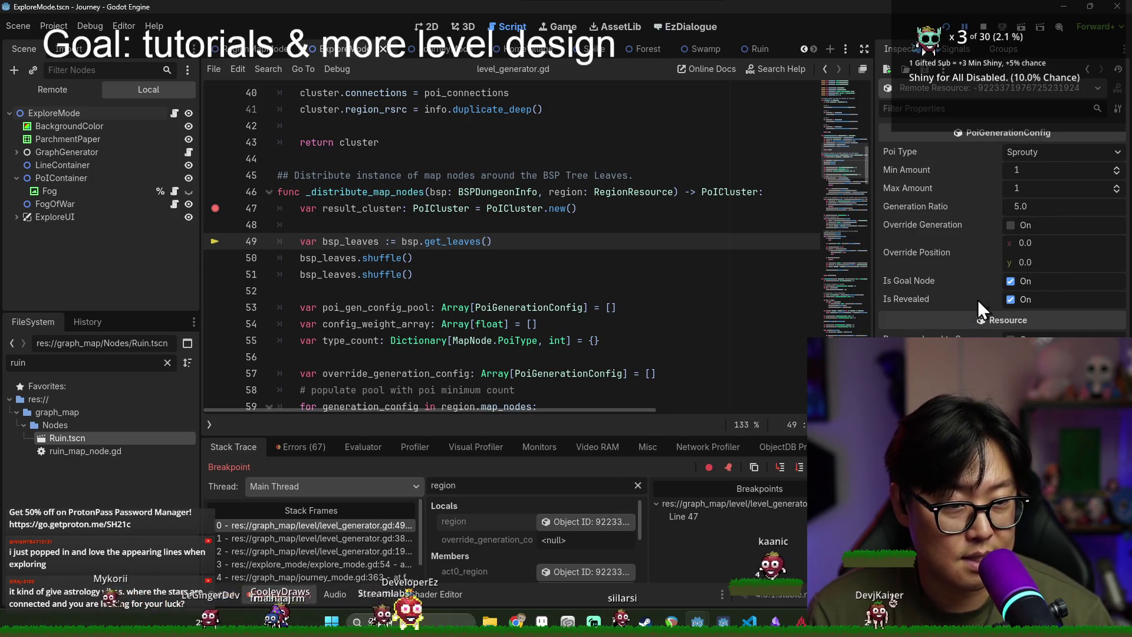
# Step: Step the paused code on to line 53 and read through the surrounding generation code
pyautogui.click(795, 468)
pyautogui.click(797, 469)
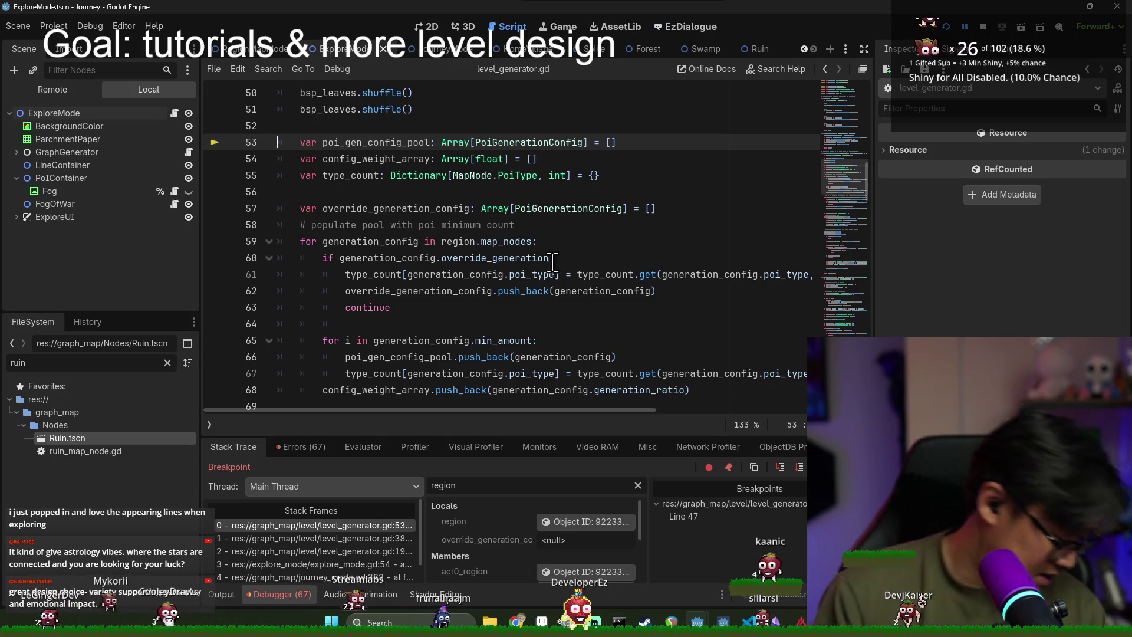
pyautogui.moveTo(537, 259)
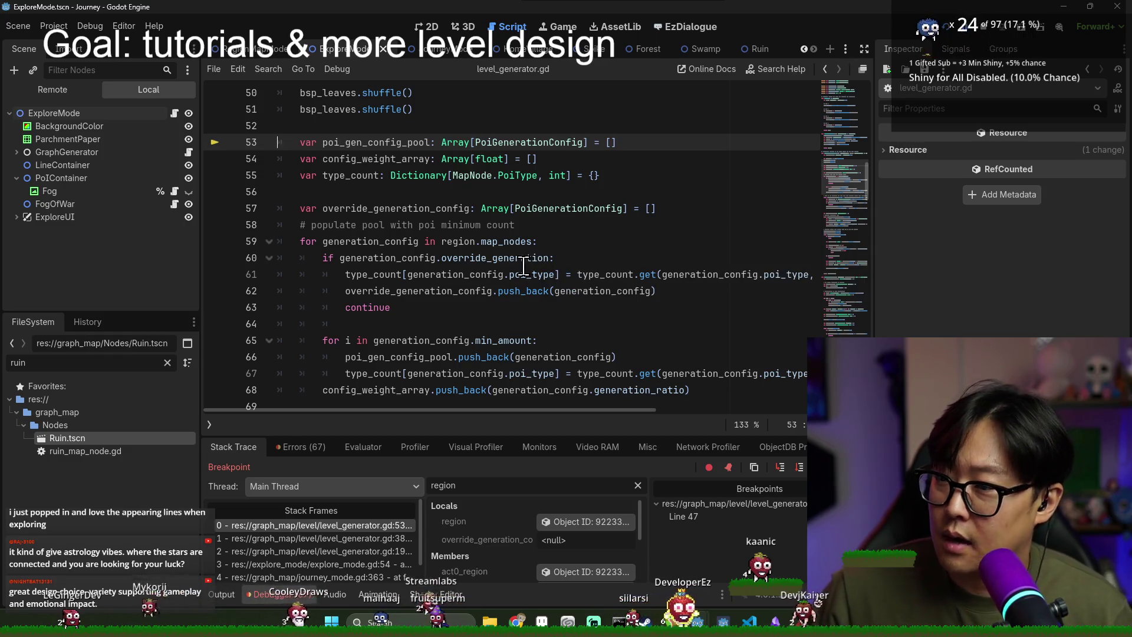
pyautogui.moveTo(410, 373)
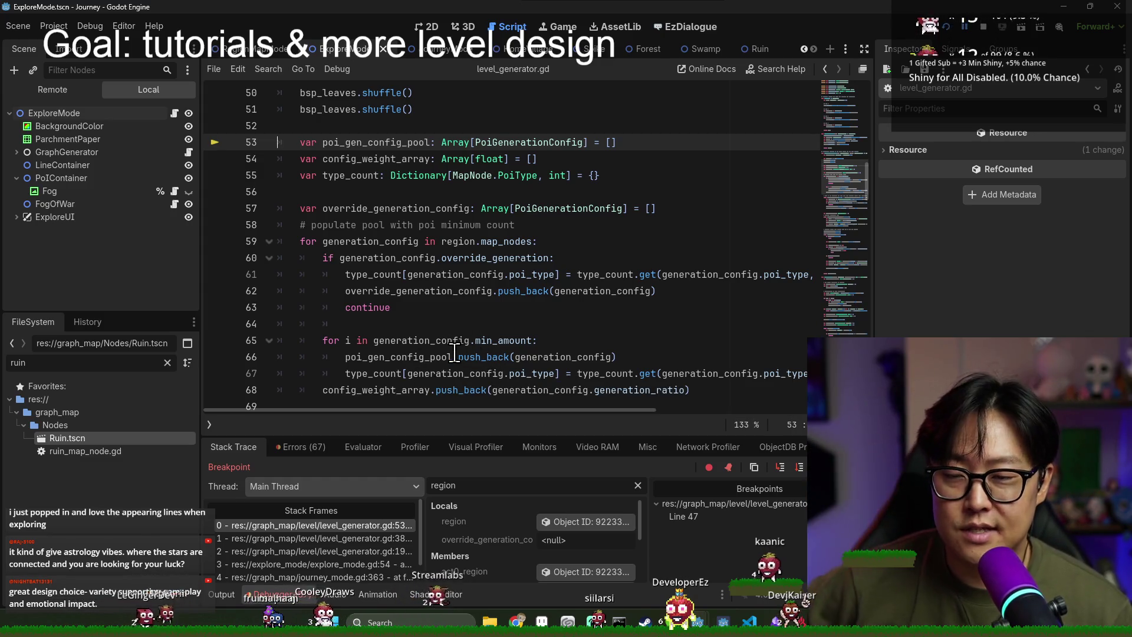
pyautogui.moveTo(454, 333)
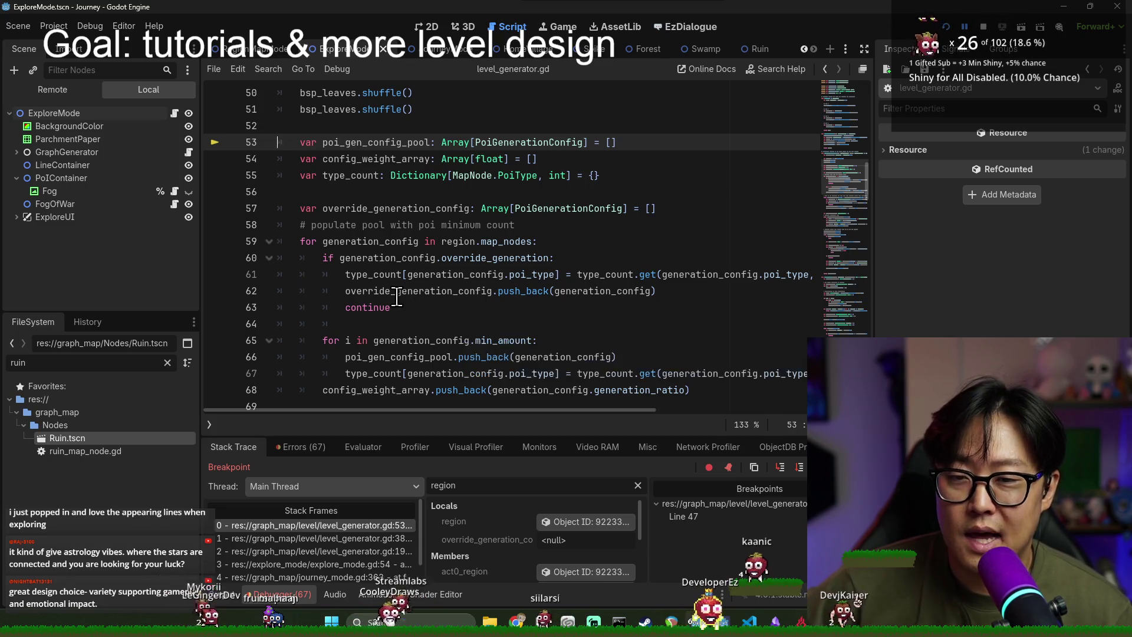
pyautogui.moveTo(388, 292)
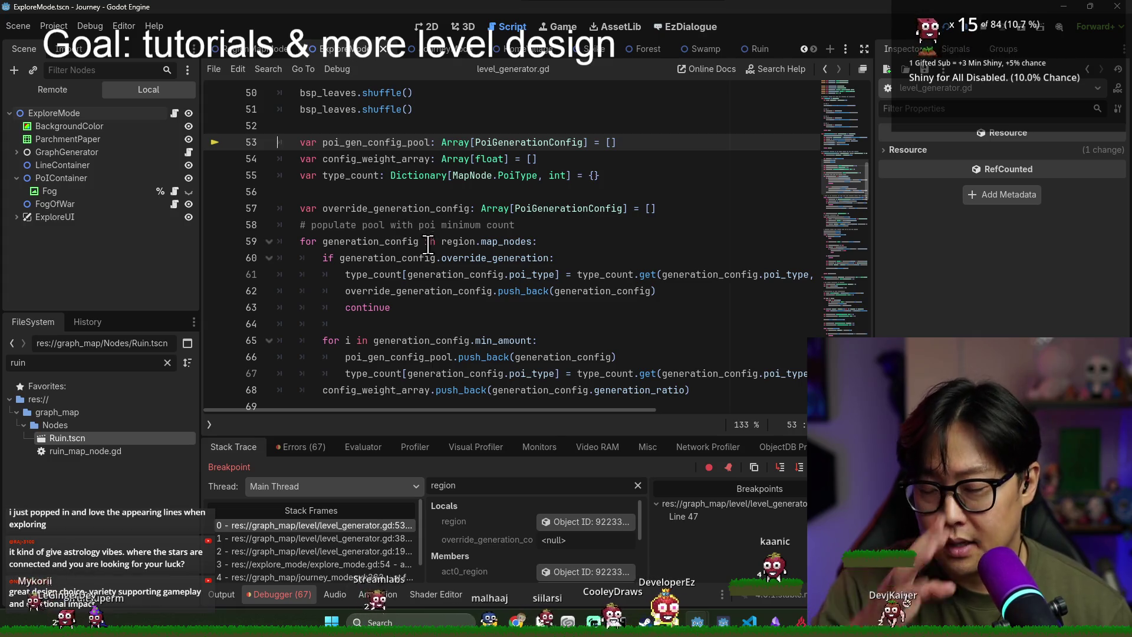
pyautogui.write('s')
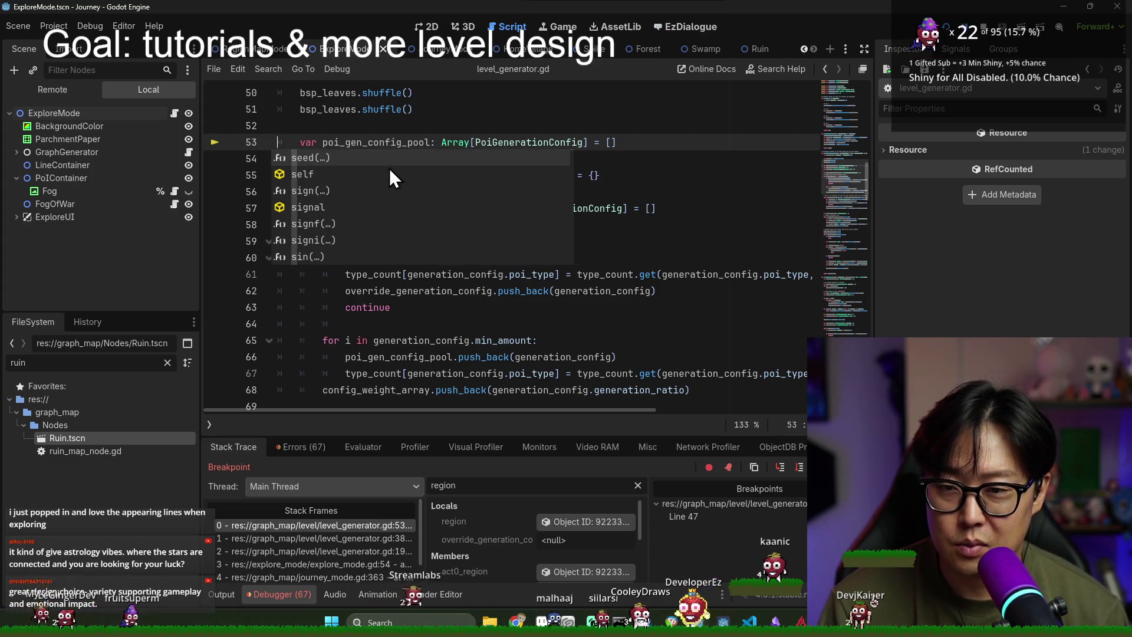
pyautogui.press('BackSpace')
pyautogui.click(395, 175)
pyautogui.scroll(-1, 419, 301)
pyautogui.scroll(1, 419, 301)
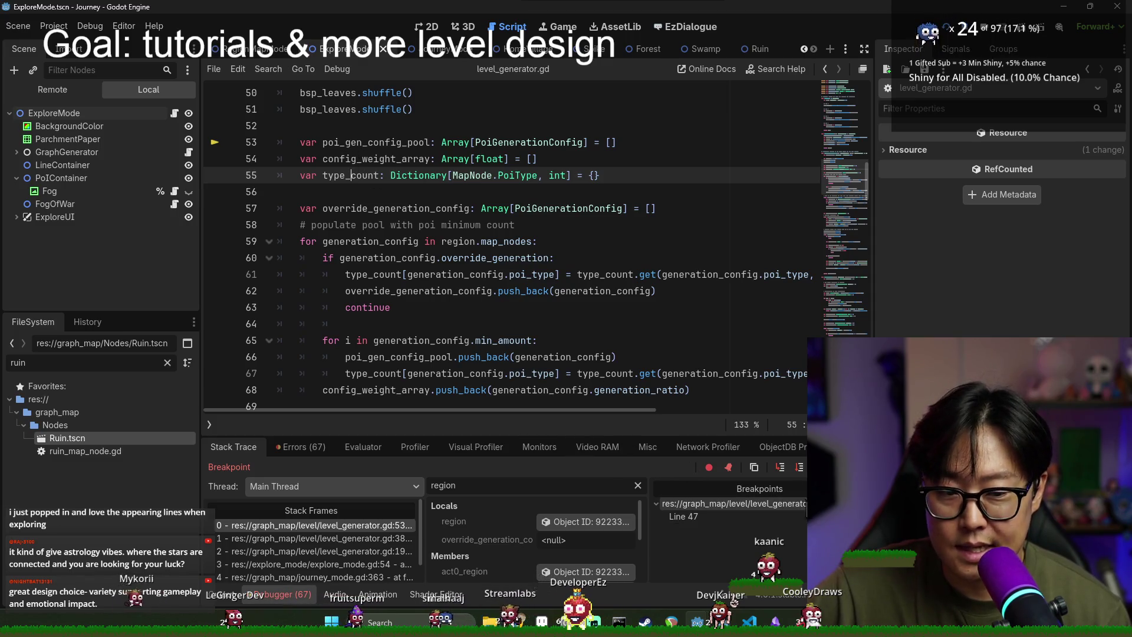
# Step: Step through lines 55–60 and the override loop until one override config is stored
pyautogui.click(799, 468)
pyautogui.click(800, 468)
pyautogui.click(801, 468)
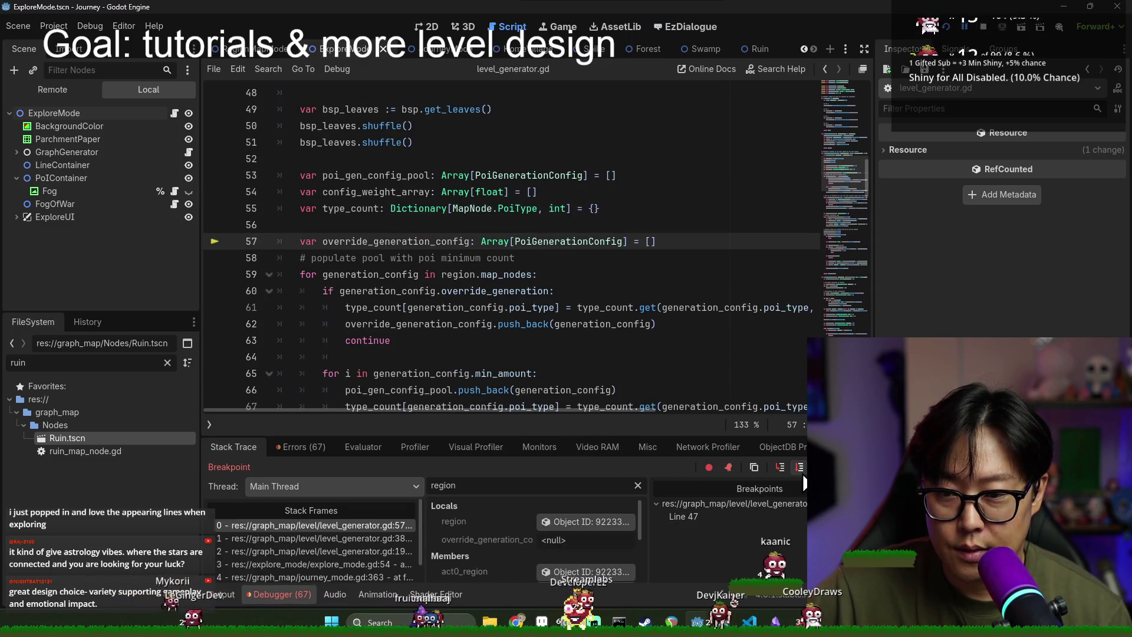
pyautogui.click(801, 468)
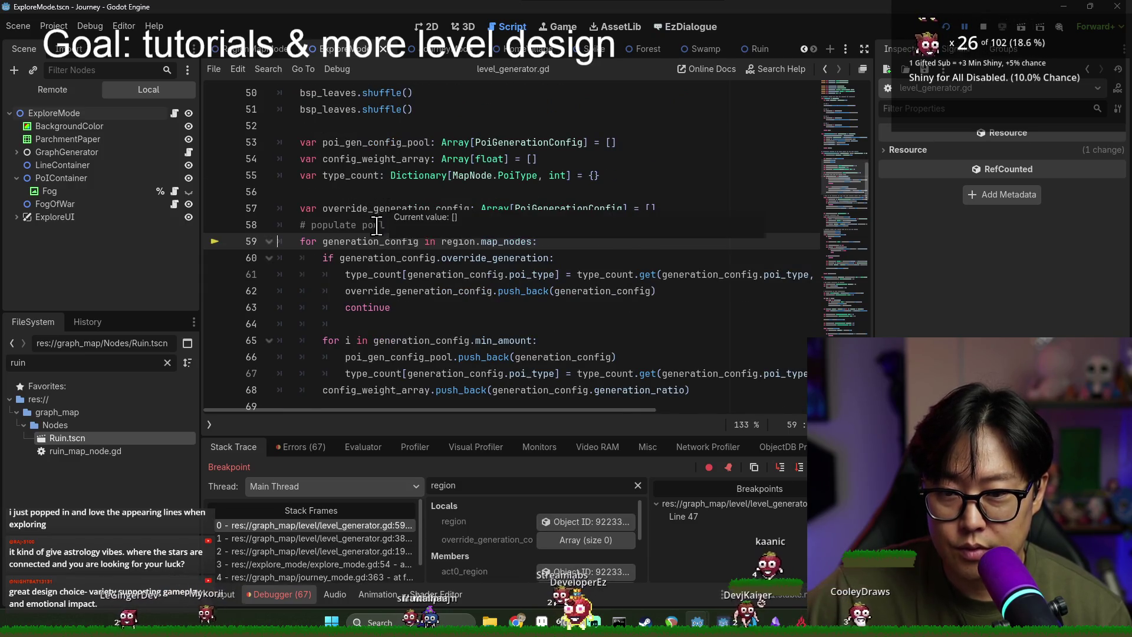
pyautogui.scroll(-3, 384, 204)
pyautogui.click(797, 468)
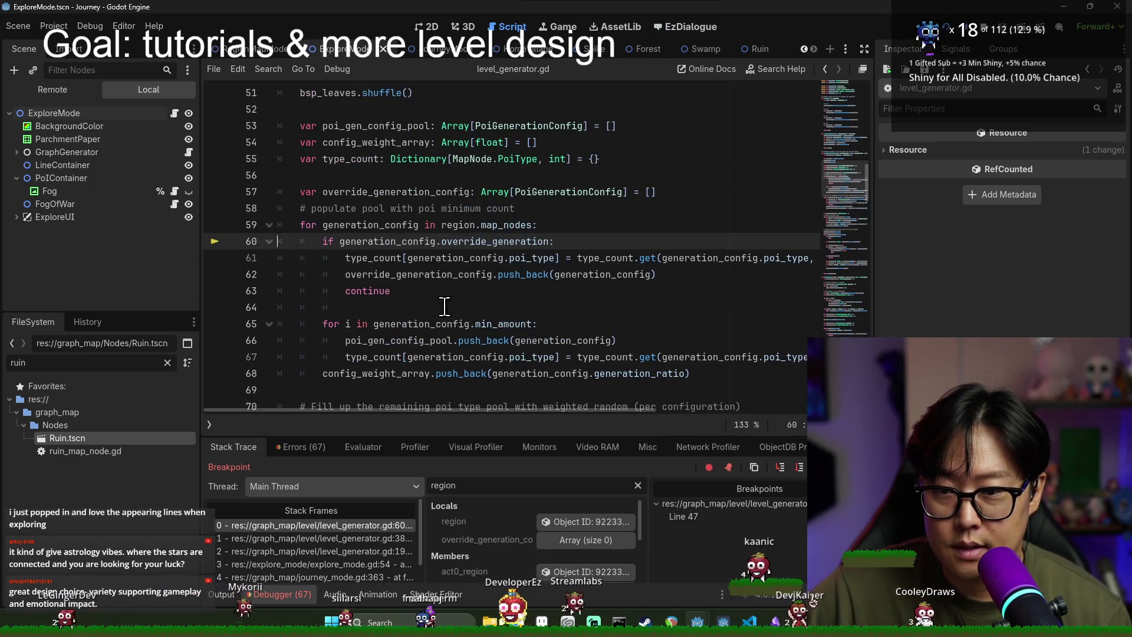
pyautogui.click(801, 467)
pyautogui.click(801, 467)
pyautogui.click(801, 468)
pyautogui.scroll(-5, 429, 273)
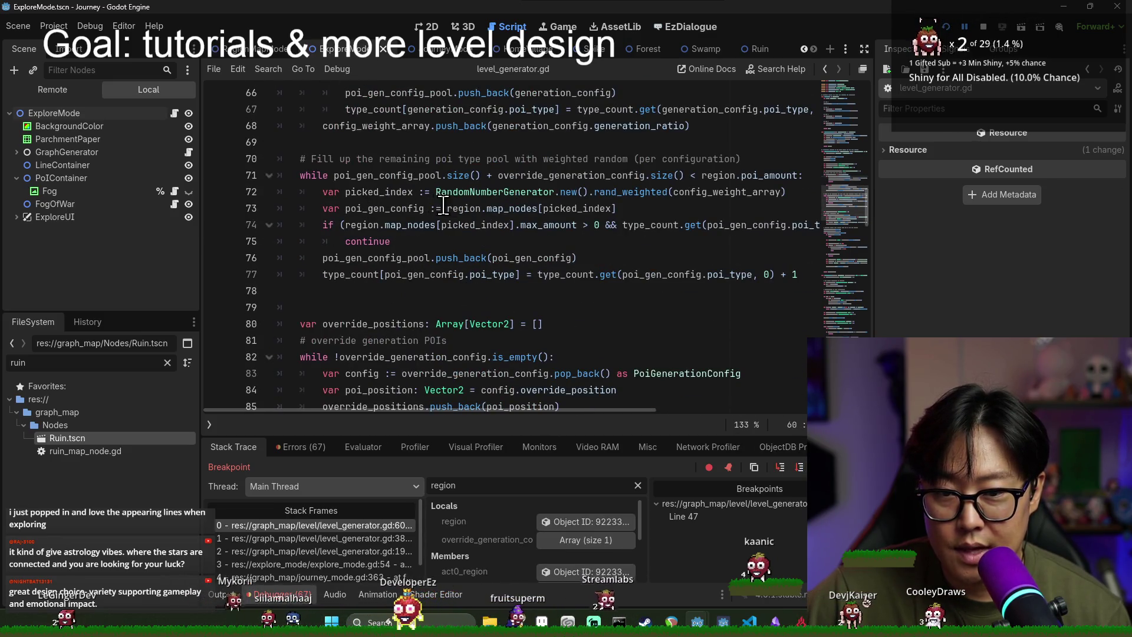
pyautogui.scroll(-4, 441, 205)
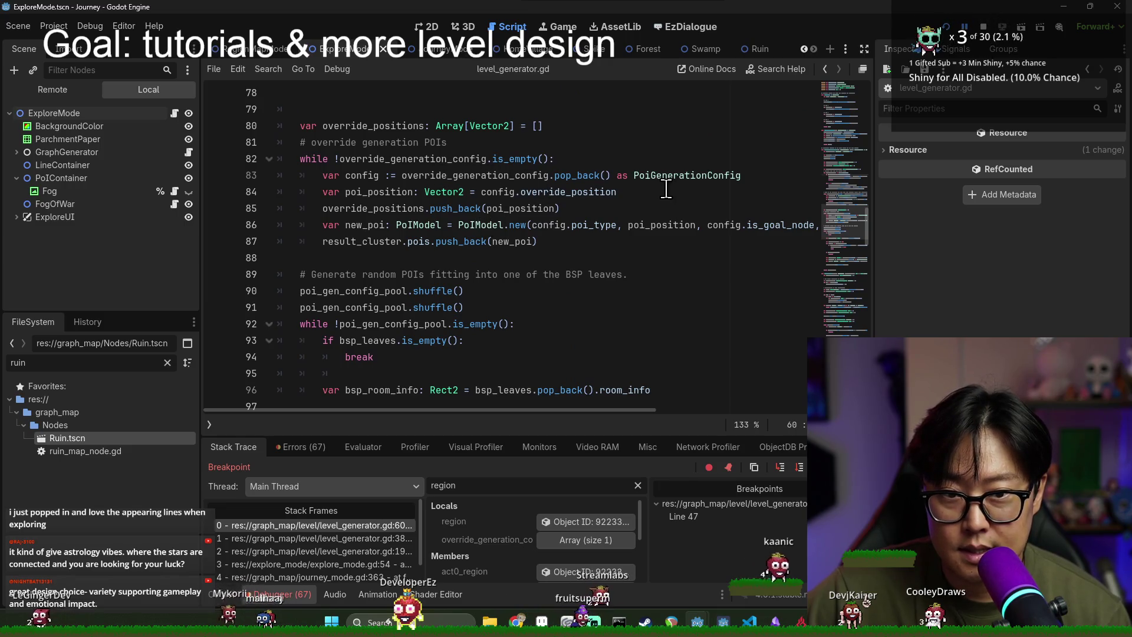
pyautogui.scroll(4, 613, 218)
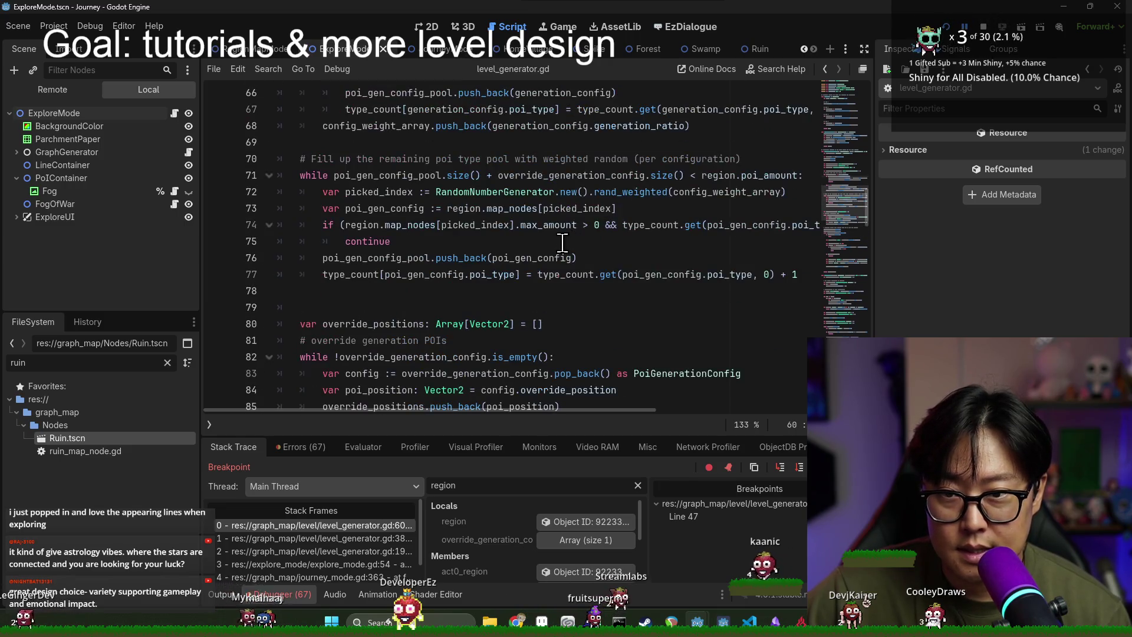
pyautogui.doubleClick(80, 363)
# Step: Open SproutyExploreNode.tscn and Merchant.tscn via the file filter, then step the debugger to line 65
pyautogui.write('sprouty')
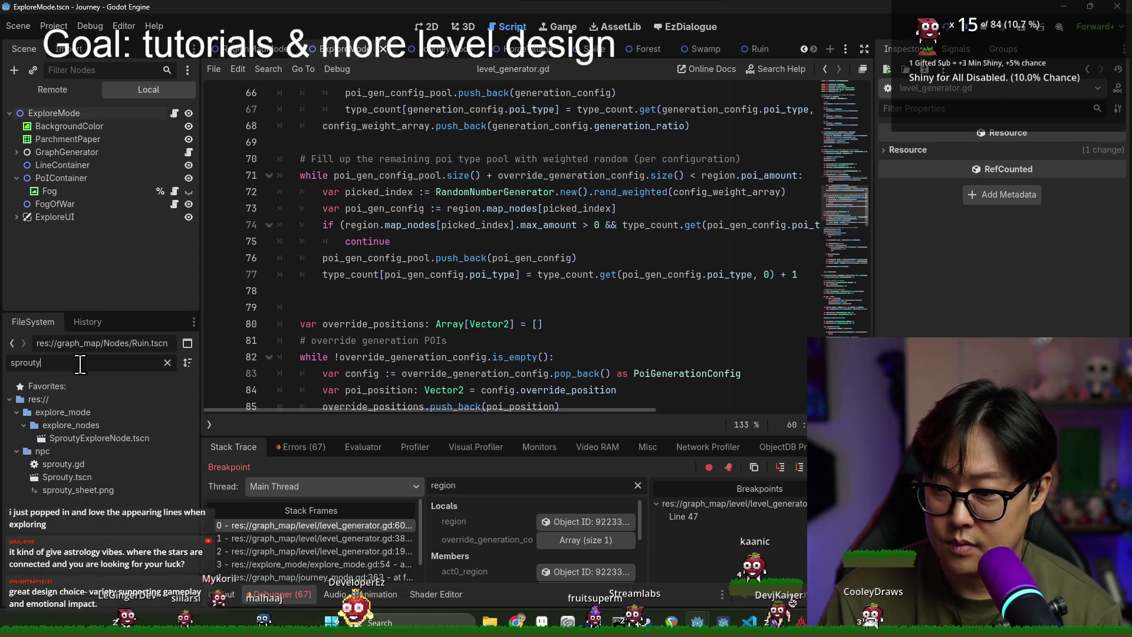
pyautogui.doubleClick(87, 440)
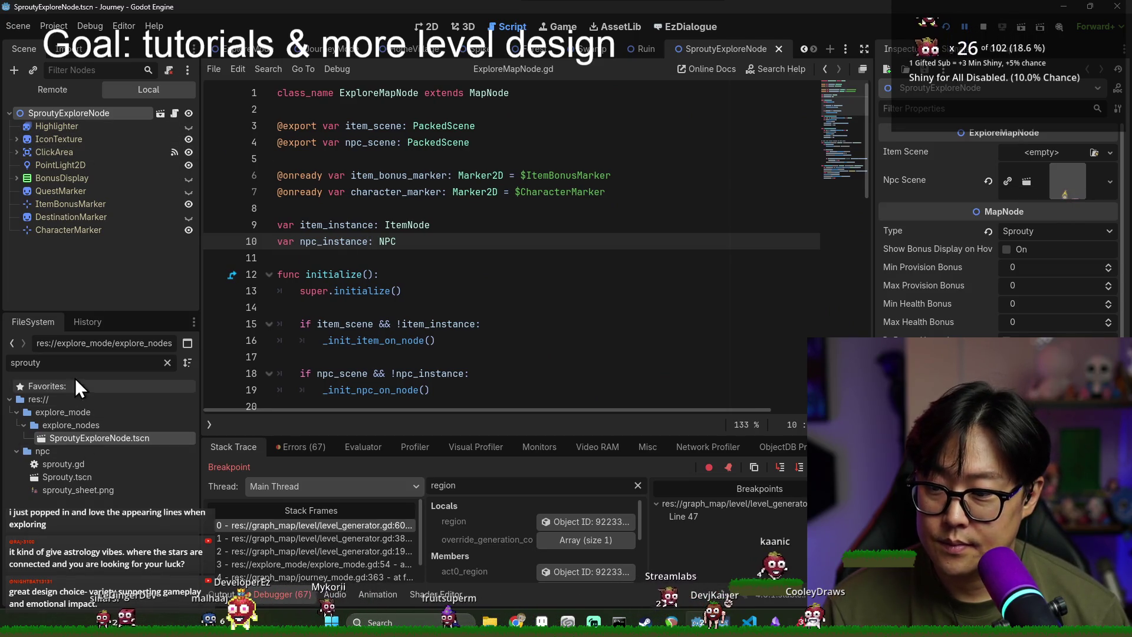
pyautogui.hotkey('ctrl', 'a')
pyautogui.write('merch')
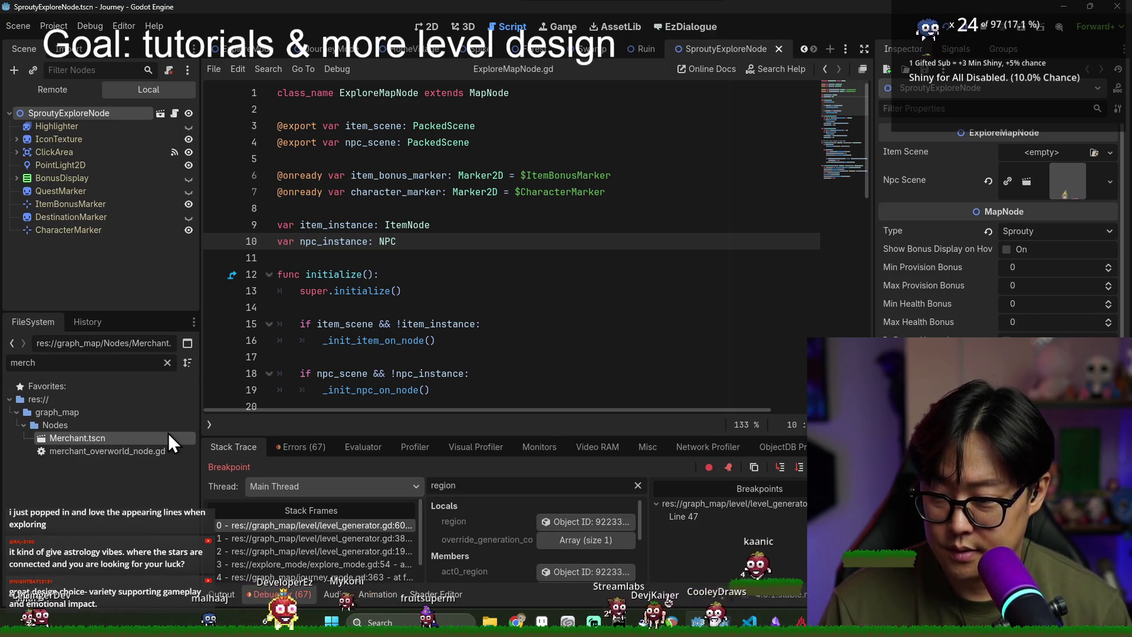
pyautogui.doubleClick(169, 436)
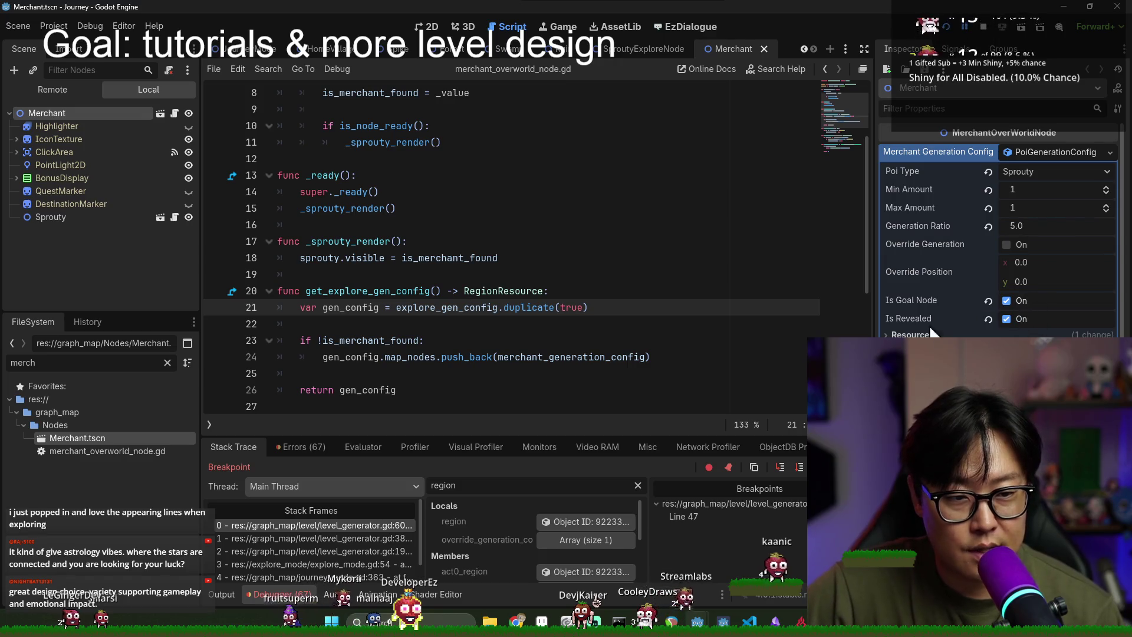
pyautogui.scroll(-5, 432, 380)
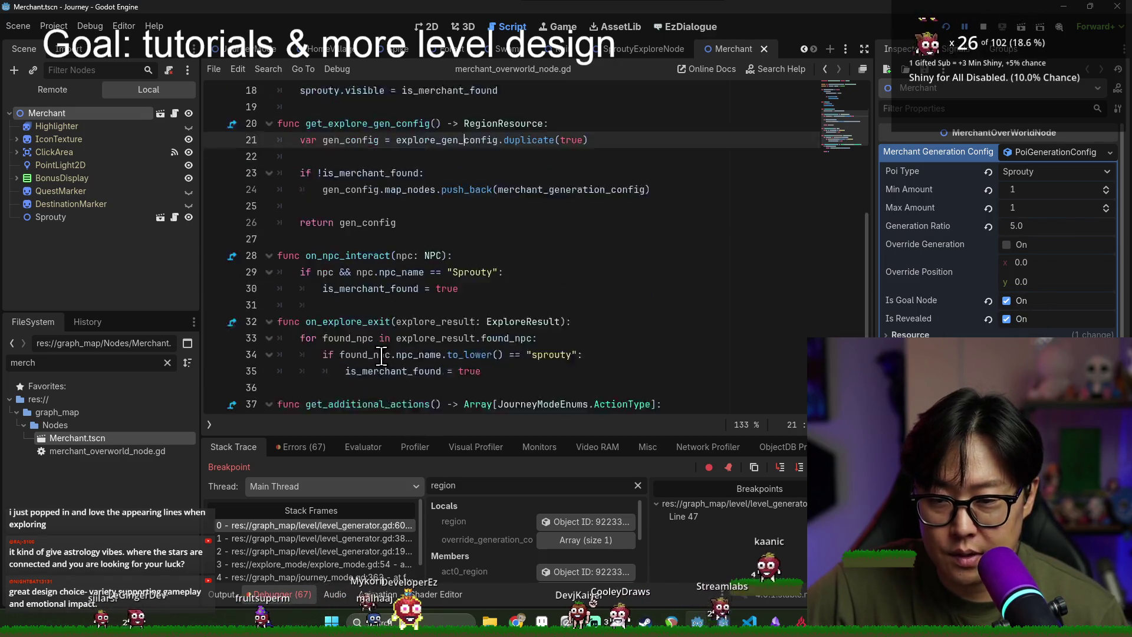
pyautogui.click(799, 467)
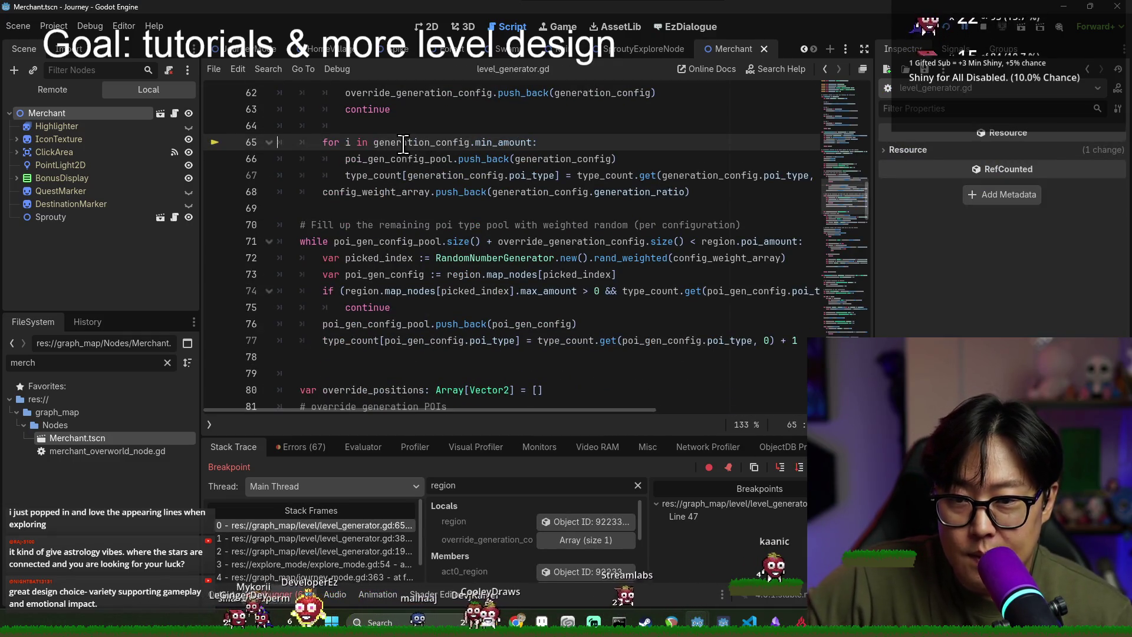
# Step: Trace config_weight_array, picked_index and poi_gen_config_pool, then breakpoint the PoiModel.new call on line 109
pyautogui.moveTo(434, 146)
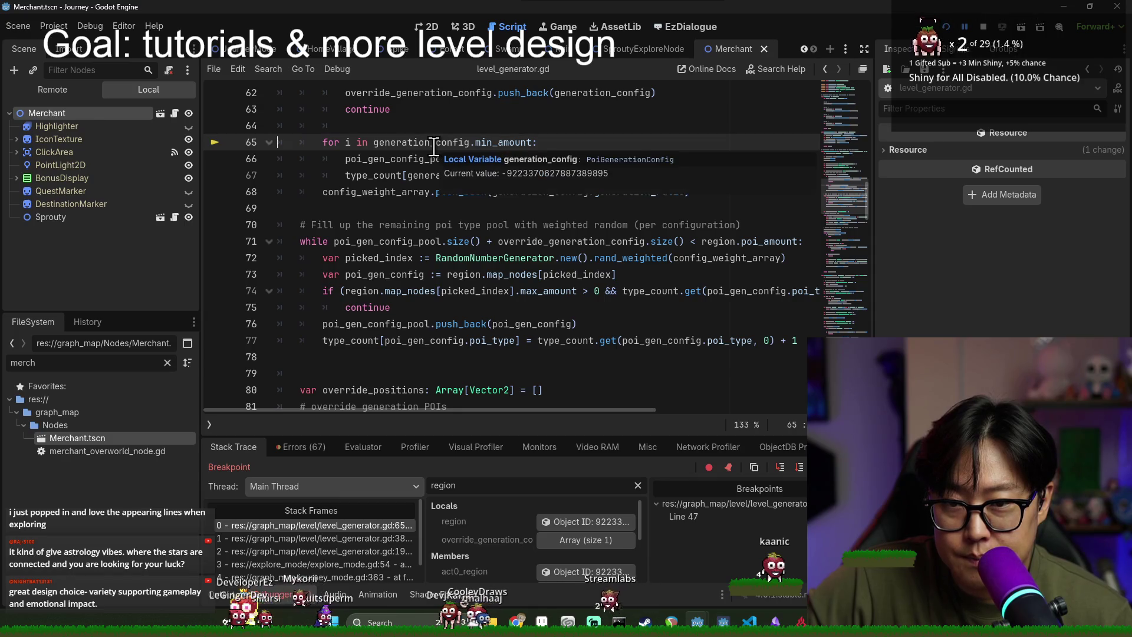
pyautogui.scroll(-2, 390, 166)
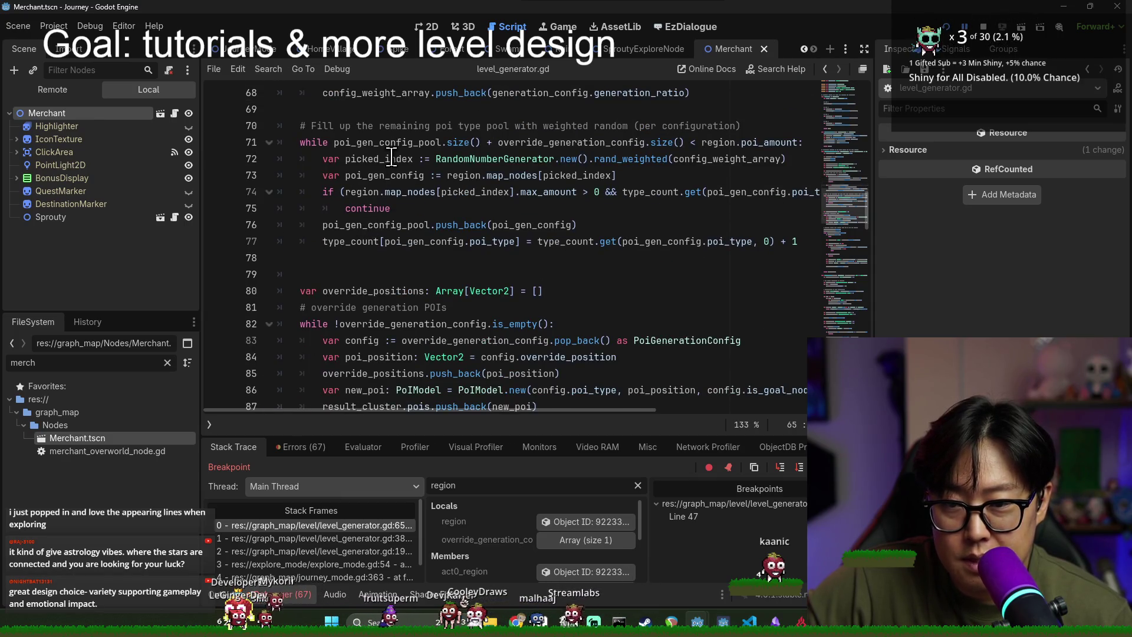
pyautogui.scroll(2, 396, 174)
pyautogui.doubleClick(403, 143)
pyautogui.doubleClick(368, 192)
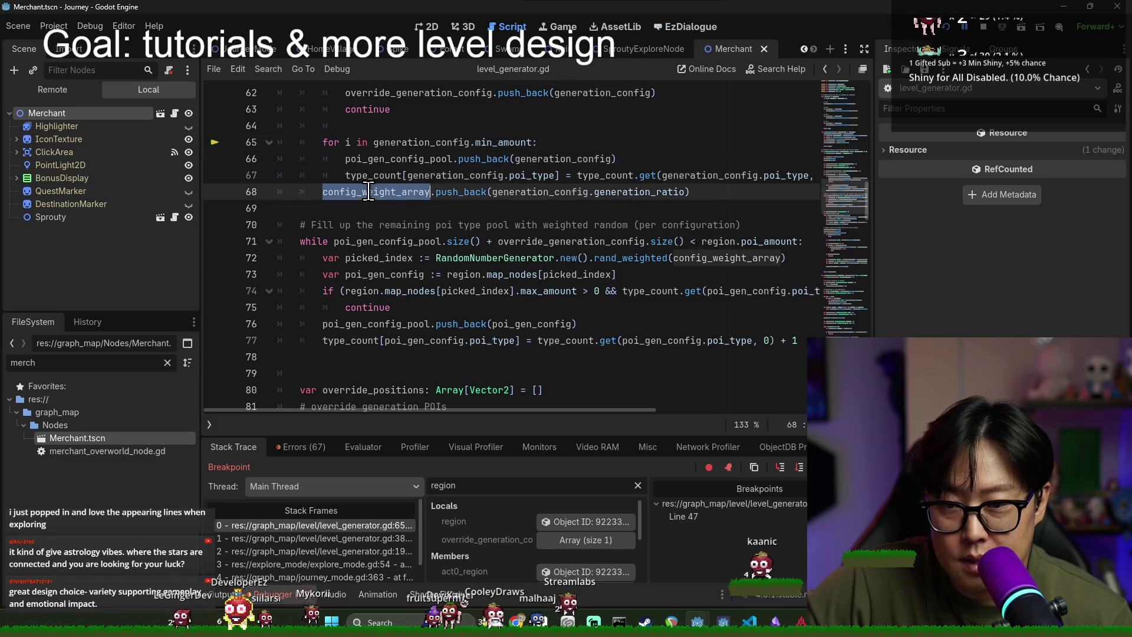
pyautogui.scroll(-2, 442, 189)
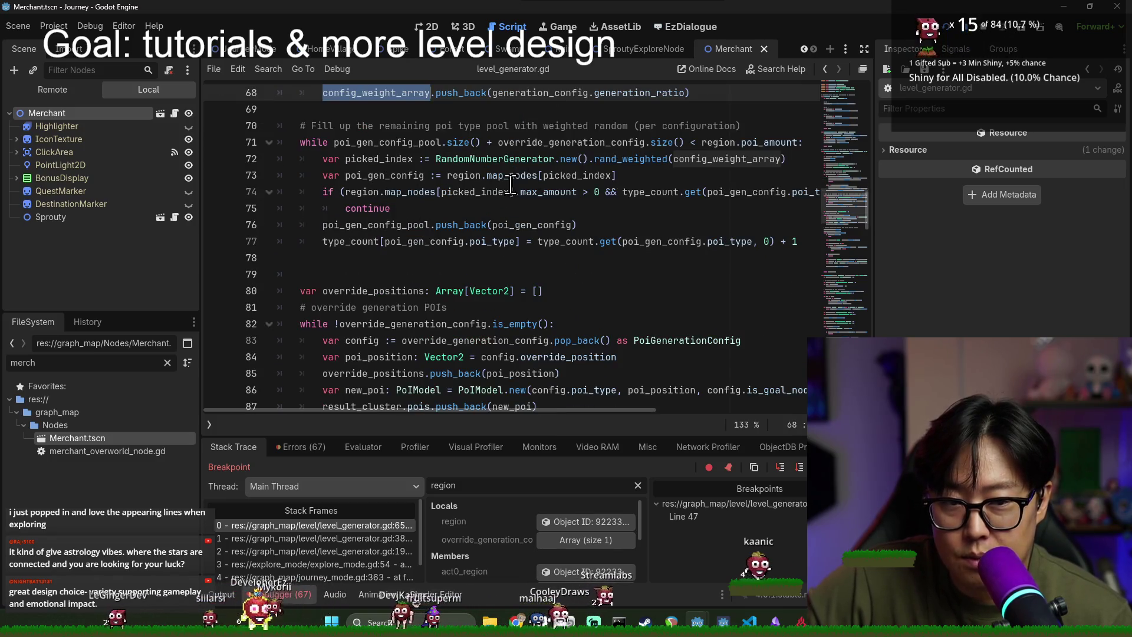
pyautogui.doubleClick(356, 159)
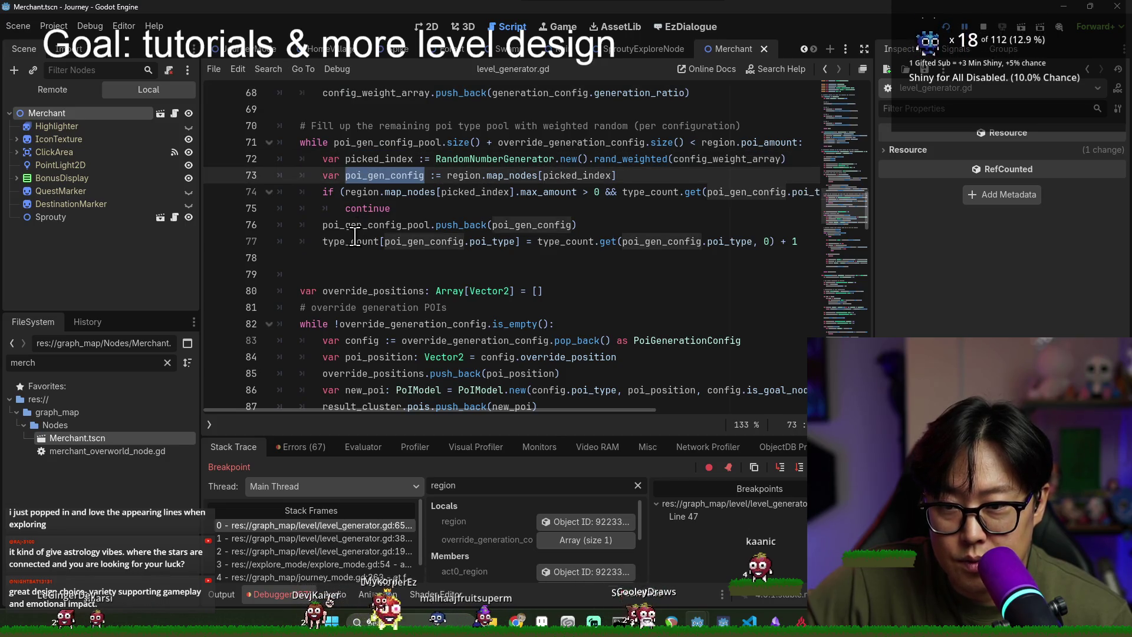
pyautogui.doubleClick(355, 225)
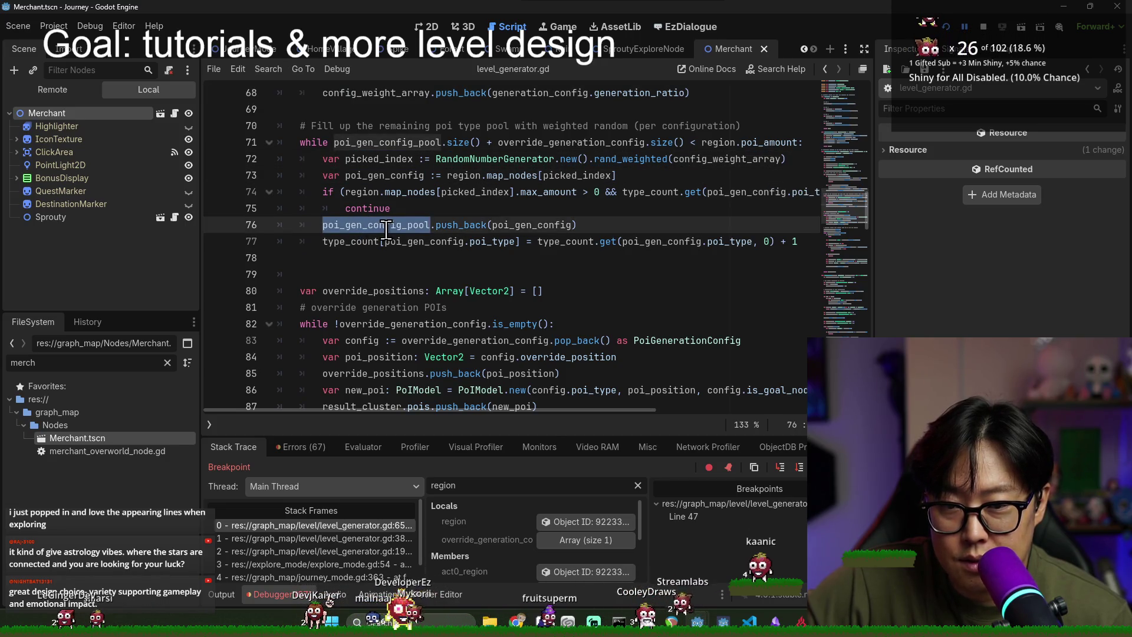
pyautogui.scroll(-3, 387, 233)
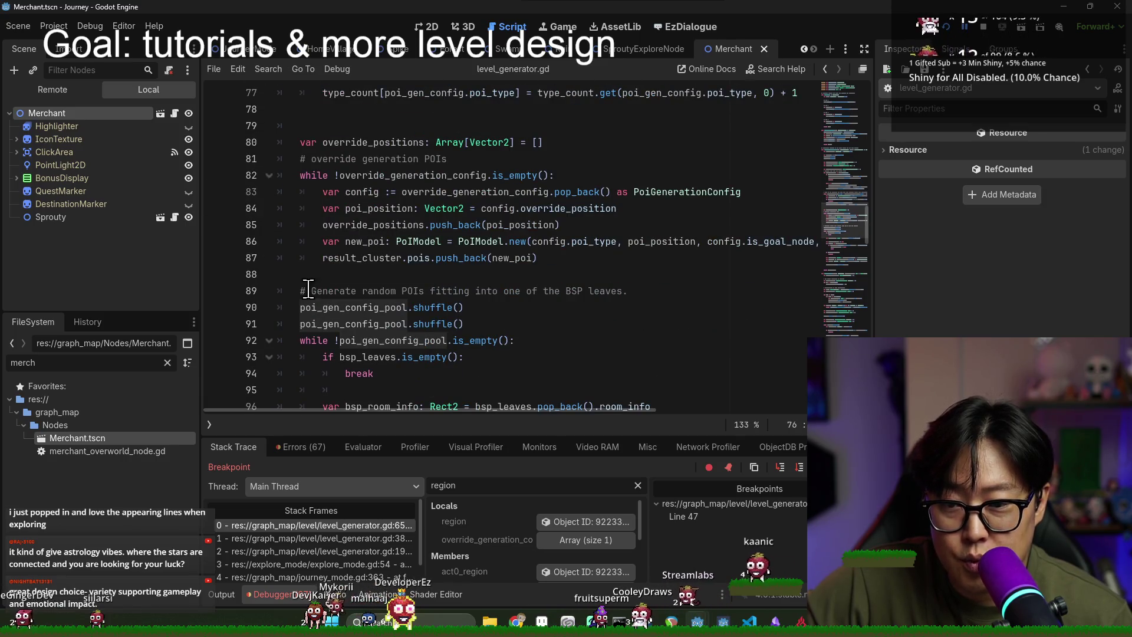
pyautogui.scroll(-7, 370, 296)
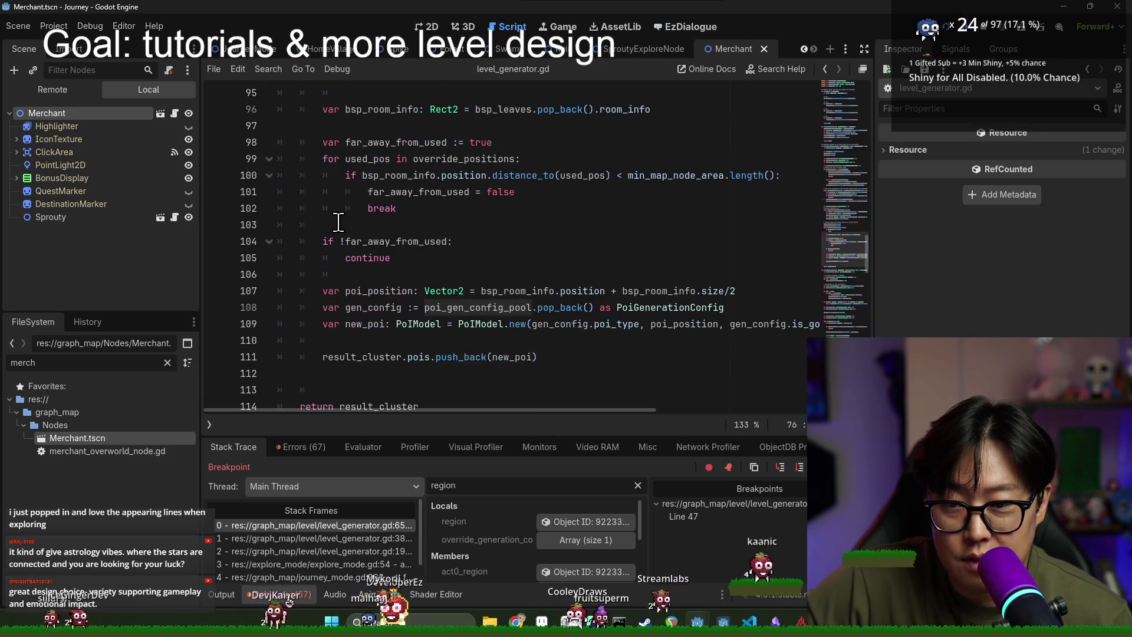
pyautogui.click(215, 275)
# Step: Resume to the line-109 breakpoint, filter Locals by gen_config, and inspect that object
pyautogui.press('F12')
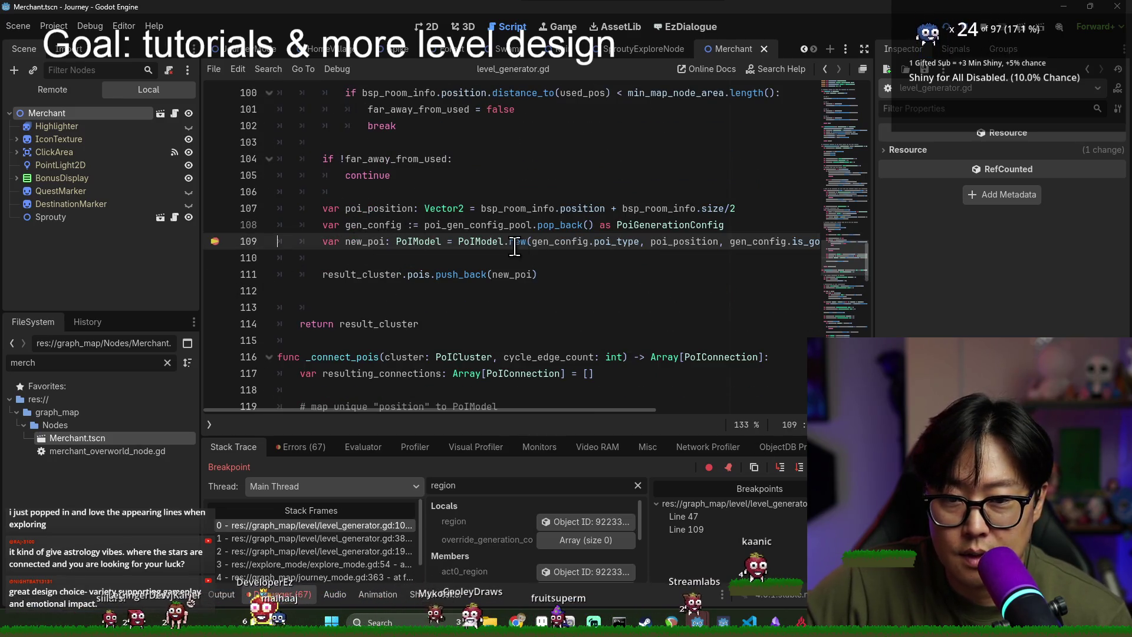
pyautogui.moveTo(555, 244)
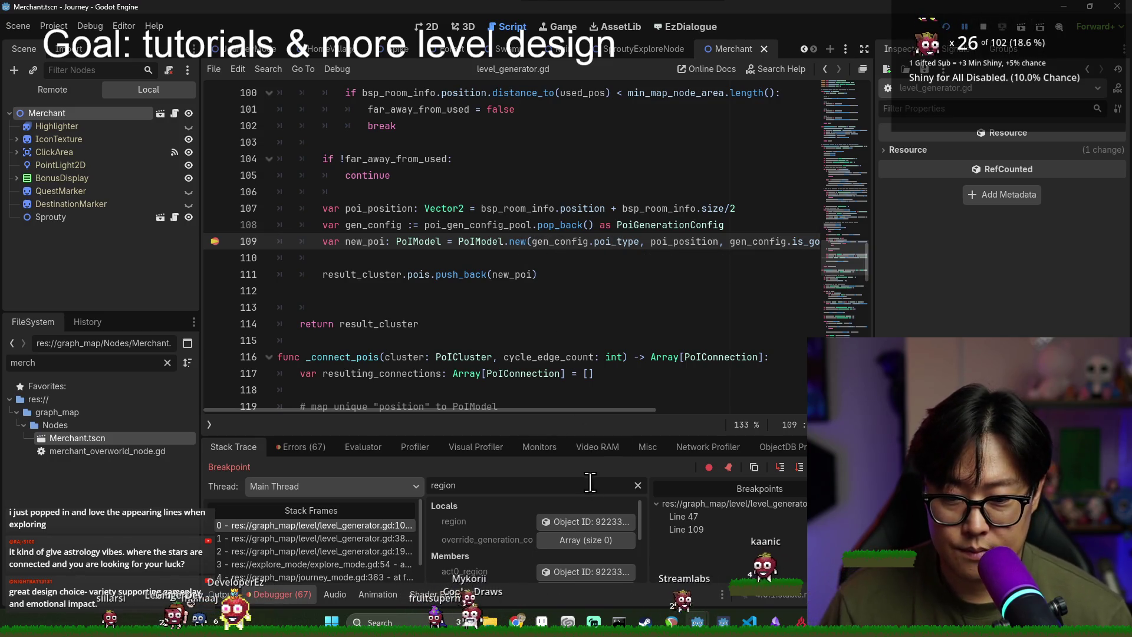
pyautogui.write('gen')
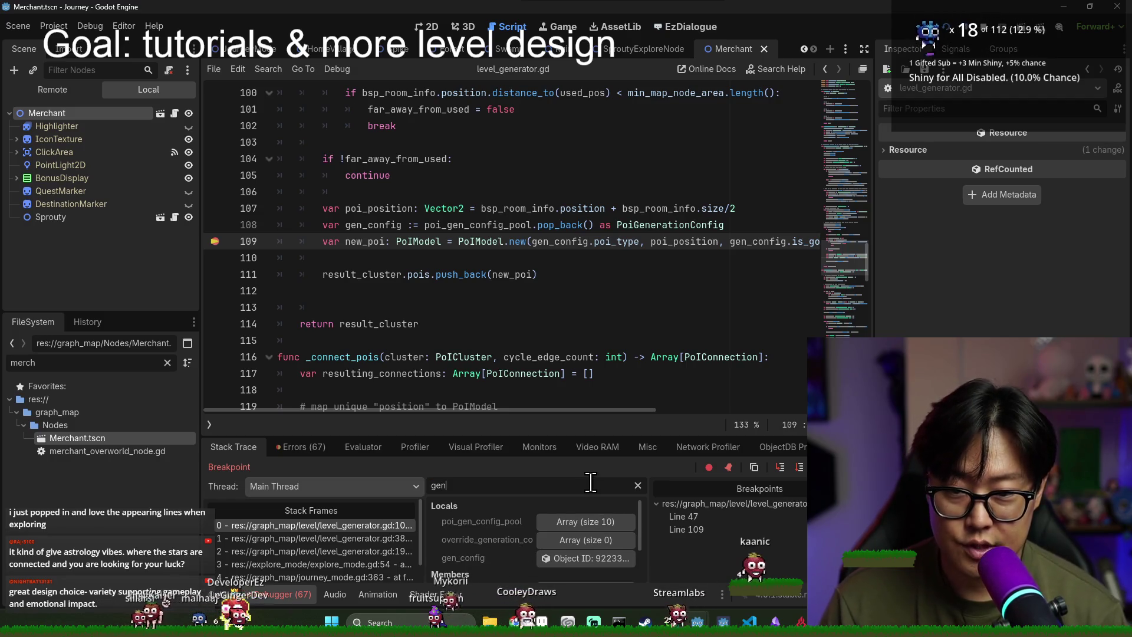
pyautogui.write('_config')
pyautogui.click(584, 558)
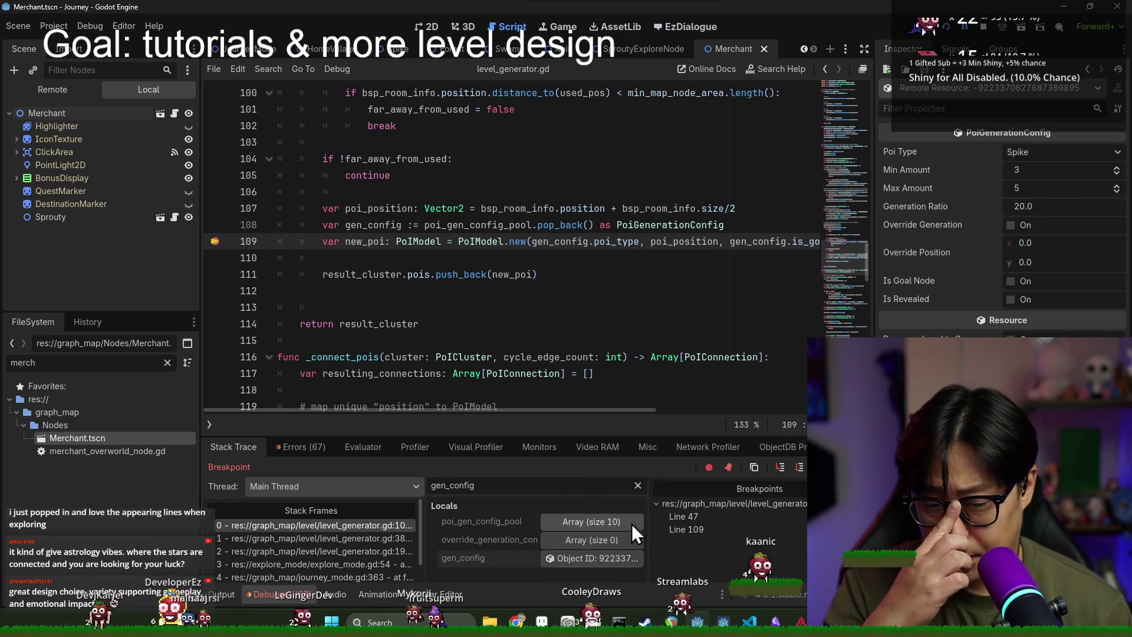
# Step: Continue through successive POI creations until the Sprouty gen_config appears, then step into PoiModel's _init
pyautogui.press('F12')
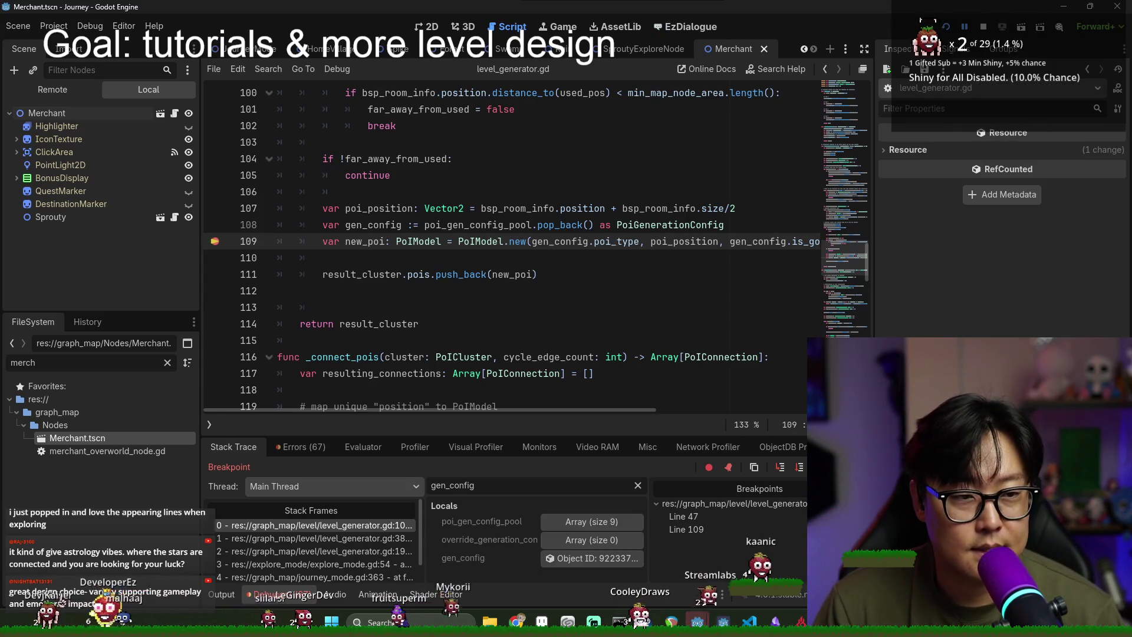
pyautogui.click(581, 560)
pyautogui.press('F12')
pyautogui.click(630, 557)
pyautogui.press('F12')
pyautogui.click(630, 558)
pyautogui.press('F12')
pyautogui.click(630, 558)
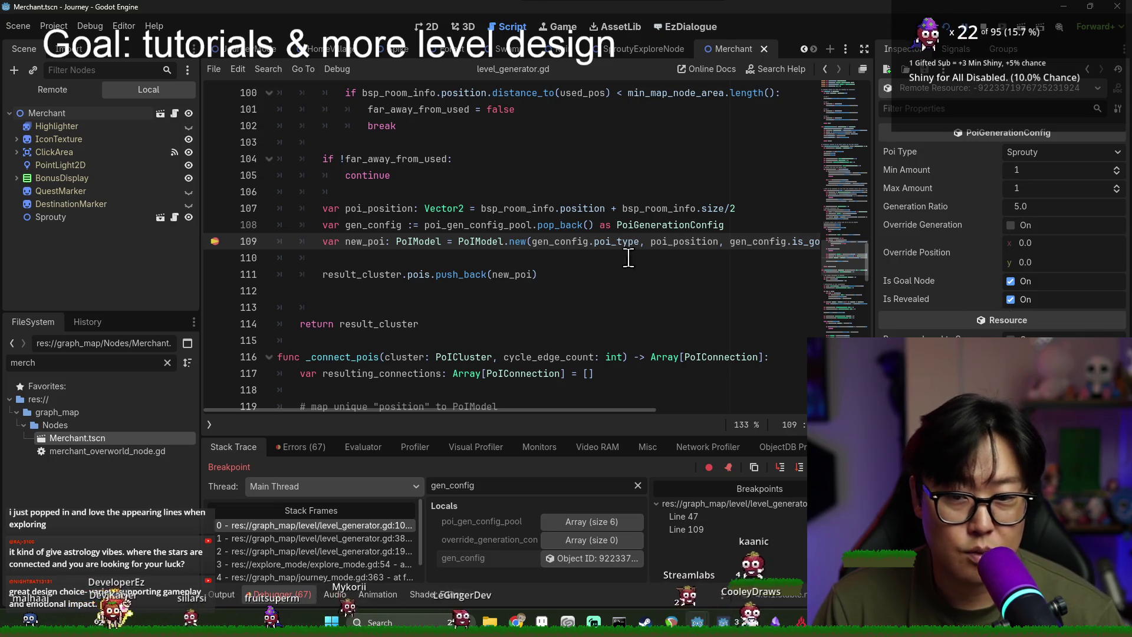
pyautogui.click(785, 469)
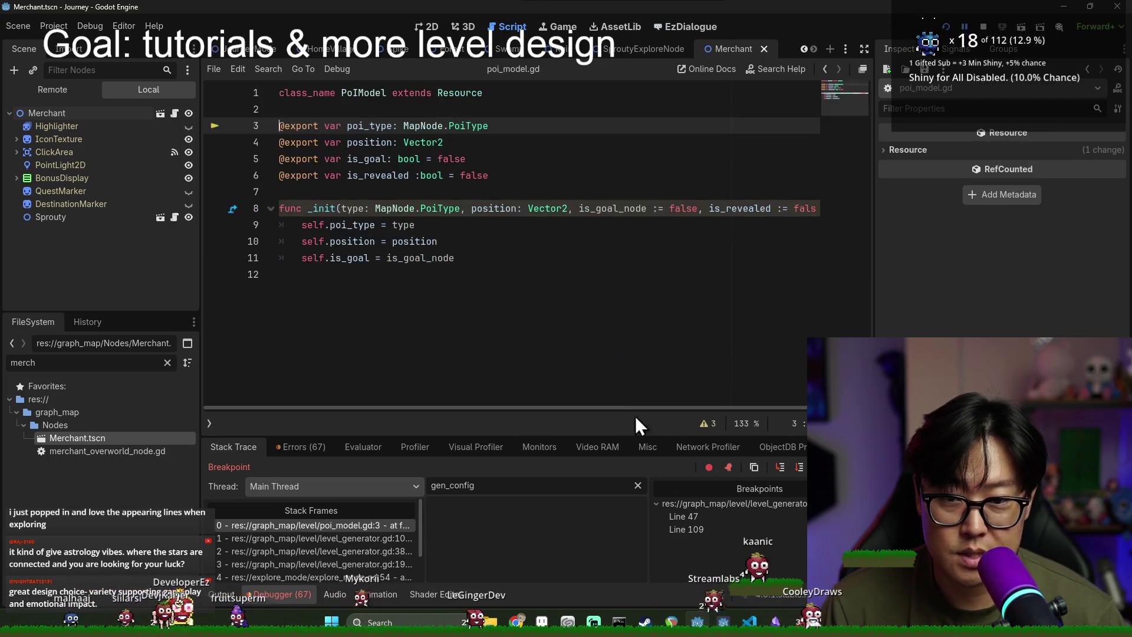
# Step: Confirm is_revealed arrives as true, compare the caller's gen_config in level_generator.gd, then return to _init
pyautogui.hscroll(1, 652, 417)
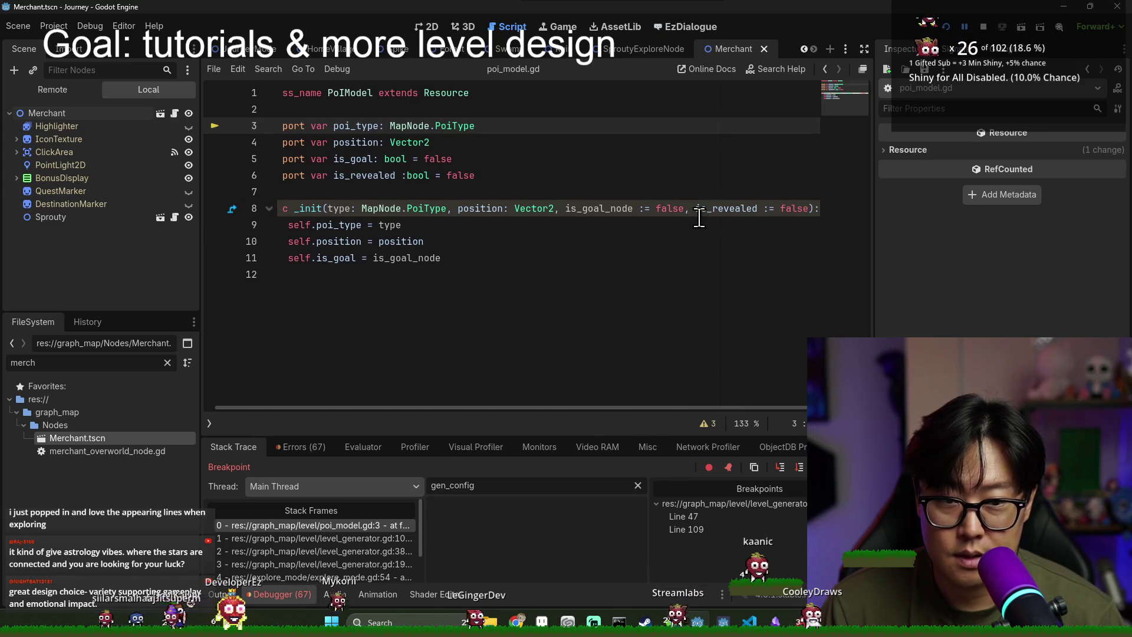
pyautogui.moveTo(712, 214)
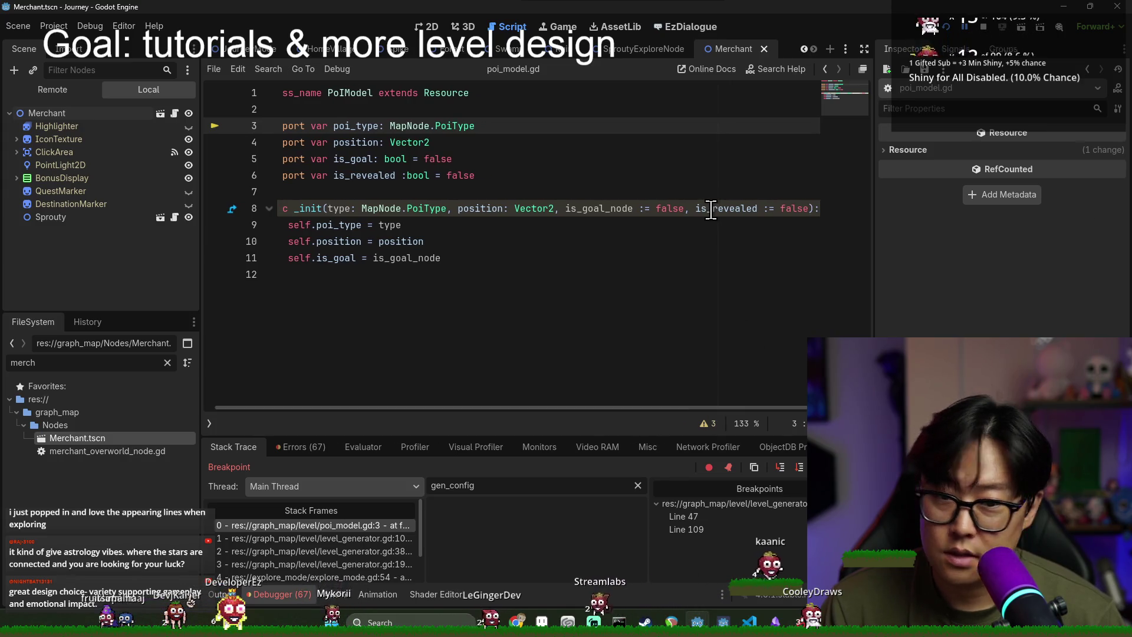
pyautogui.click(581, 276)
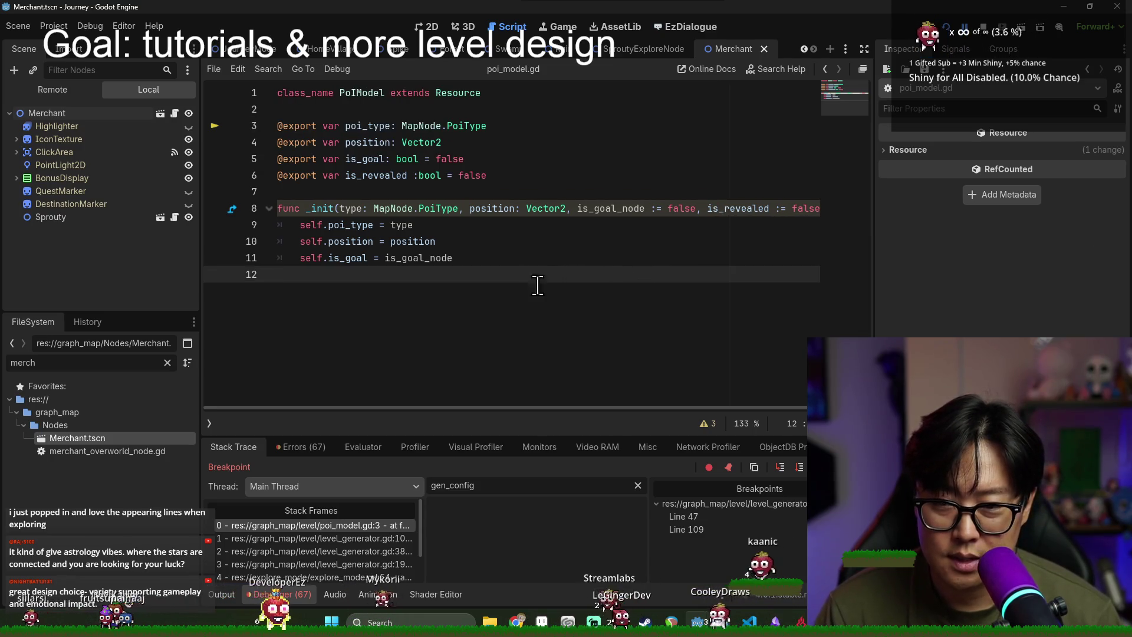
pyautogui.click(372, 538)
pyautogui.moveTo(499, 362)
pyautogui.mouseDown()
pyautogui.moveTo(589, 407)
pyautogui.moveTo(778, 412)
pyautogui.mouseUp()
pyautogui.scroll(3, 633, 334)
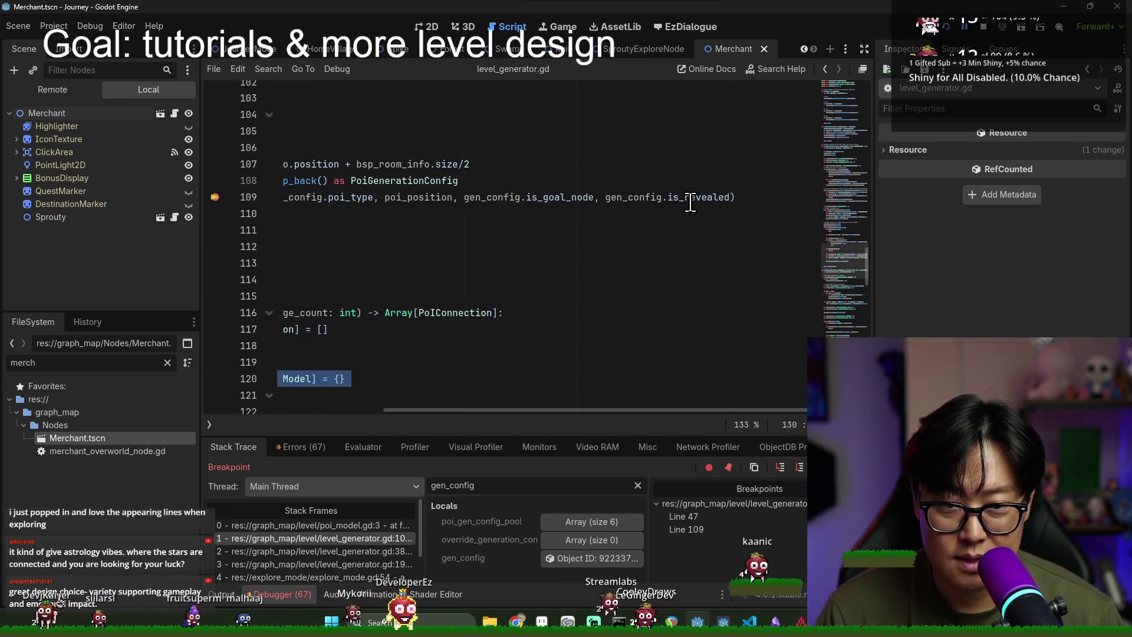
pyautogui.click(590, 564)
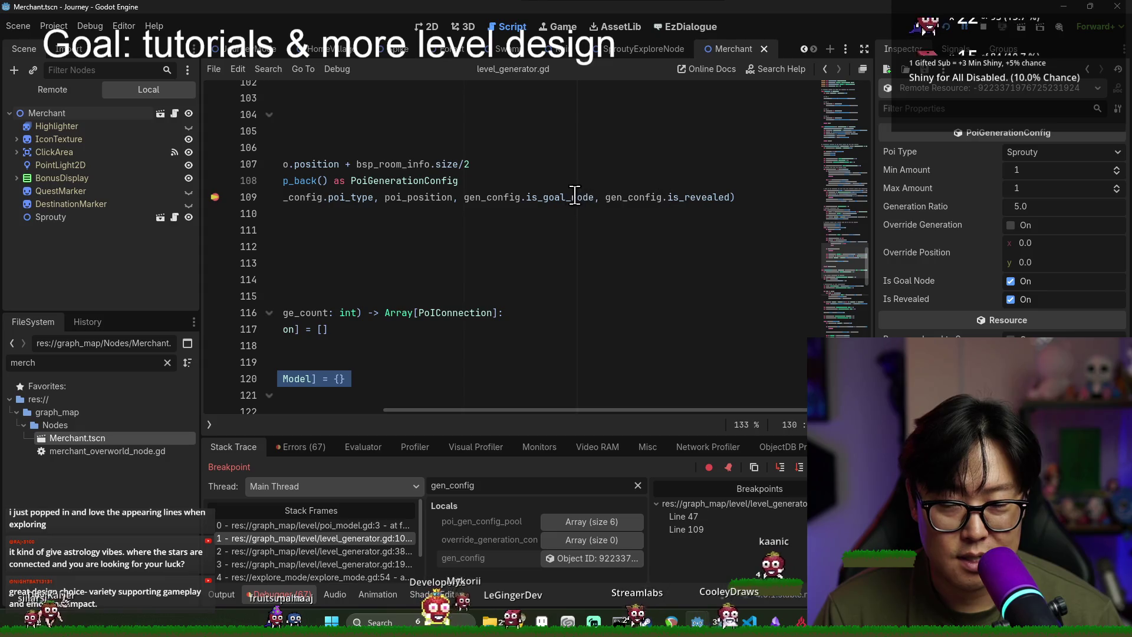
pyautogui.moveTo(656, 199)
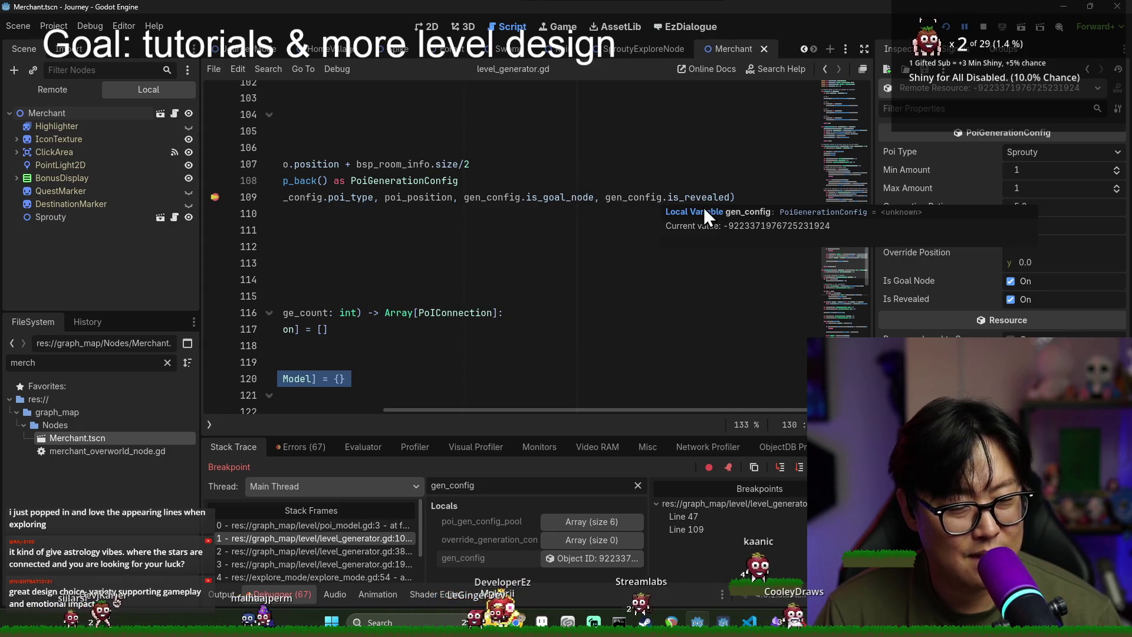
pyautogui.moveTo(618, 416); pyautogui.dragTo(409, 420)
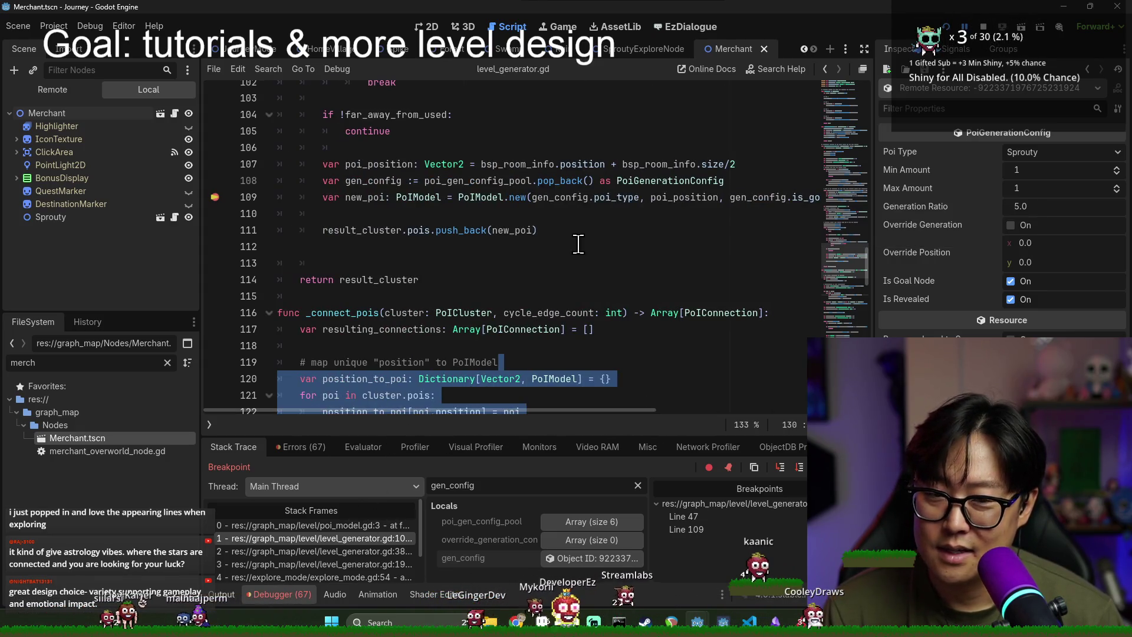
pyautogui.click(377, 524)
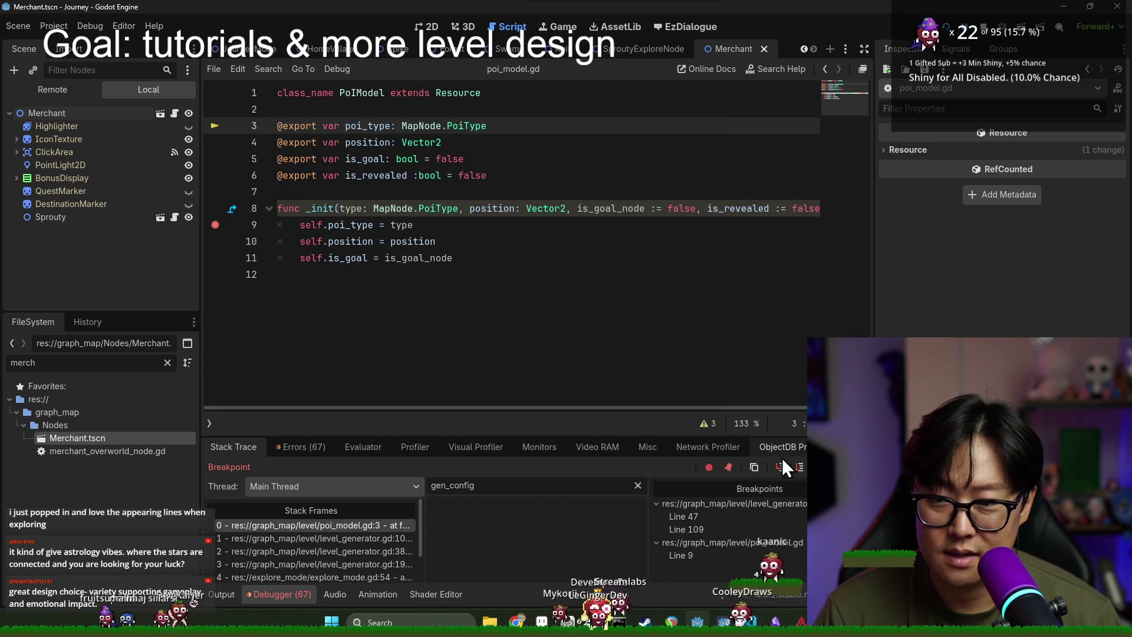
# Step: Run on to line 9, stop debugging, and start a new line after line 11
pyautogui.press('F12')
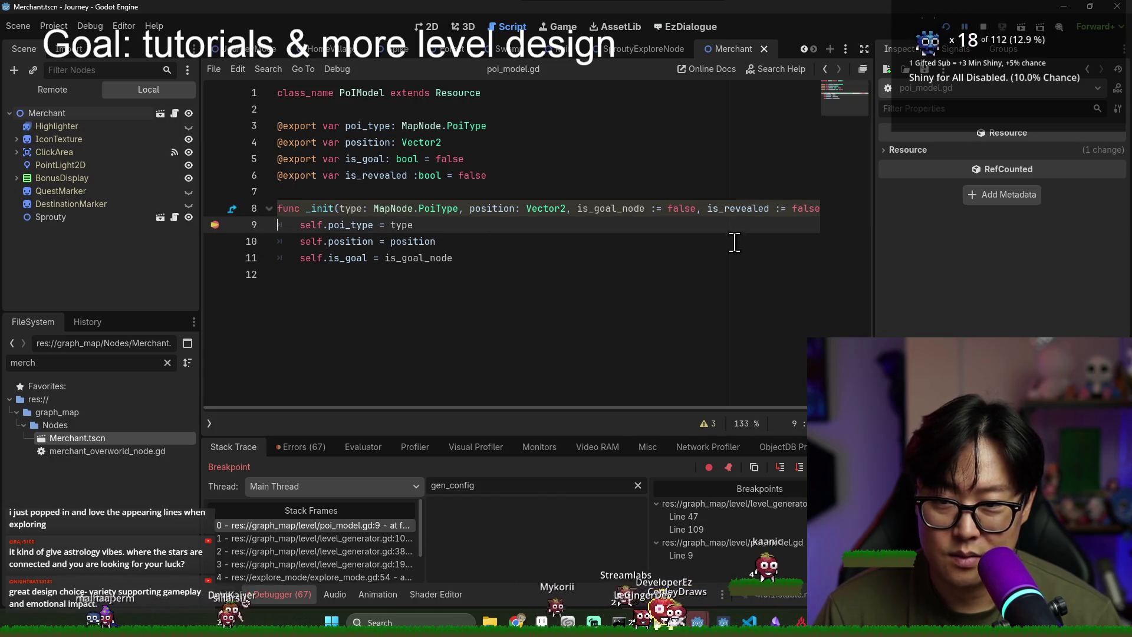
pyautogui.moveTo(762, 209)
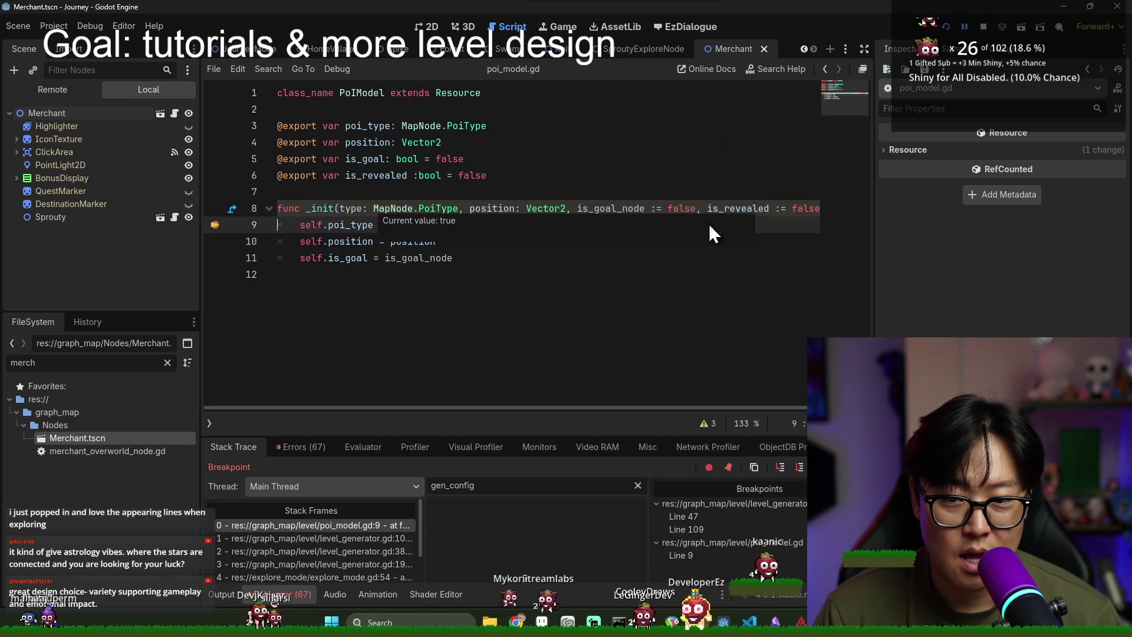
pyautogui.press('F8')
pyautogui.click(482, 260)
pyautogui.press('Return')
# Step: Complete line 12 as self.is_revealed = is_revealed, then save and relaunch the game
pyautogui.write('is_')
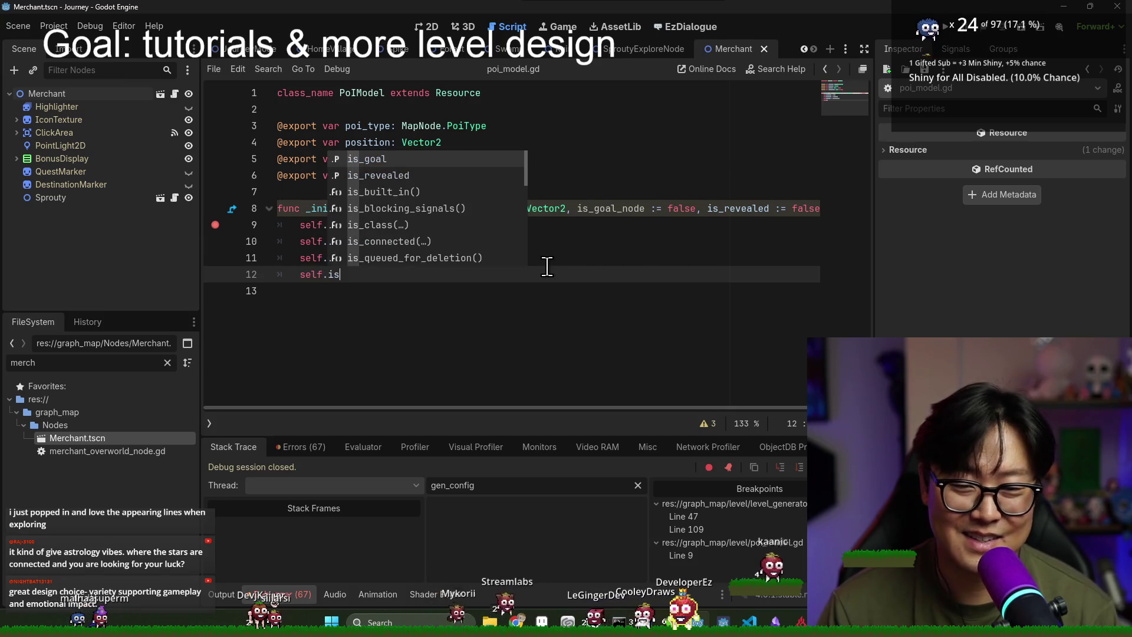
pyautogui.press('Down')
pyautogui.press('Return')
pyautogui.write('= is_re')
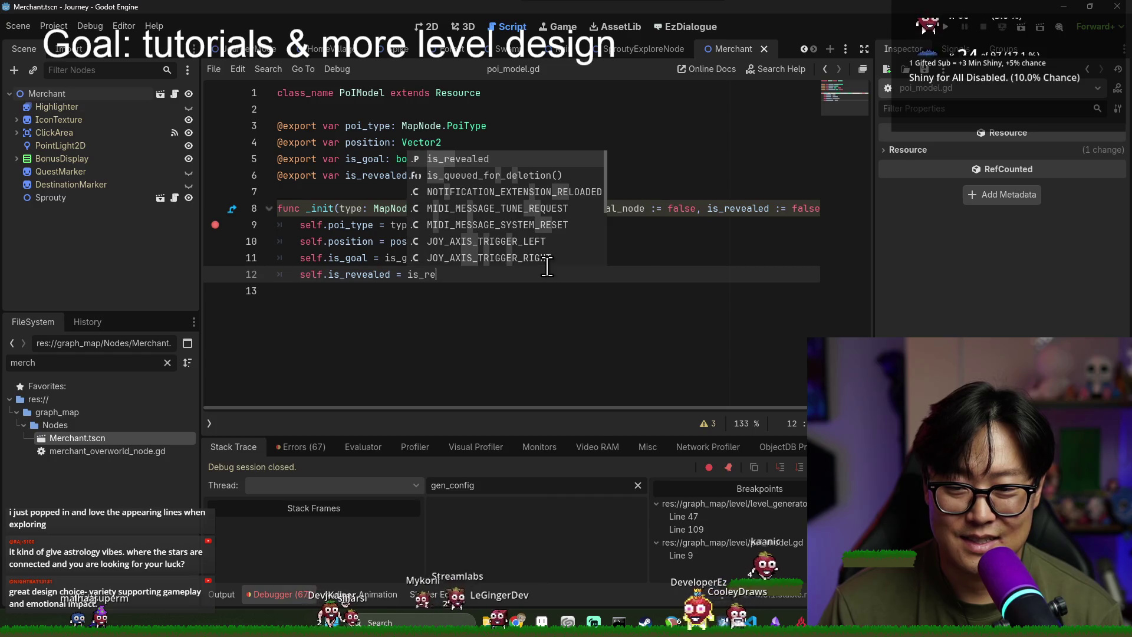
pyautogui.press('Return')
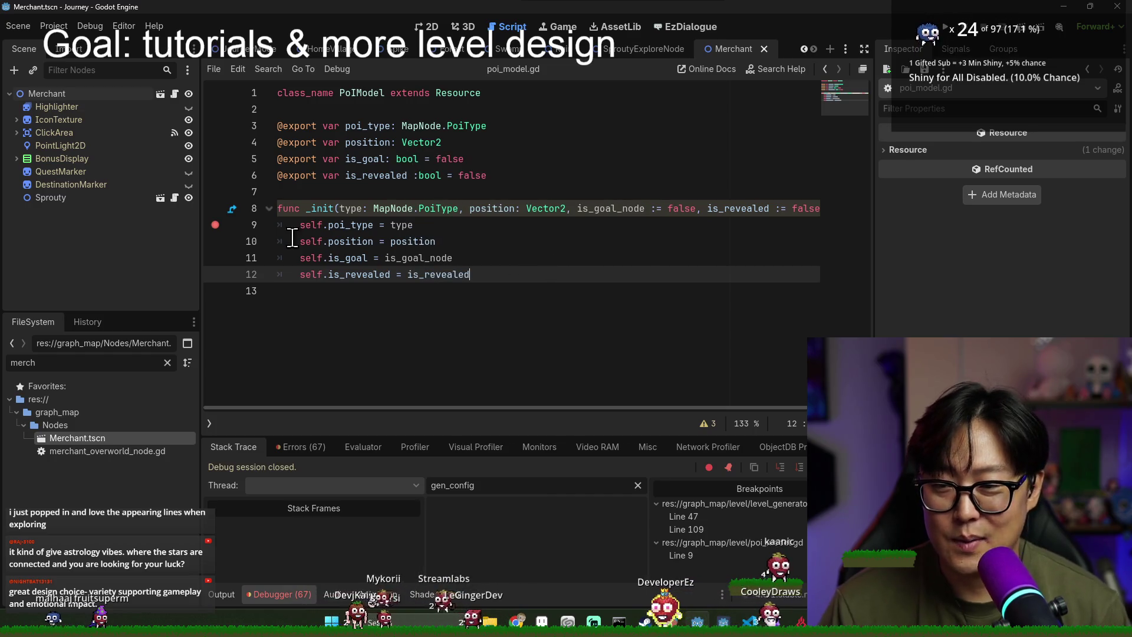
pyautogui.press('F5')
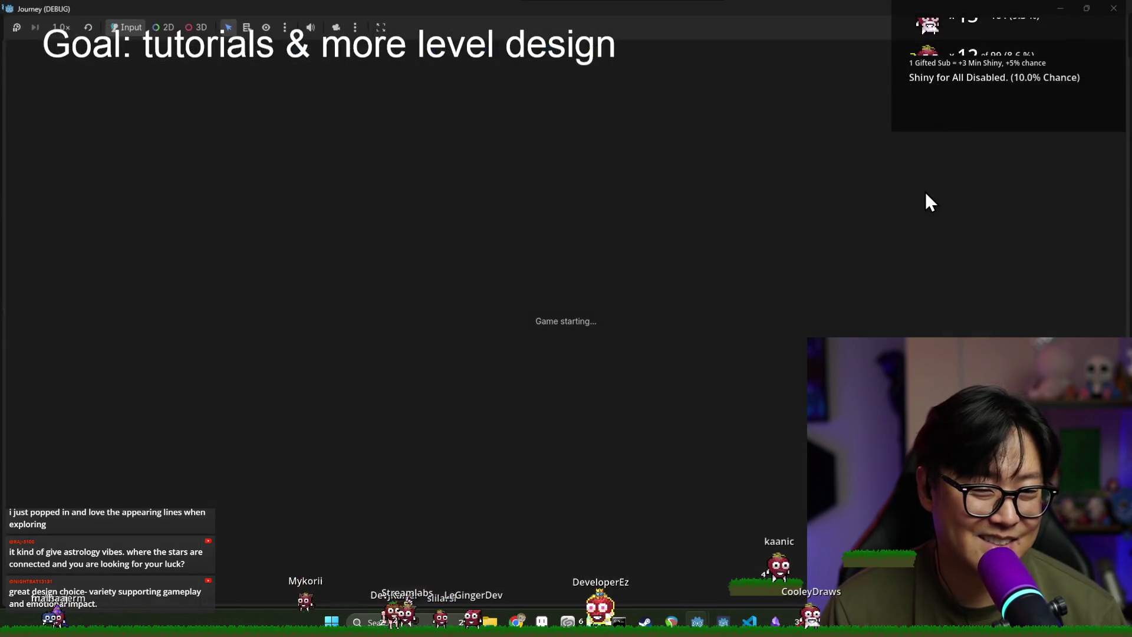
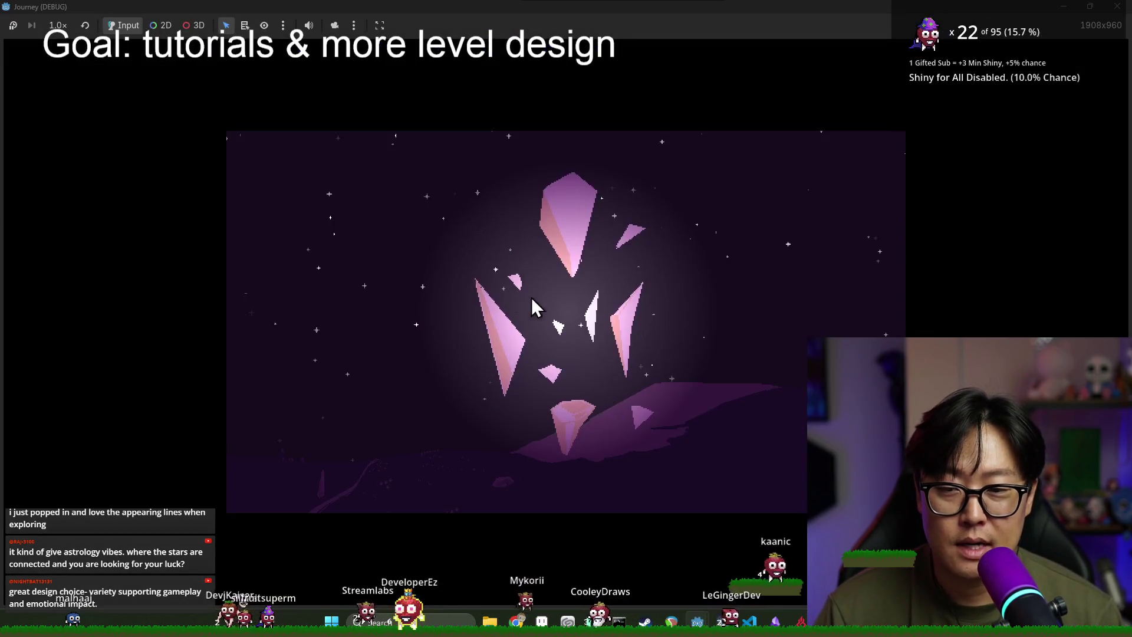
# Step: Start a new game and continue past the level generator breakpoints at lines 47 and 109
pyautogui.press('Return')
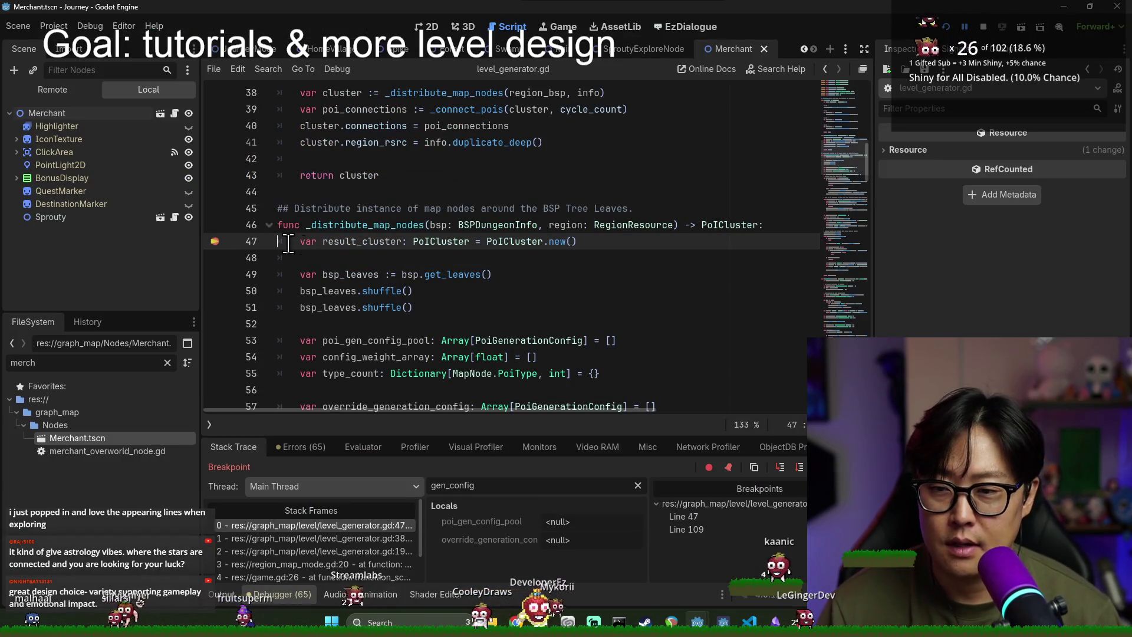
pyautogui.click(782, 467)
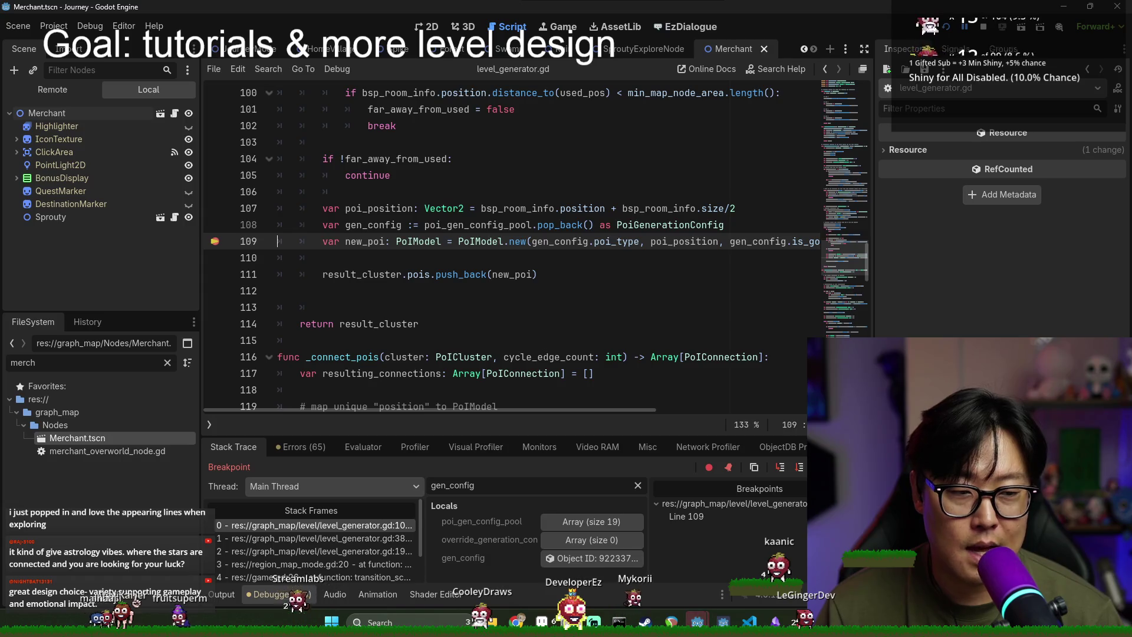
pyautogui.click(781, 467)
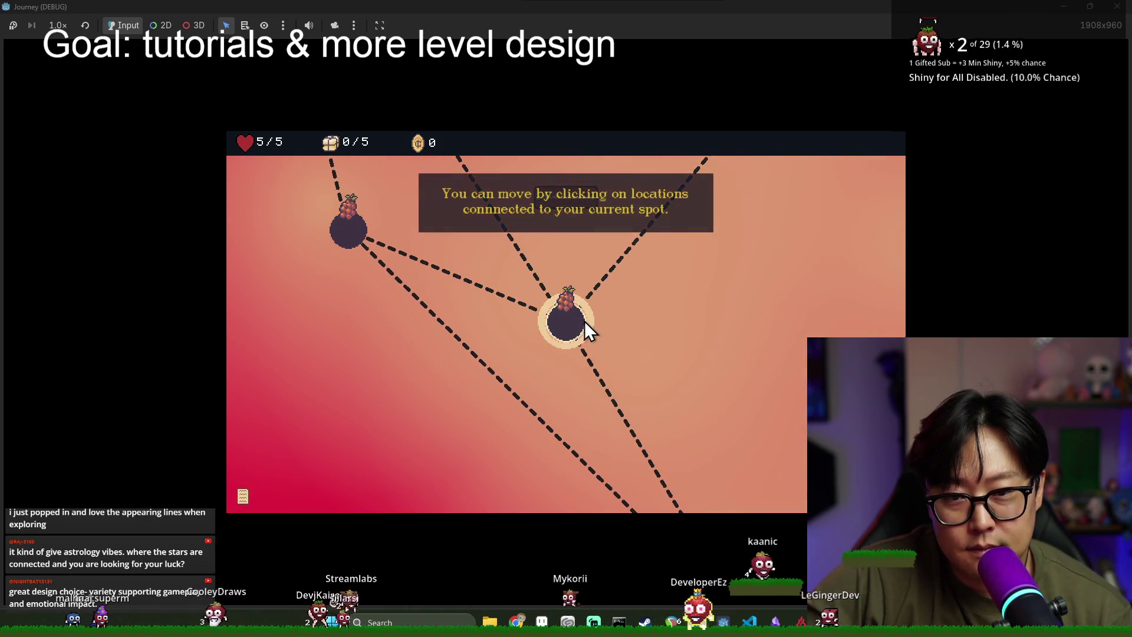
# Step: Walk the tutorial map's connected nodes, dismissing tutorial messages, until supplies reach 4/5
pyautogui.click(578, 331)
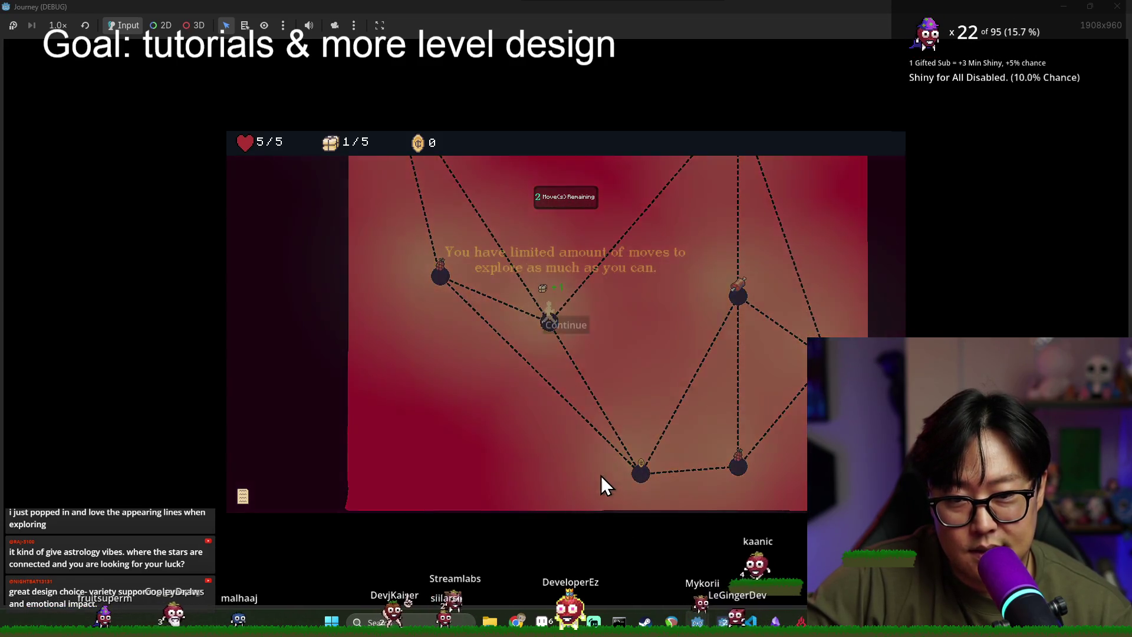
pyautogui.click(573, 325)
pyautogui.click(642, 476)
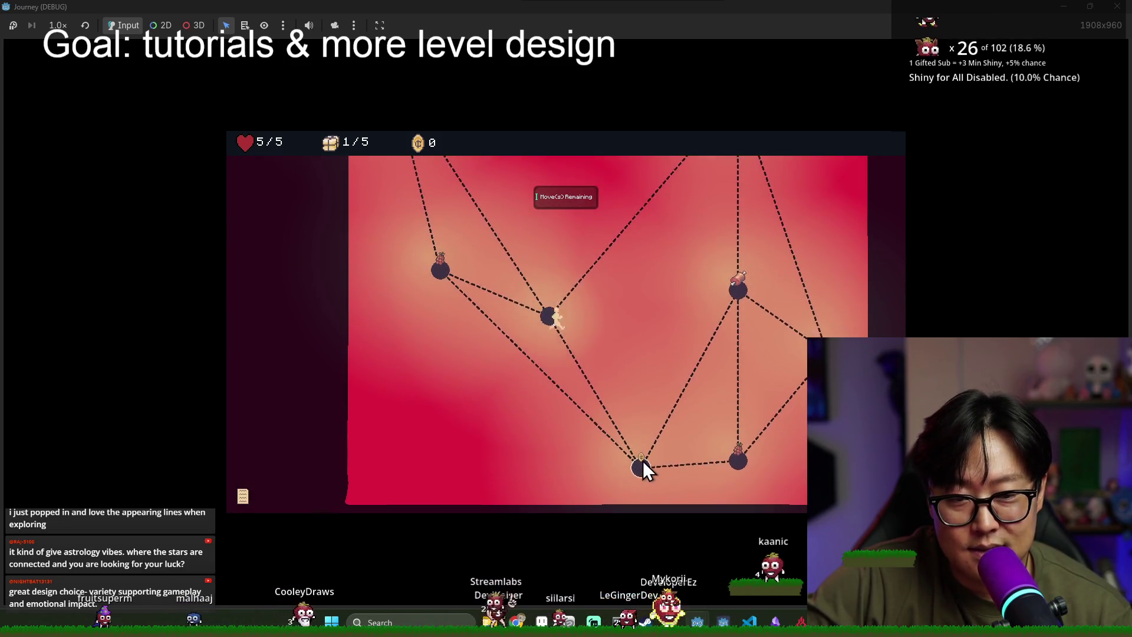
pyautogui.click(697, 242)
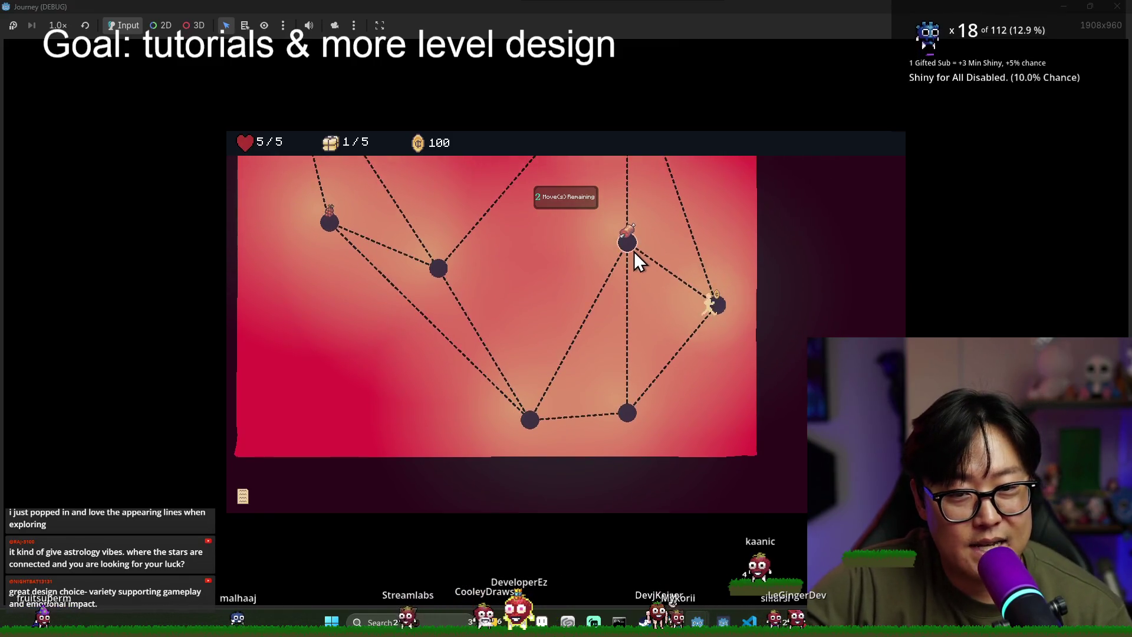
pyautogui.click(627, 269)
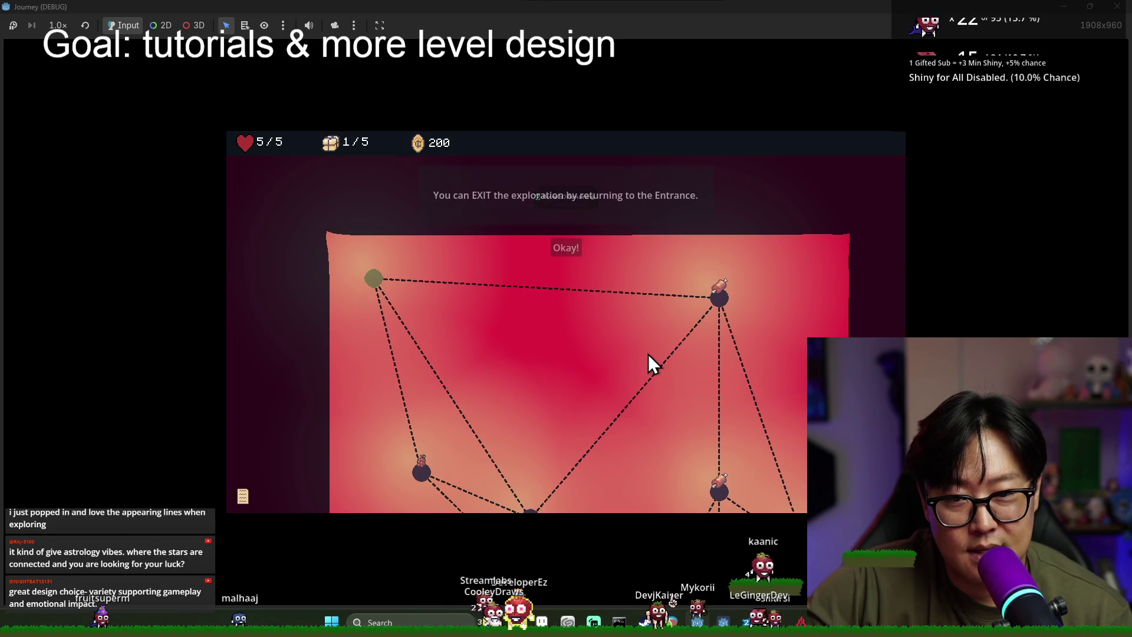
pyautogui.click(569, 247)
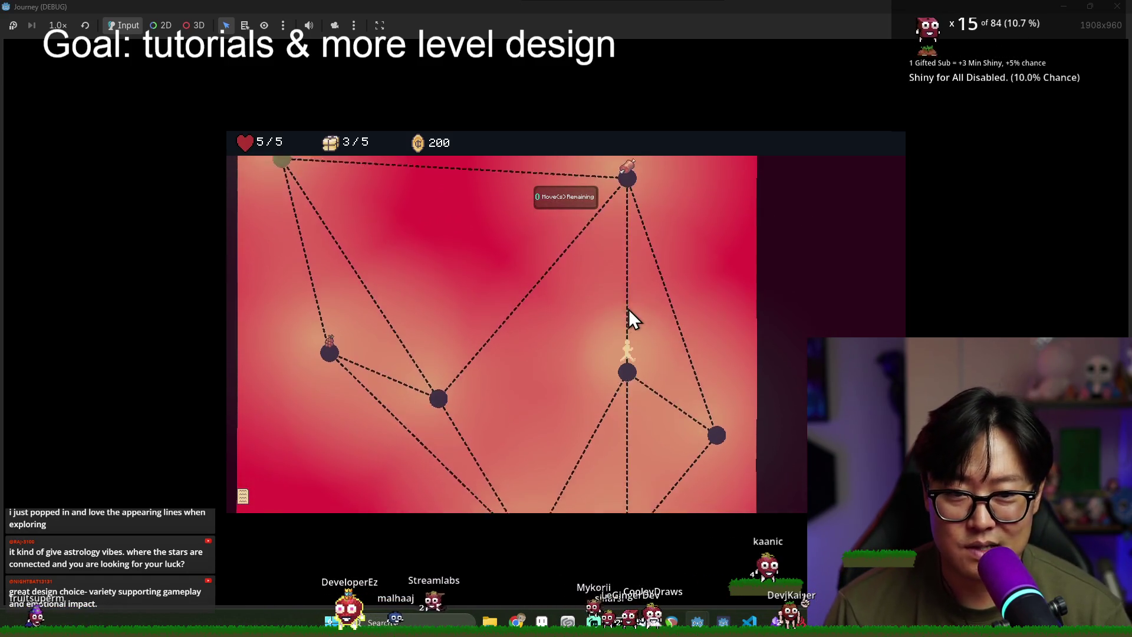
pyautogui.click(630, 307)
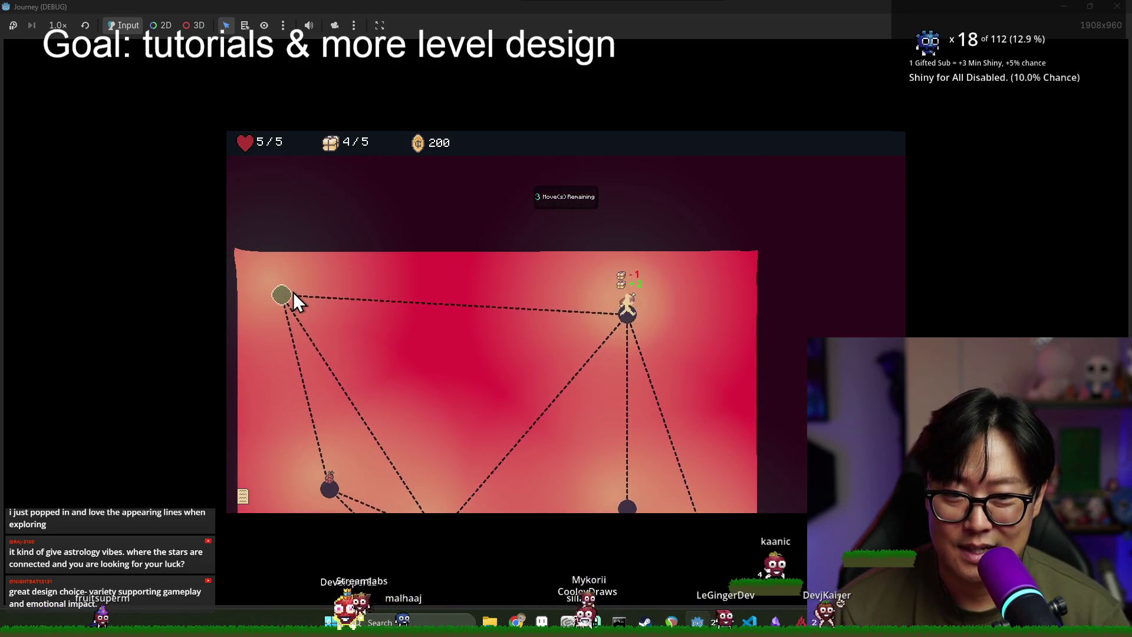
pyautogui.click(293, 293)
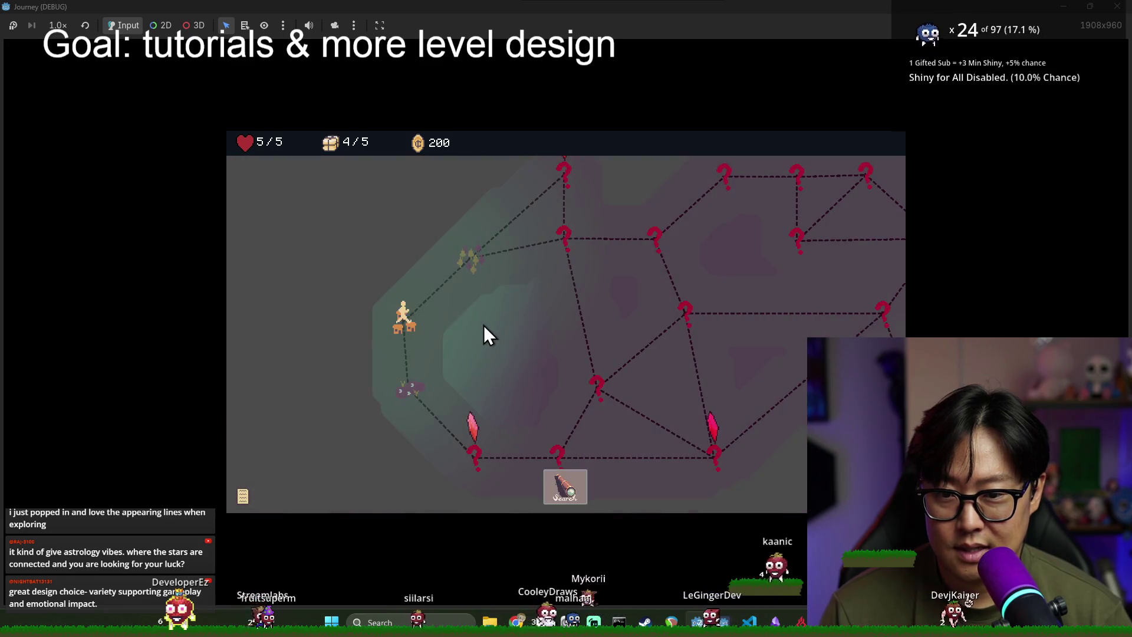
# Step: Enter the crystal location, close its tutorial, and walk down to the creature encounter
pyautogui.click(463, 264)
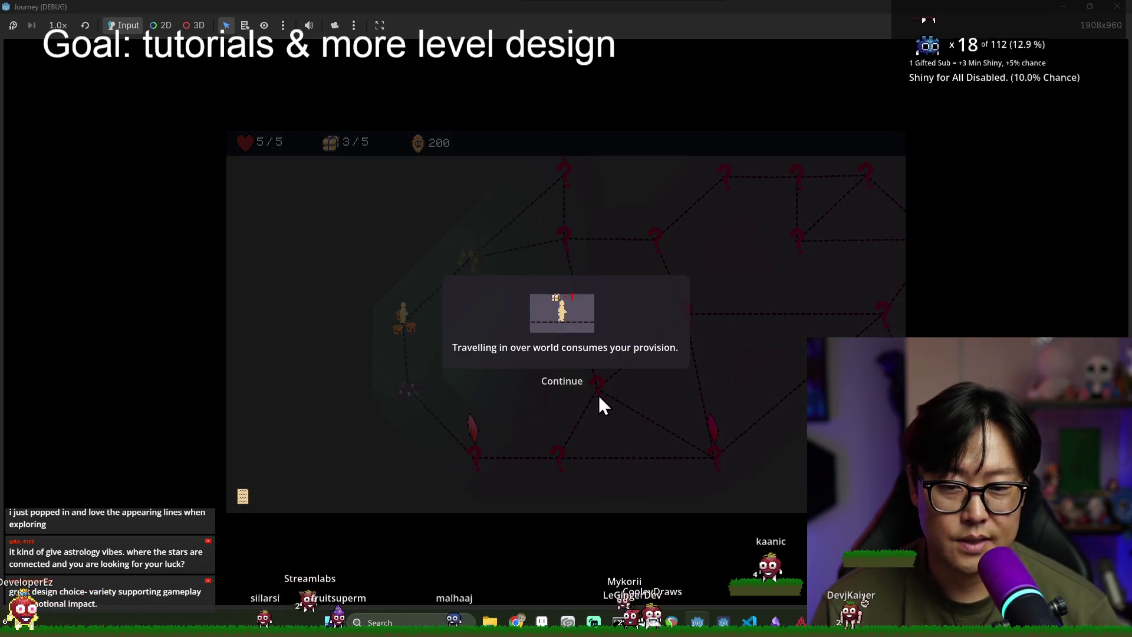
pyautogui.click(569, 387)
pyautogui.click(569, 387)
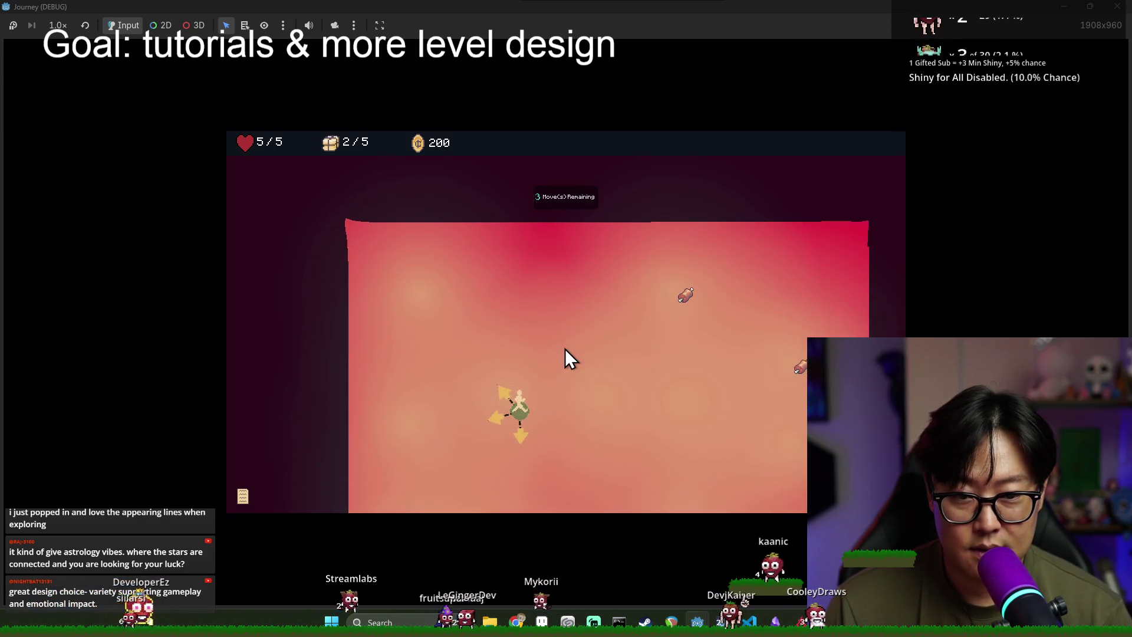
pyautogui.click(521, 419)
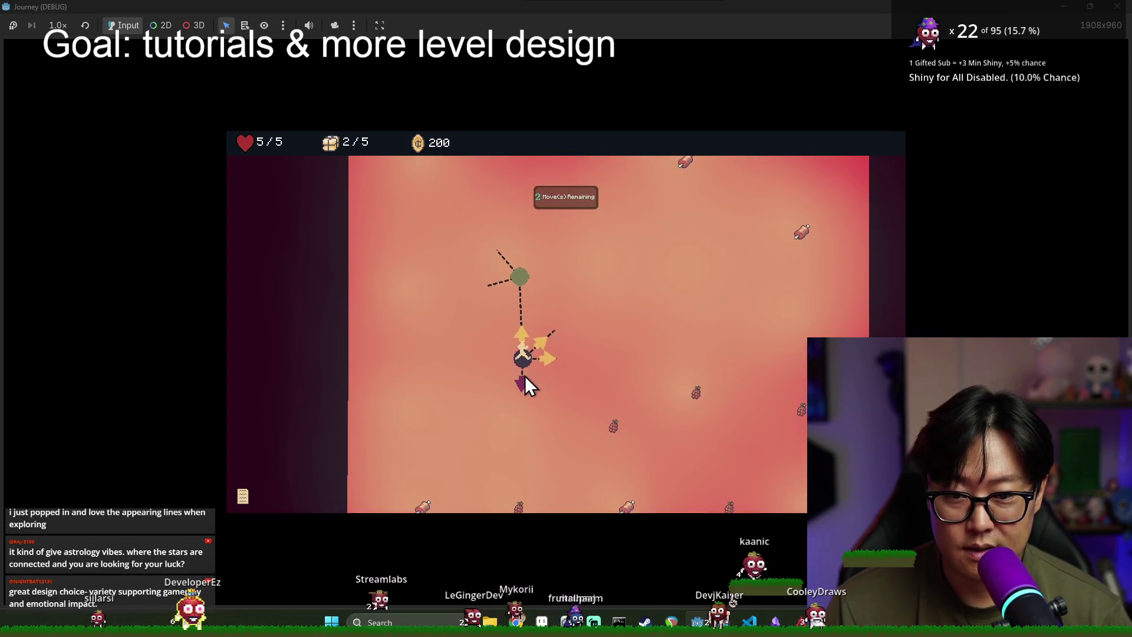
pyautogui.click(534, 408)
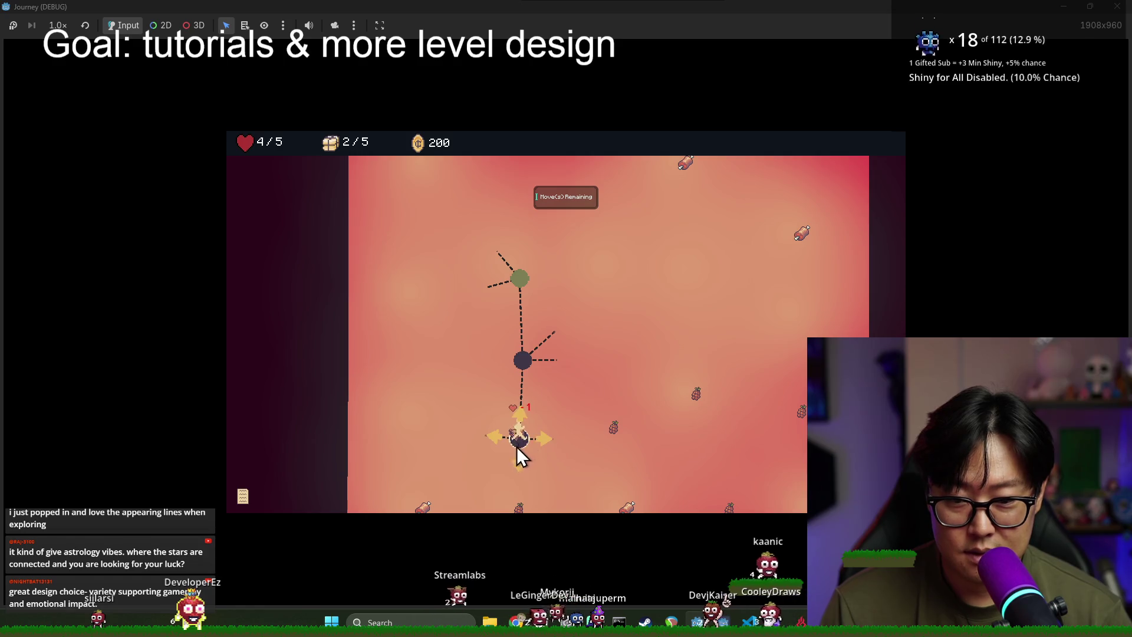
pyautogui.click(522, 469)
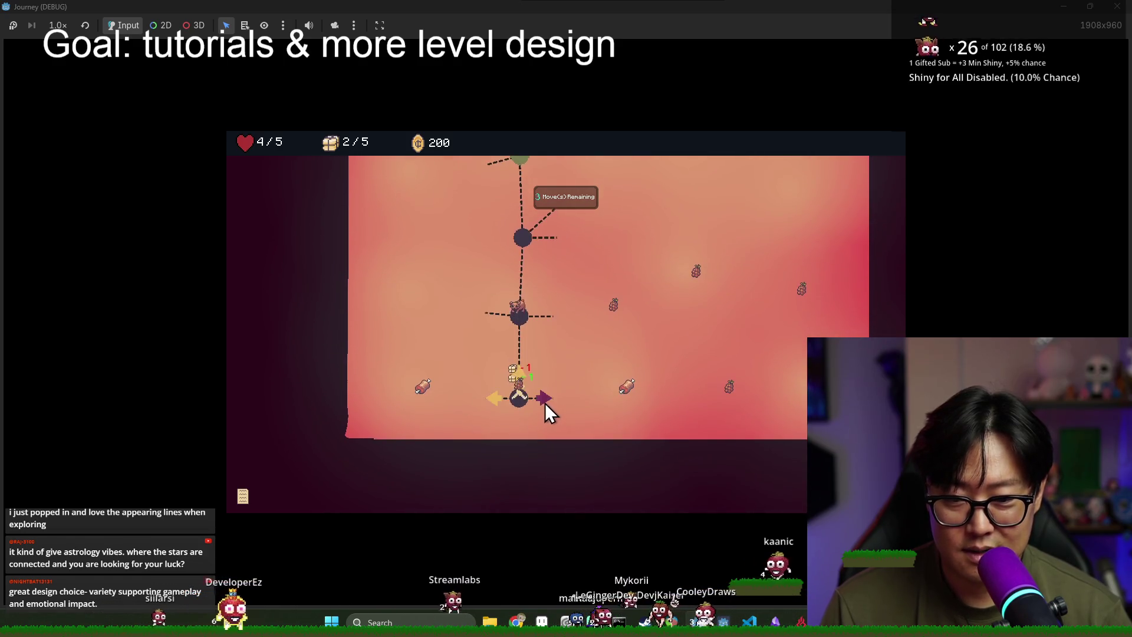
# Step: Follow the revealed path back to the green entrance, then travel toward the tower
pyautogui.click(543, 398)
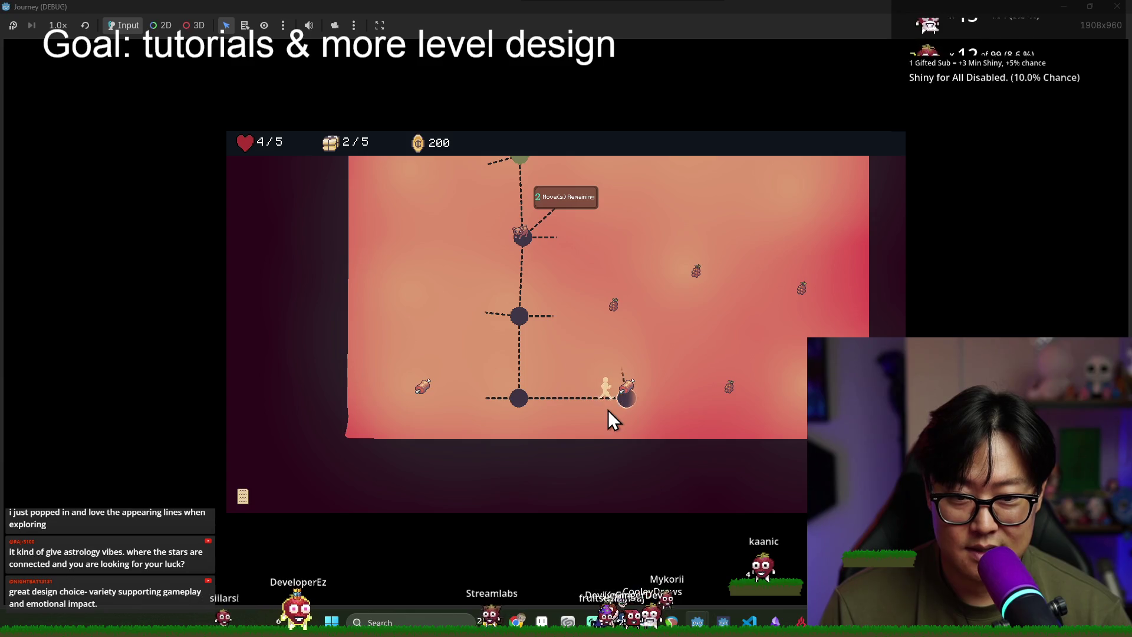
pyautogui.click(619, 436)
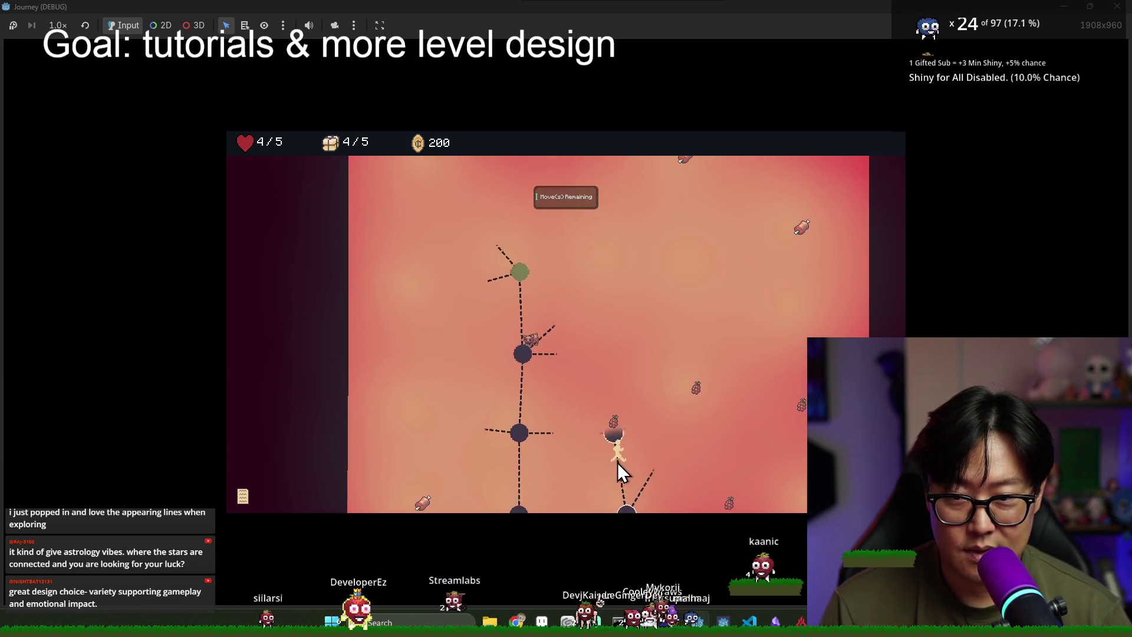
pyautogui.click(590, 440)
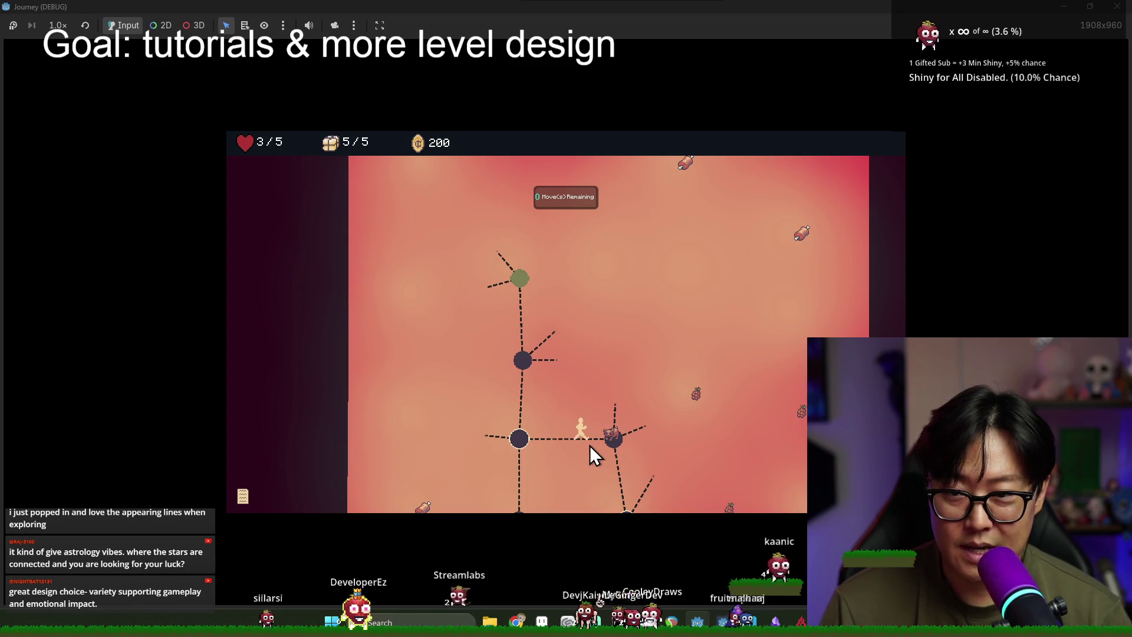
pyautogui.click(543, 427)
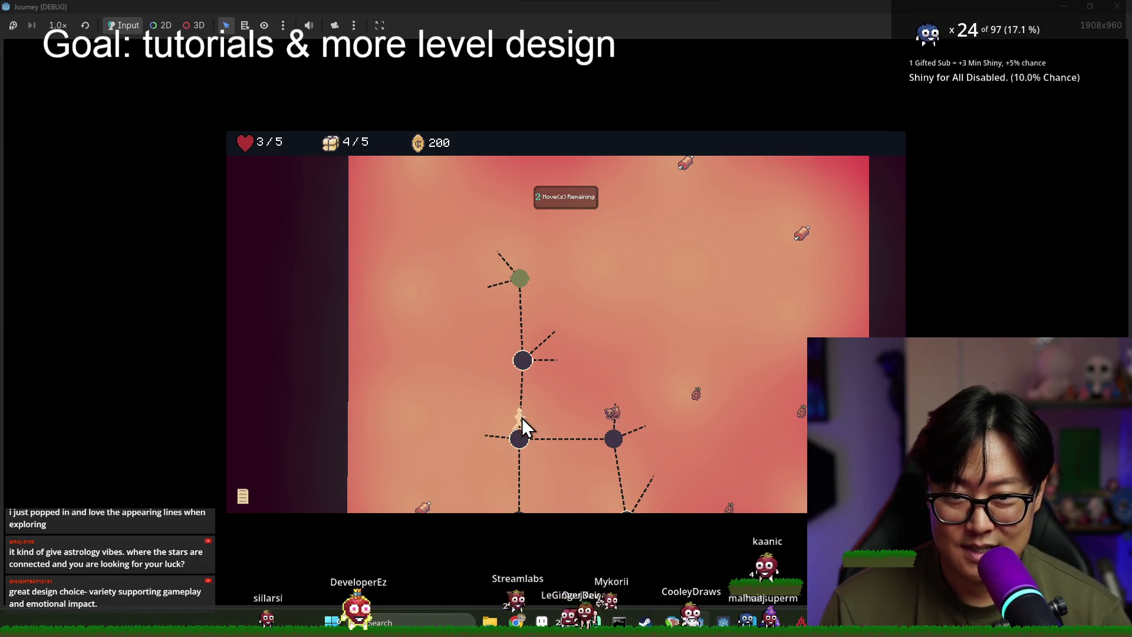
pyautogui.click(532, 377)
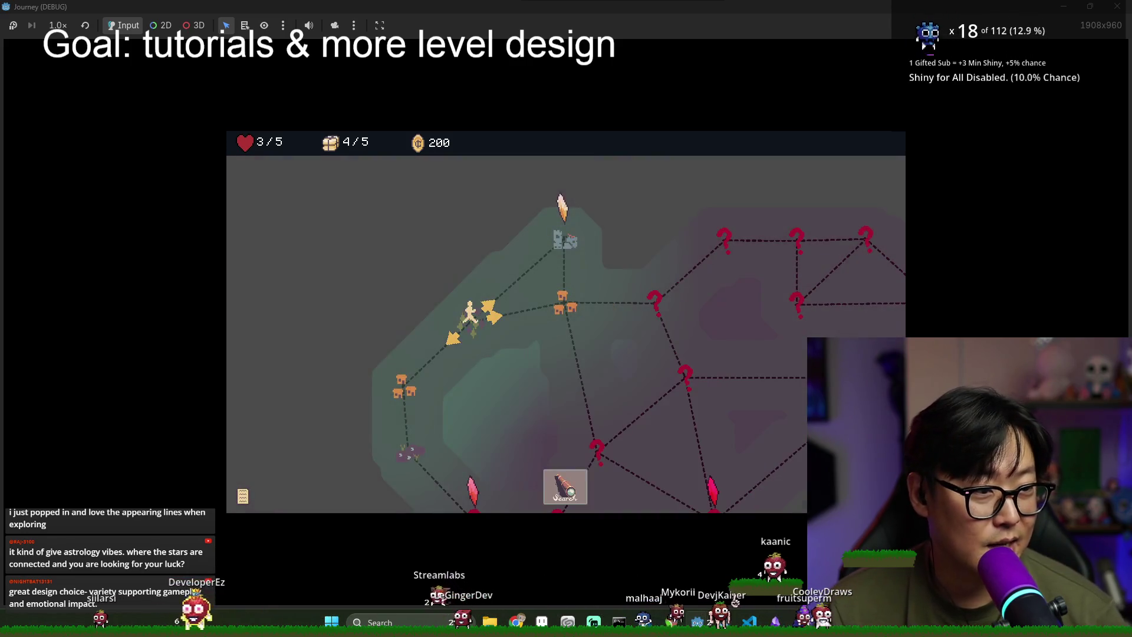
pyautogui.click(462, 274)
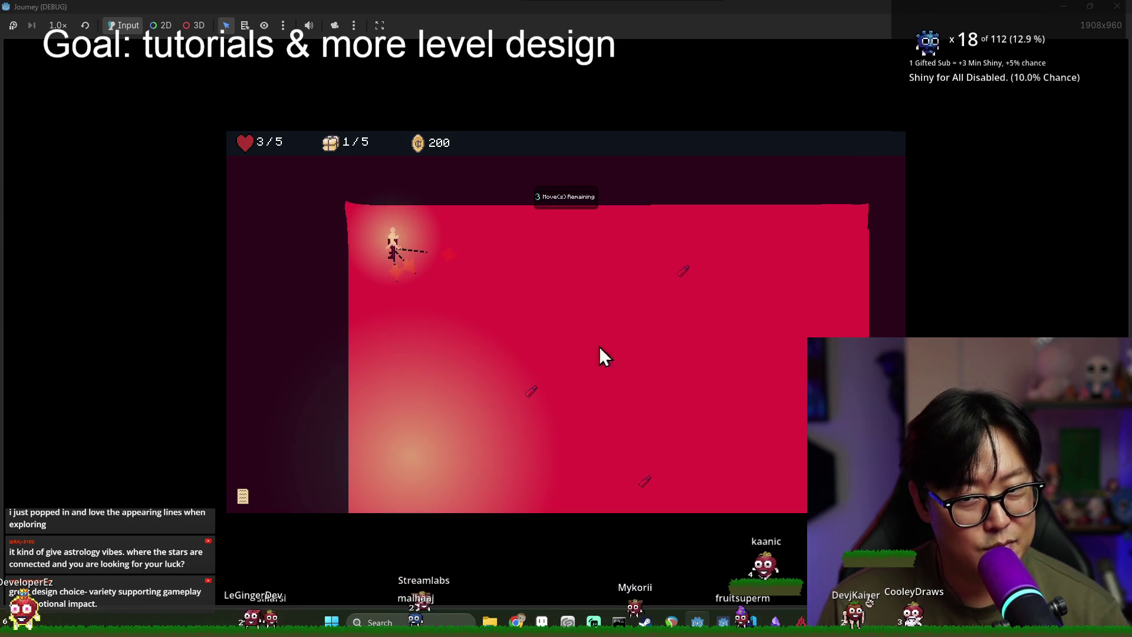
# Step: In the editor, select new_poi to check its usage and open the Ruin scene
pyautogui.hotkey('alt', 'Tab')
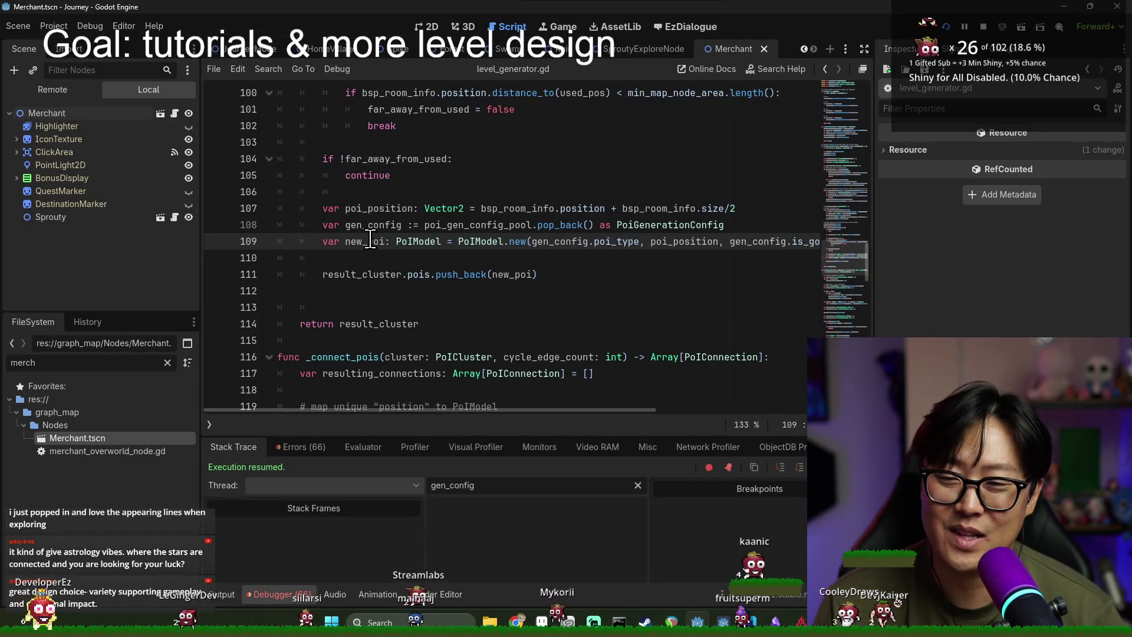
pyautogui.doubleClick(370, 241)
pyautogui.hotkey('alt', 'Tab')
pyautogui.hotkey('alt', 'Tab')
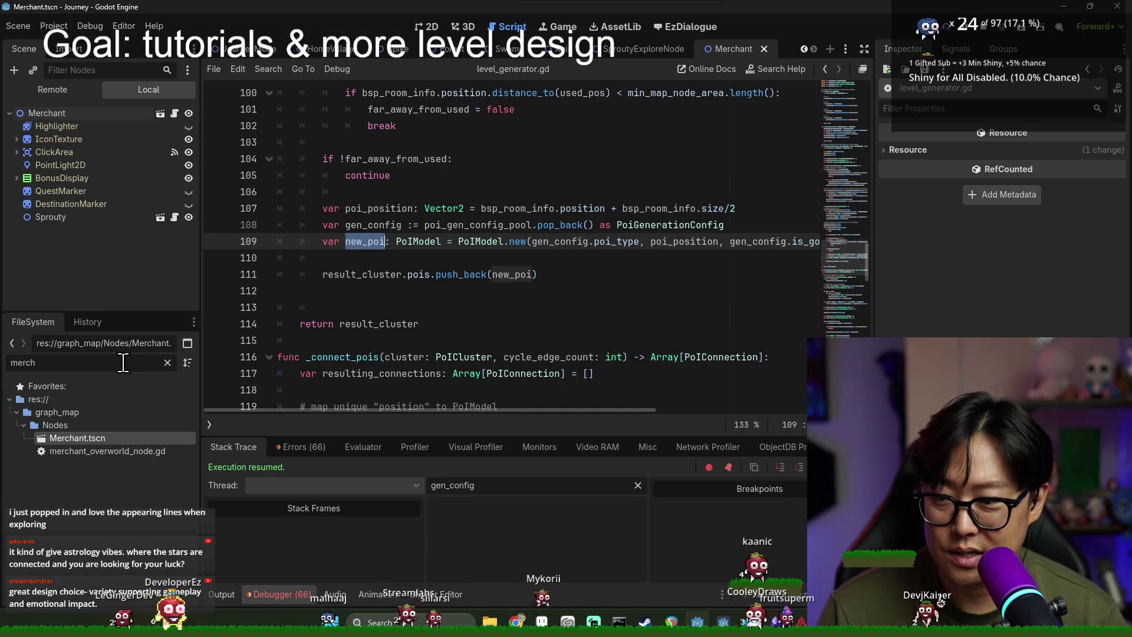
pyautogui.write('ruin')
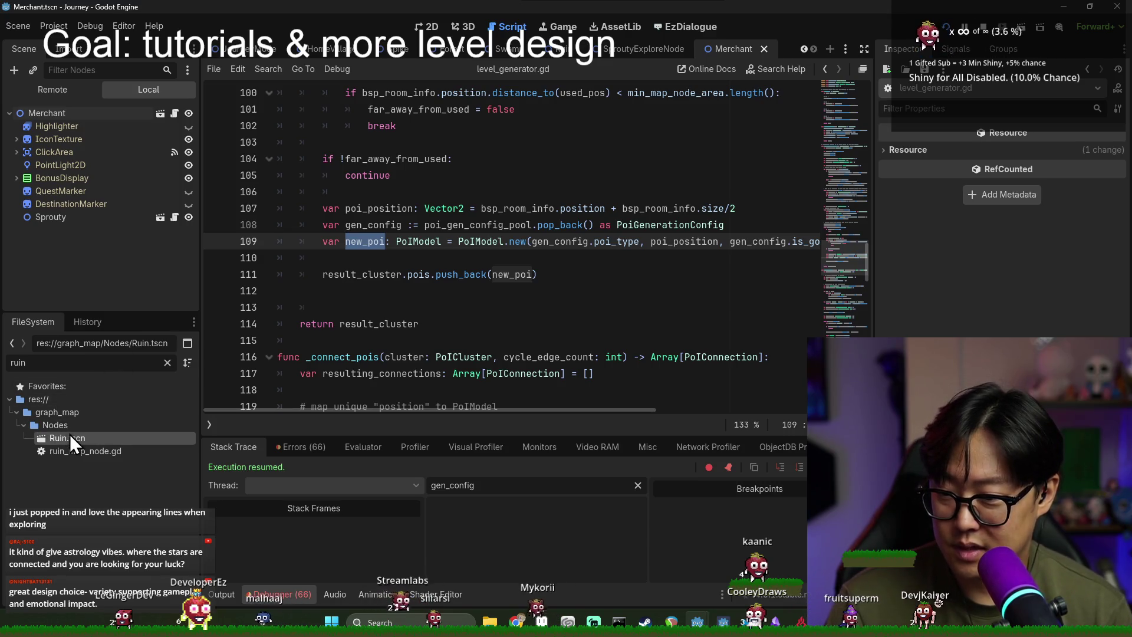
pyautogui.doubleClick(70, 437)
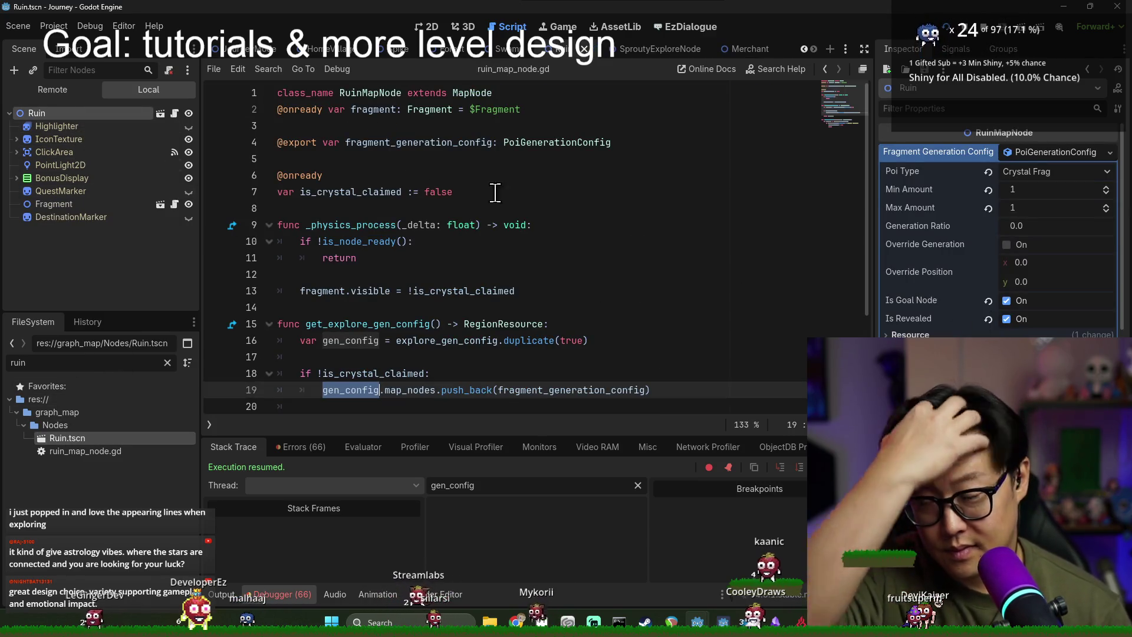
# Step: Inspect the live CrystalFrag node under JourneyMode > ExploreMode > PoIContainer, then return to the game
pyautogui.click(86, 90)
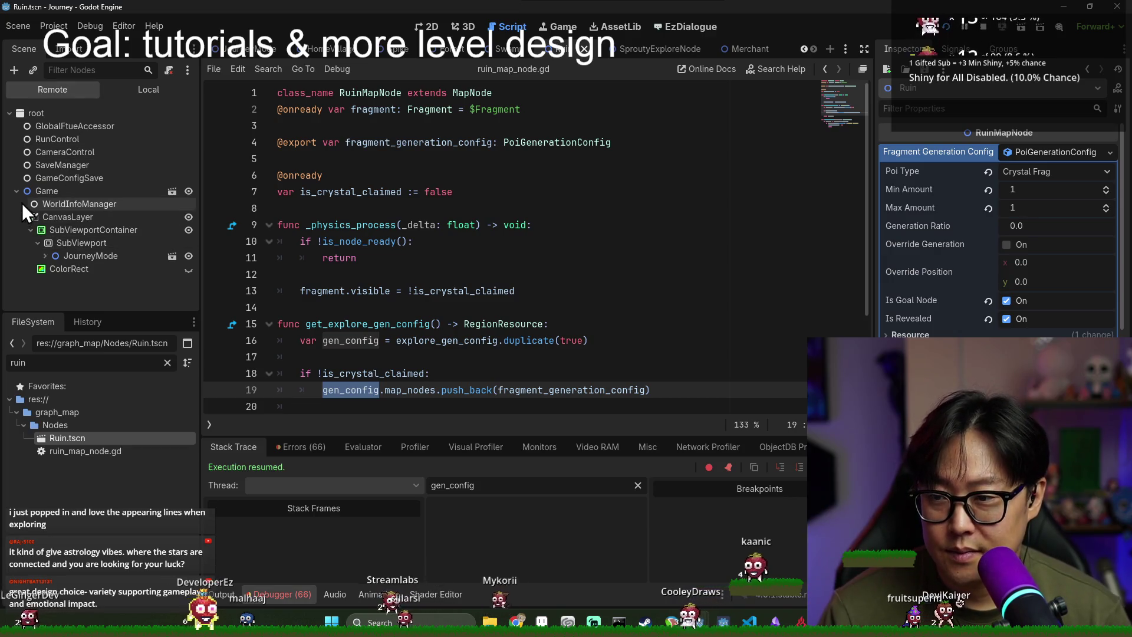
pyautogui.click(45, 256)
pyautogui.scroll(-1, 86, 270)
pyautogui.scroll(-4, 86, 271)
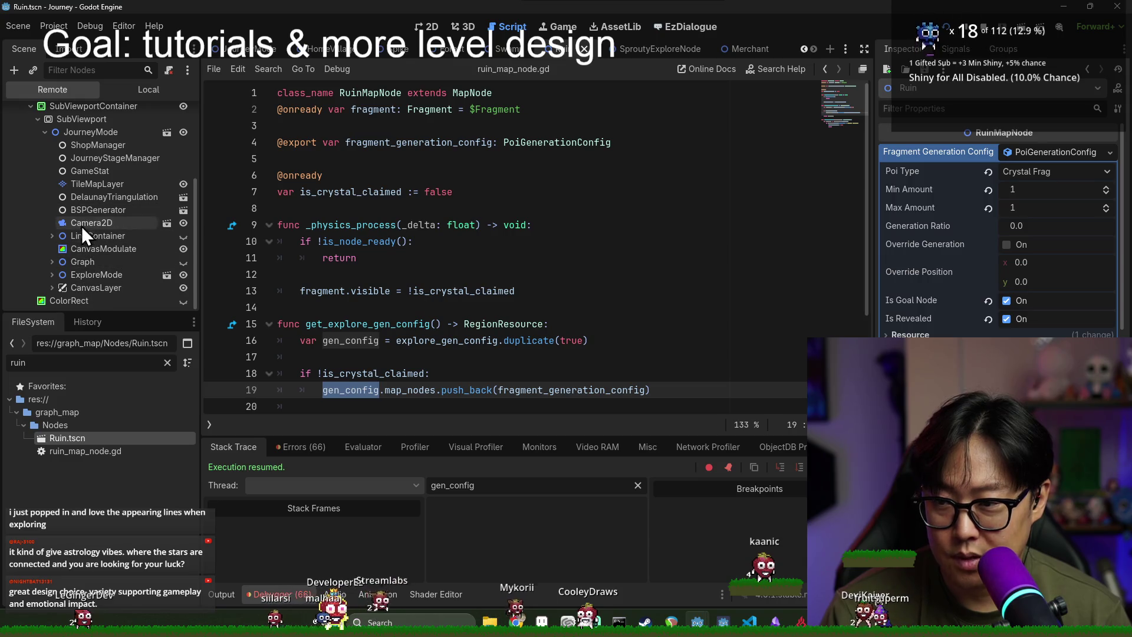
pyautogui.click(52, 275)
pyautogui.scroll(-3, 94, 277)
pyautogui.click(59, 265)
pyautogui.scroll(-6, 98, 264)
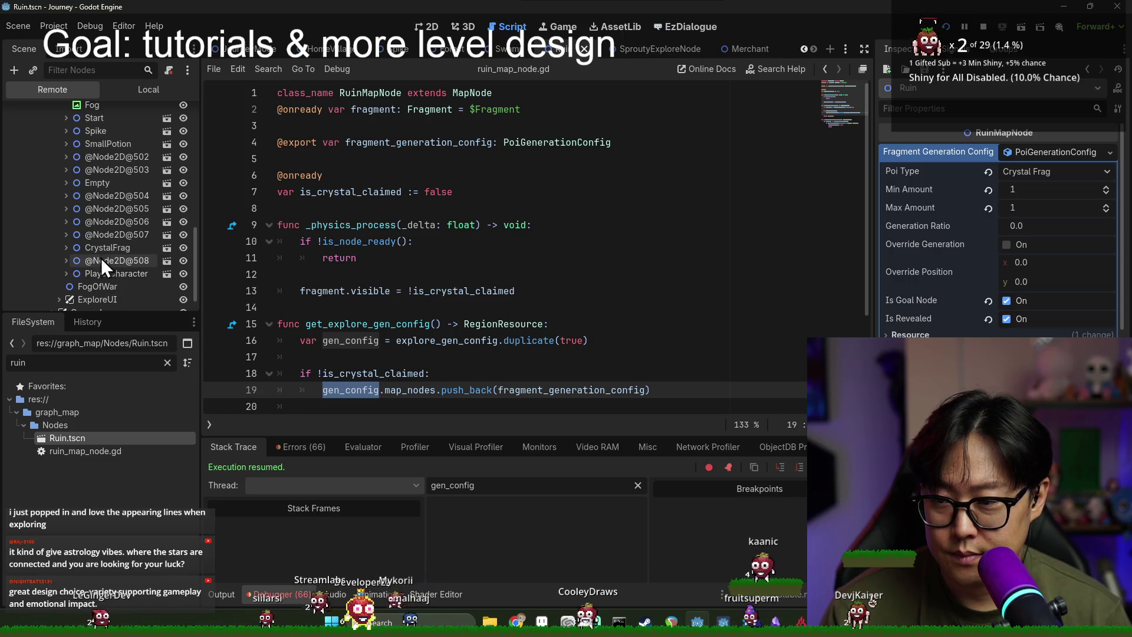
pyautogui.click(111, 248)
pyautogui.scroll(-4, 1020, 270)
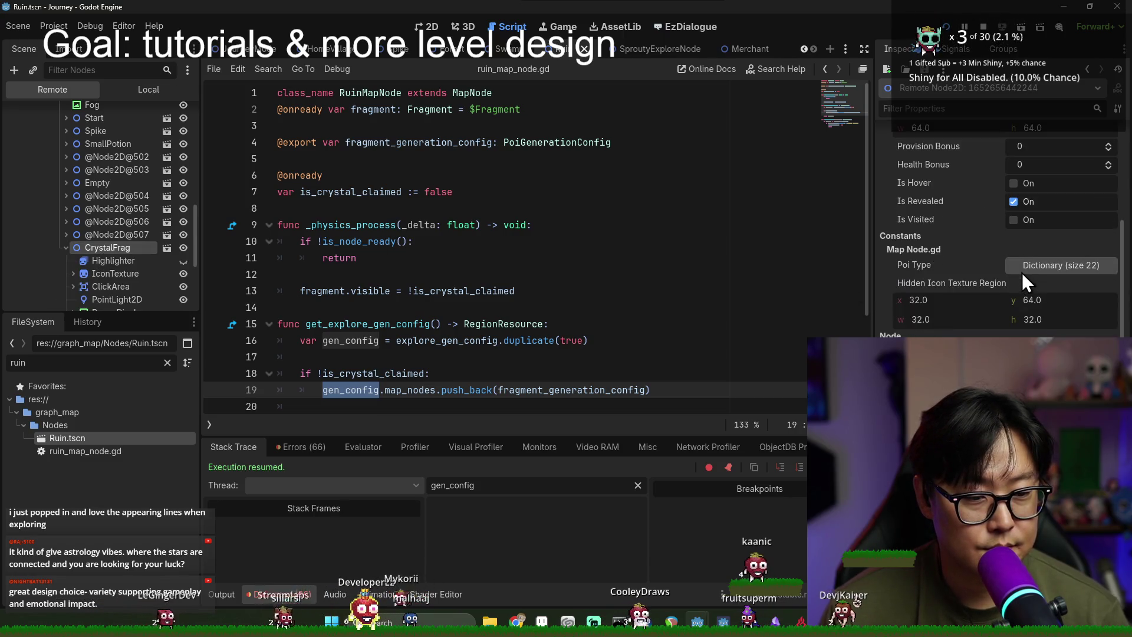
pyautogui.scroll(2, 1038, 313)
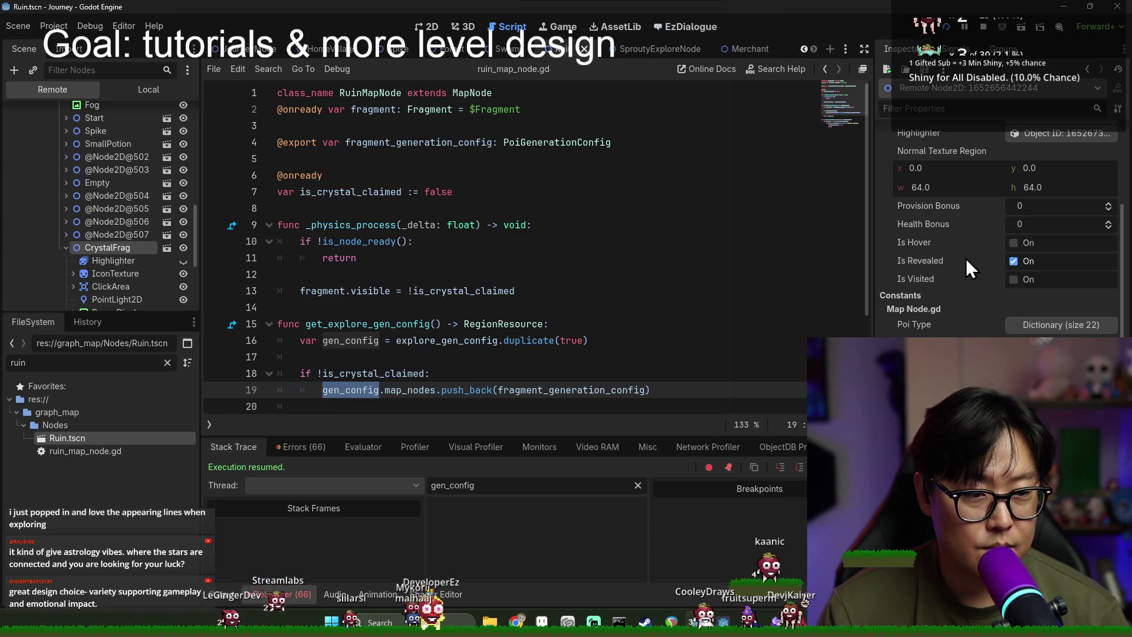
pyautogui.hotkey('alt', 'Tab')
pyautogui.click(518, 265)
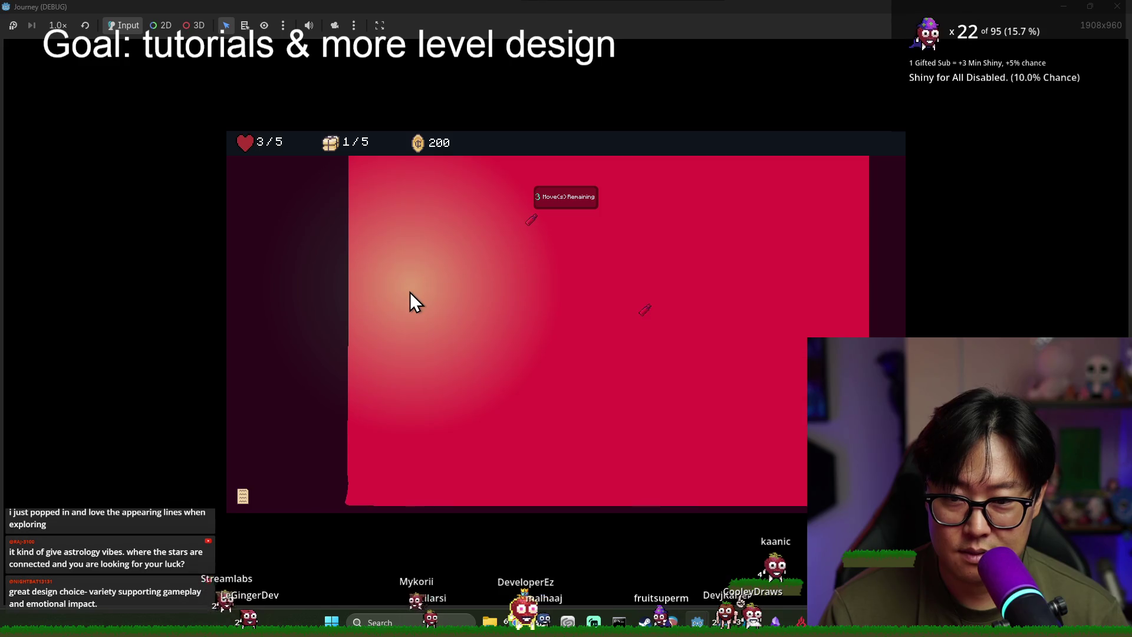
# Step: Open ExploreMode via the 'explore' filter, undo to restore the is_revealed reveal check, then run with F5
pyautogui.scroll(-3, 458, 352)
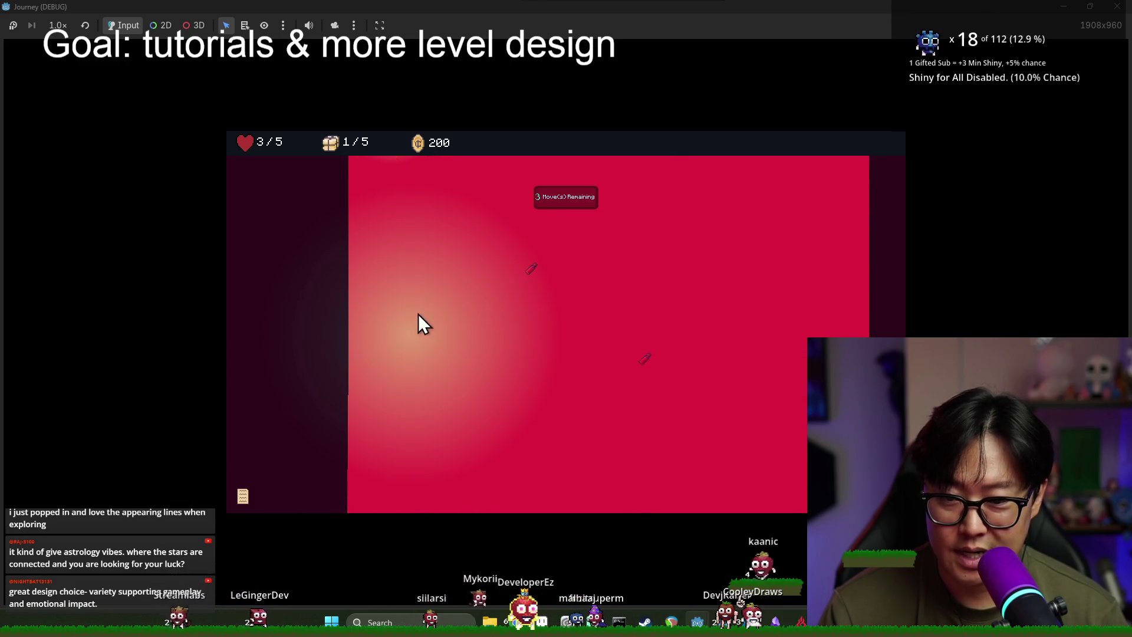
pyautogui.hotkey('alt', 'Tab')
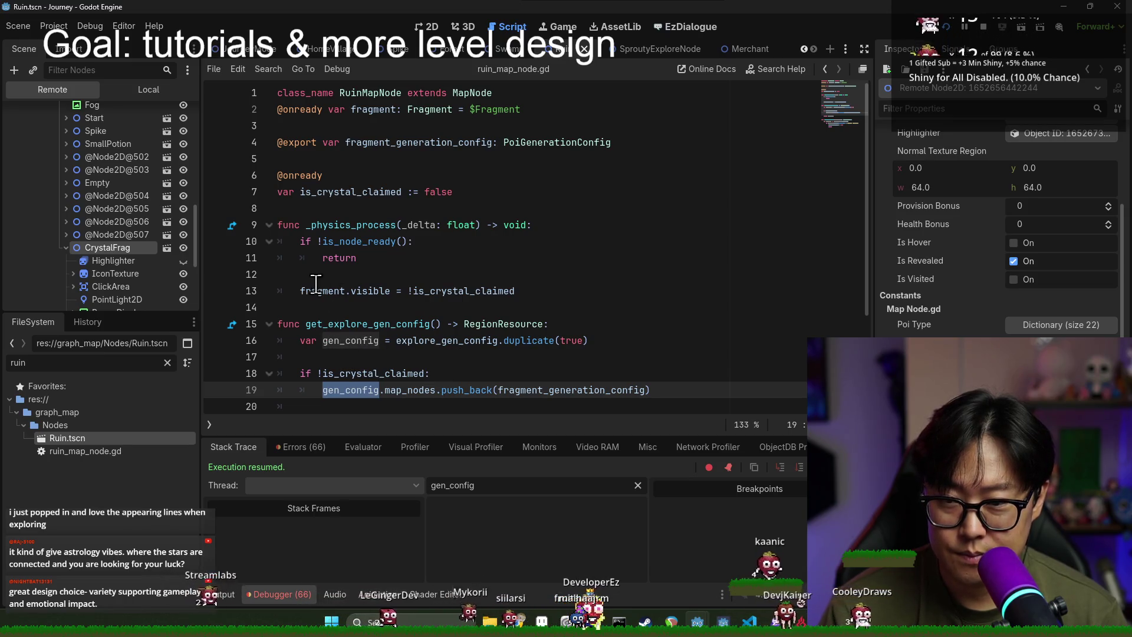
pyautogui.scroll(2, 133, 247)
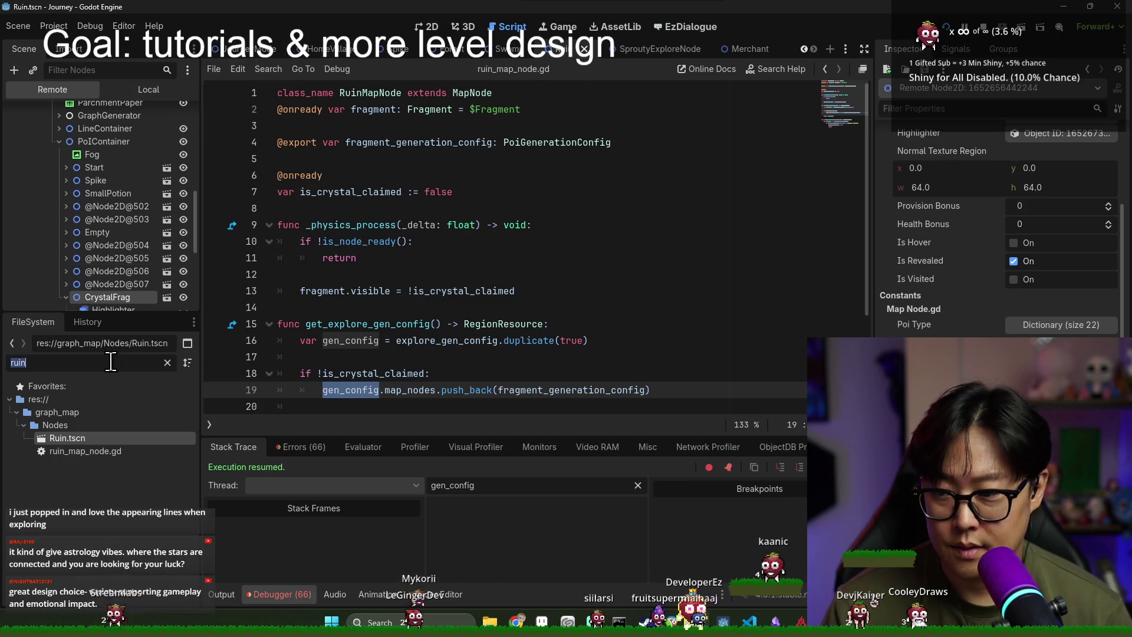
pyautogui.write('explore')
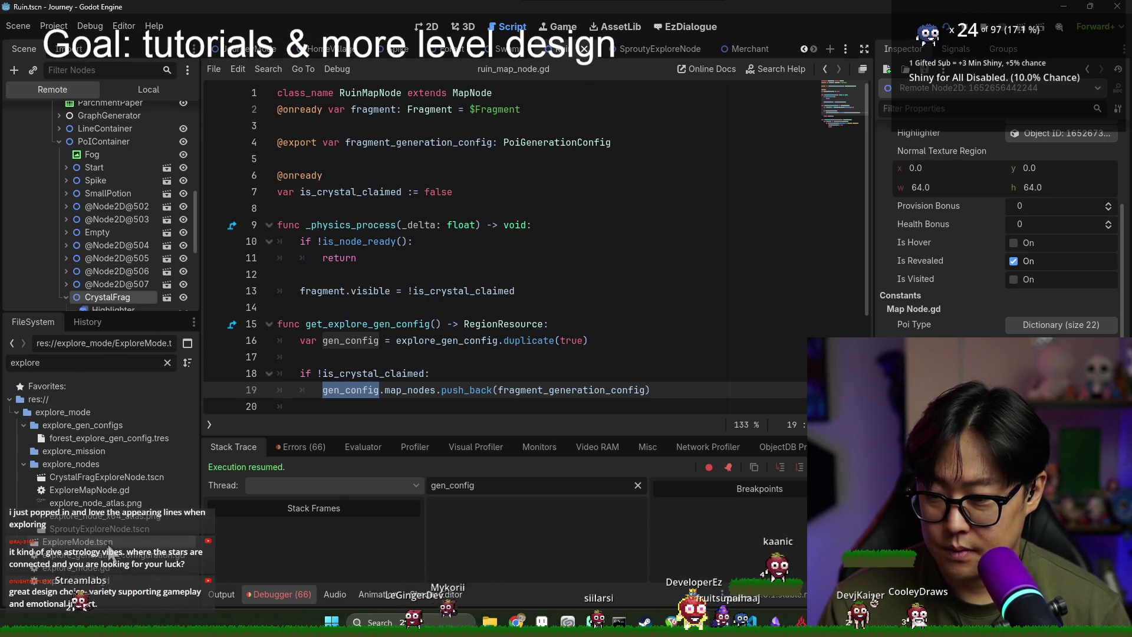
pyautogui.doubleClick(109, 544)
pyautogui.hotkey('ctrl', 'z')
pyautogui.hotkey('ctrl', 'z')
pyautogui.hotkey('ctrl', 'z')
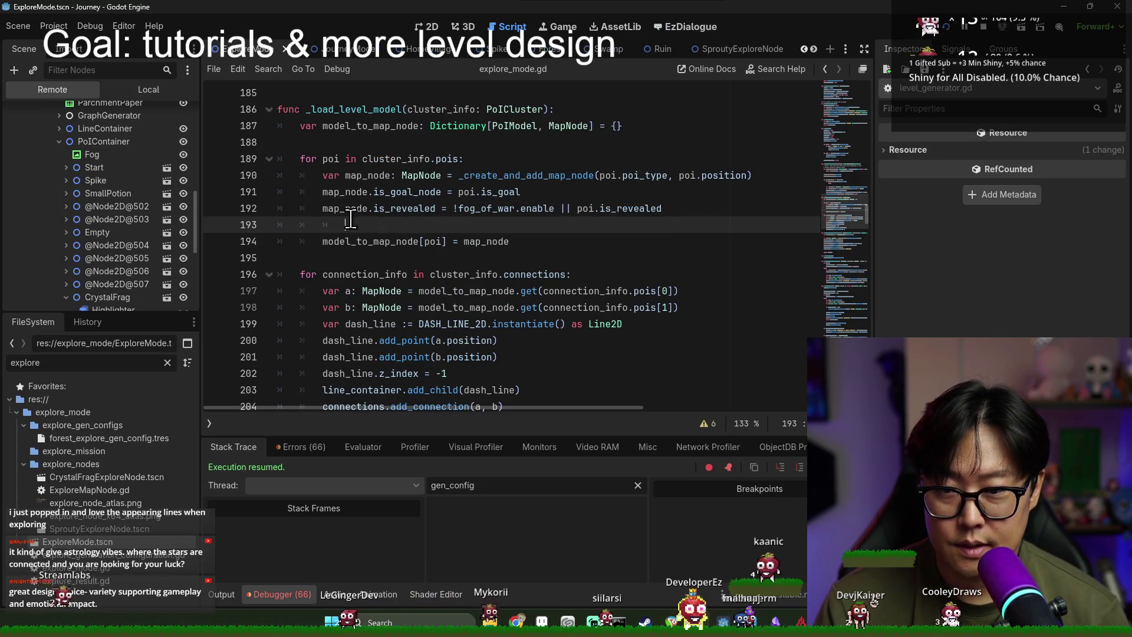
pyautogui.press('F5')
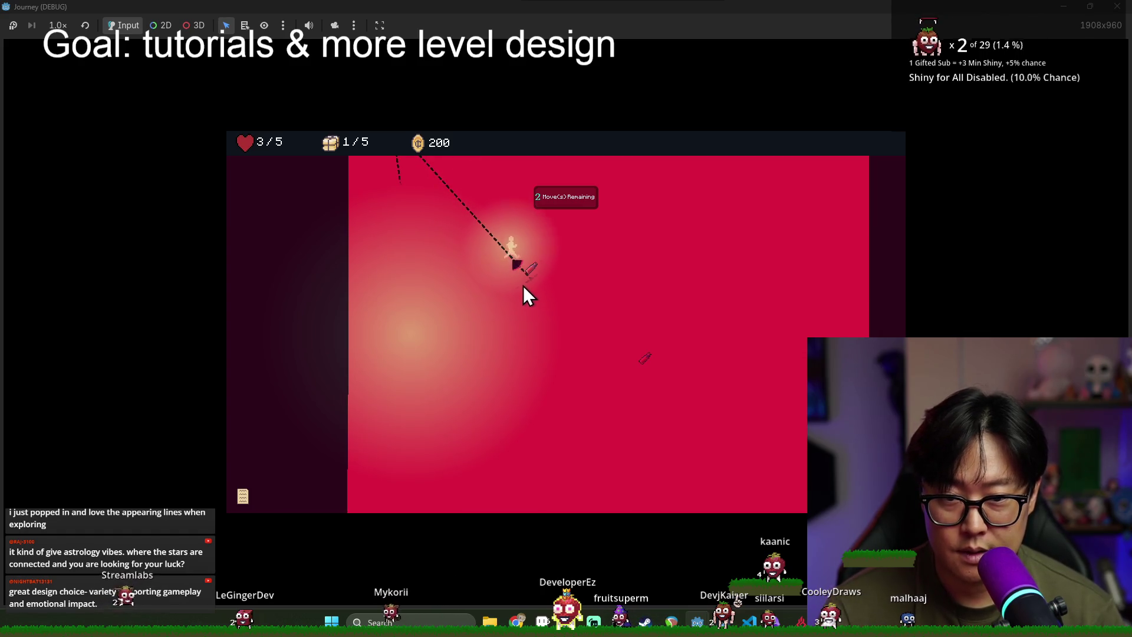
# Step: Move to a neighbouring node, take the More Health upgrade, and travel on to the town node
pyautogui.click(505, 296)
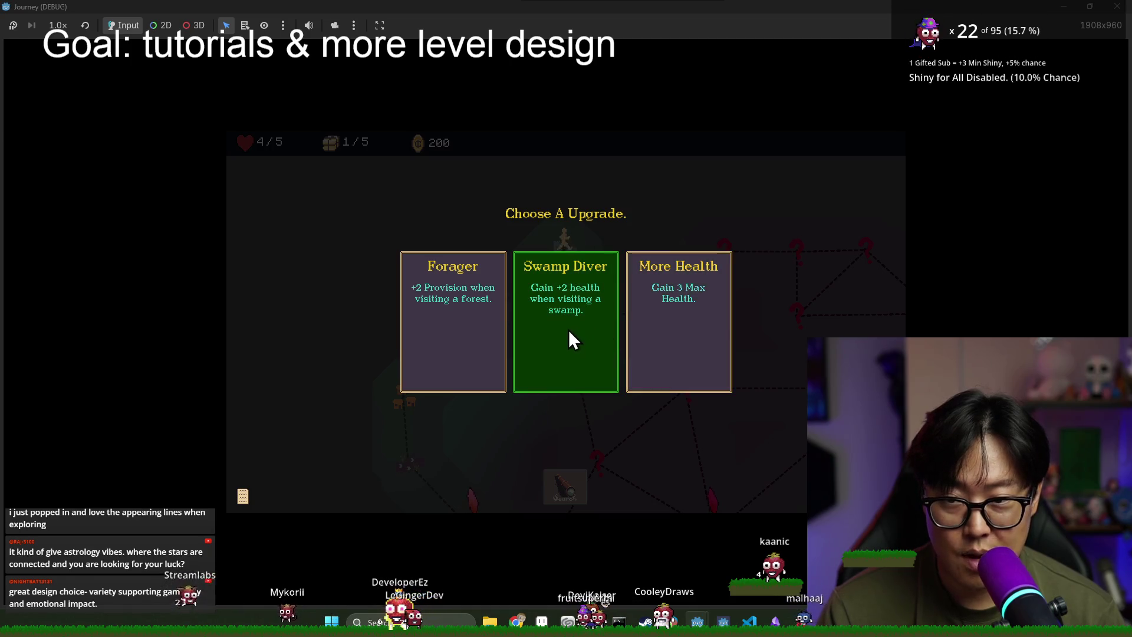
pyautogui.click(688, 320)
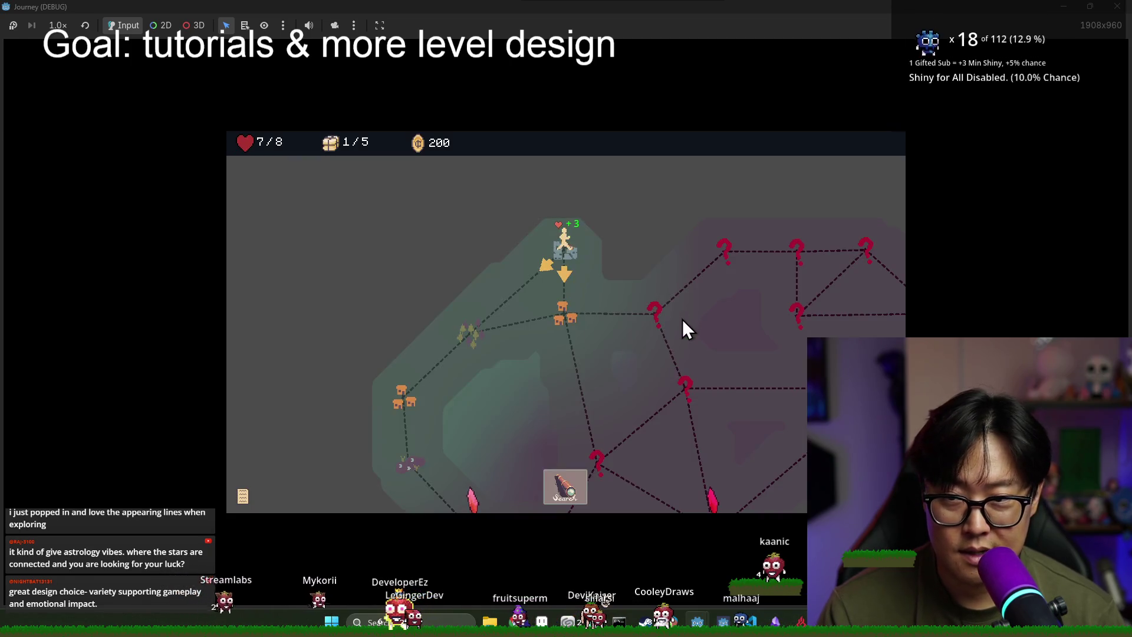
pyautogui.click(573, 284)
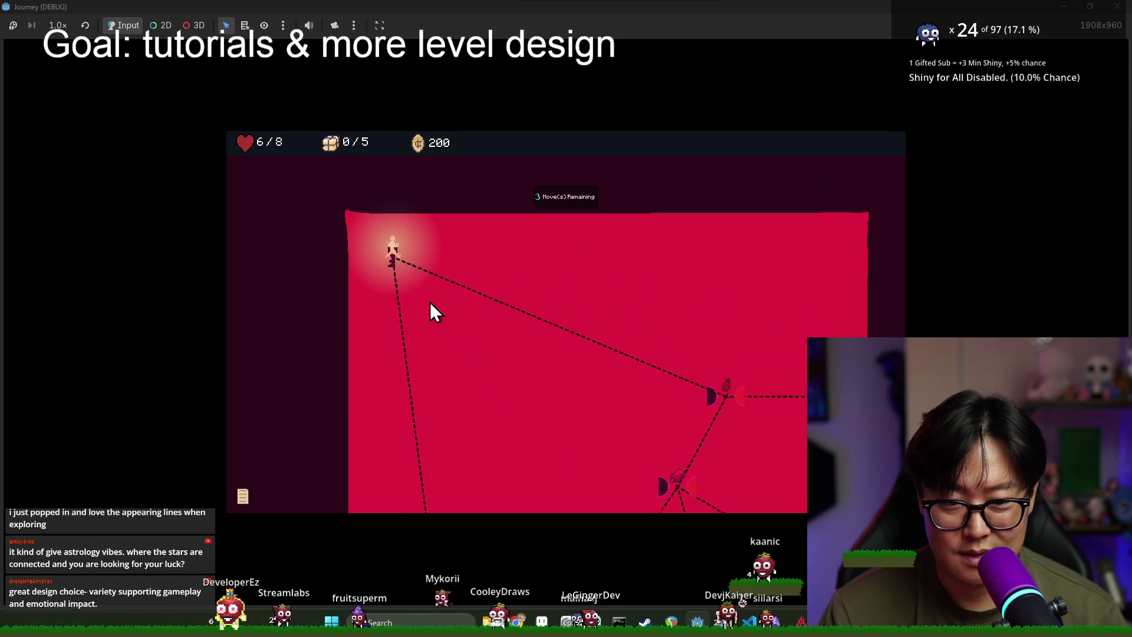
pyautogui.hotkey('alt', 'Tab')
# Step: Inspect the live Start node's IconTexture and its AtlasTexture preview and region values
pyautogui.click(102, 168)
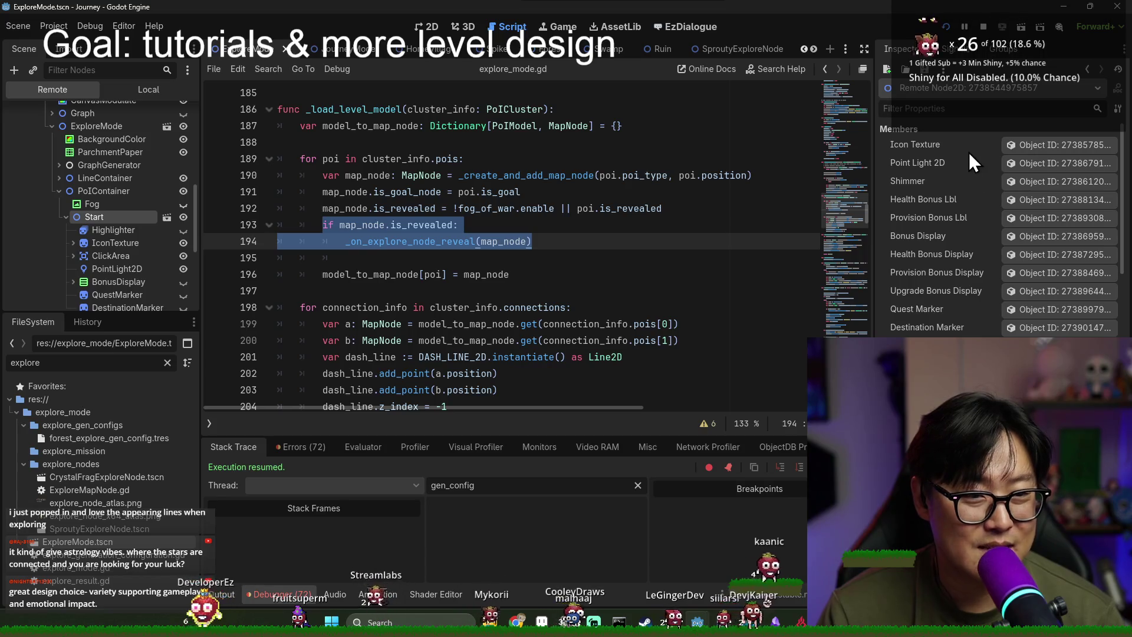
pyautogui.click(1018, 144)
pyautogui.click(1027, 207)
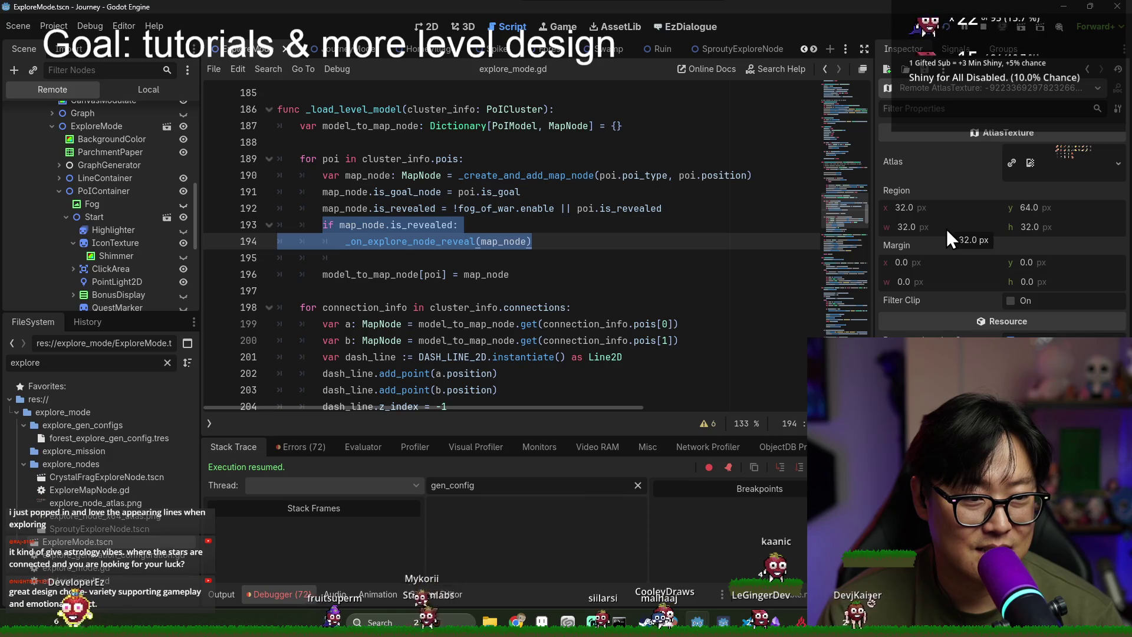
pyautogui.hotkey('alt', 'Tab')
pyautogui.hotkey('alt', 'Tab')
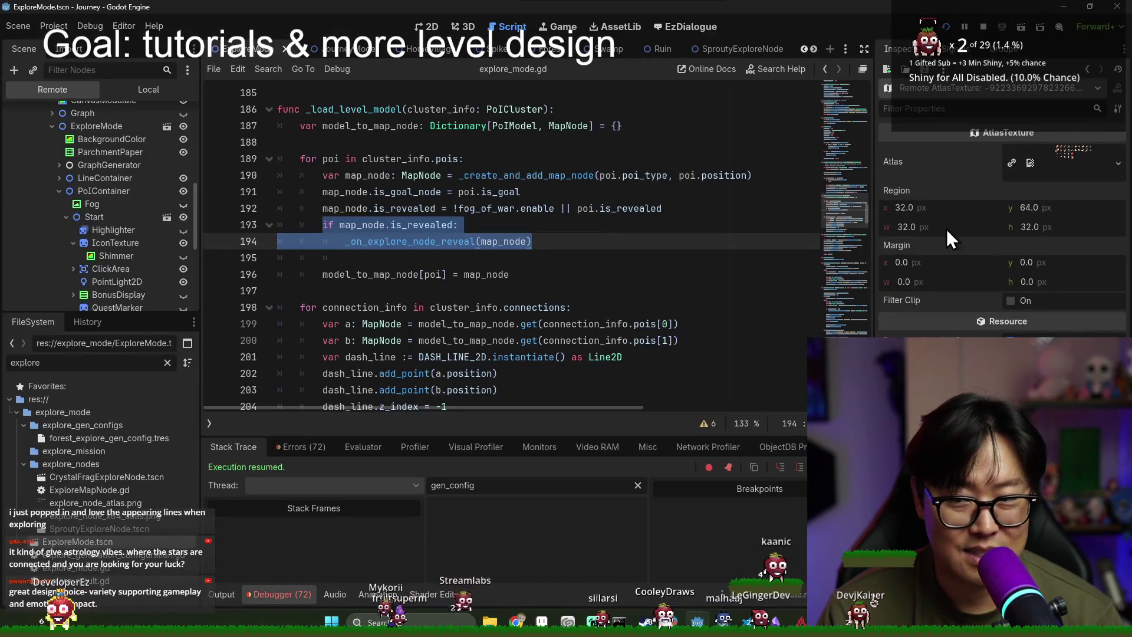
pyautogui.click(130, 244)
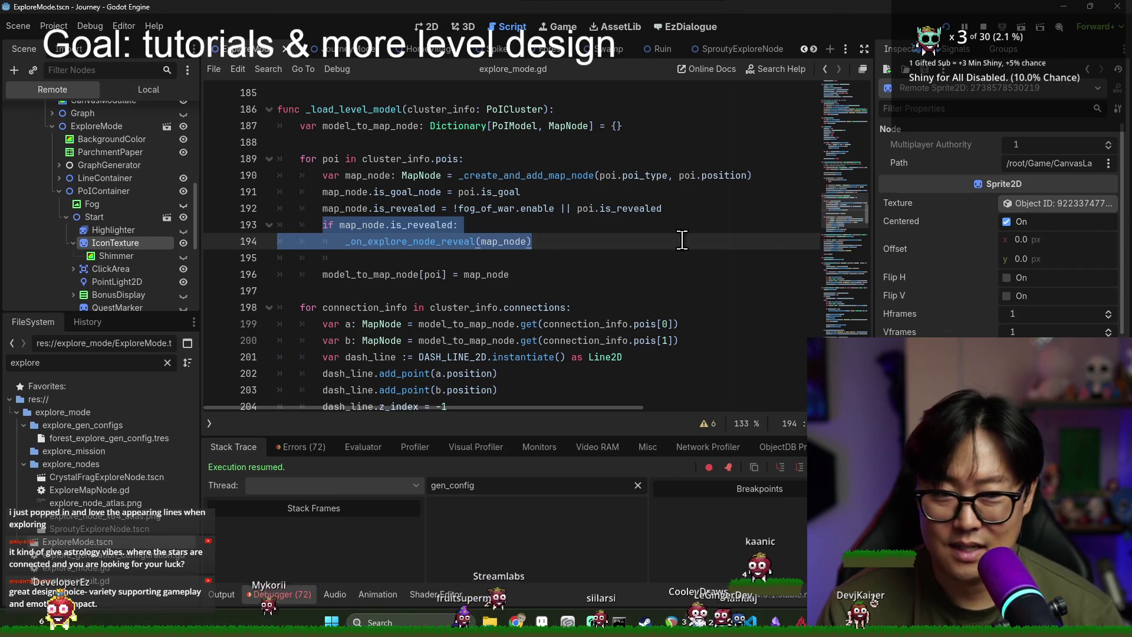
pyautogui.click(1030, 210)
pyautogui.click(1073, 158)
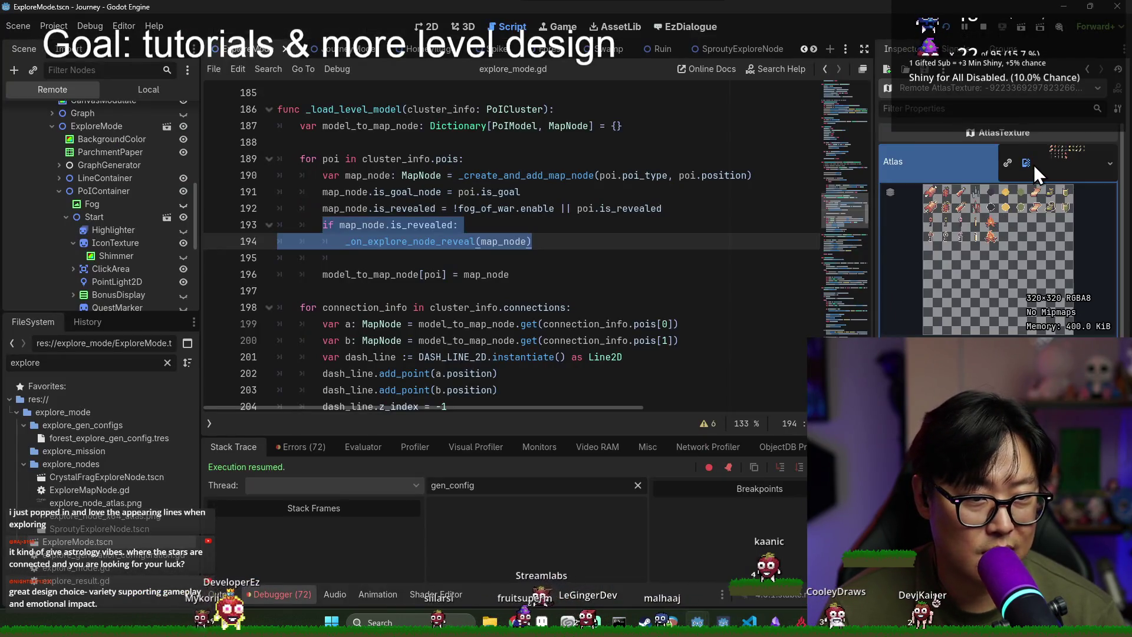
pyautogui.click(1035, 165)
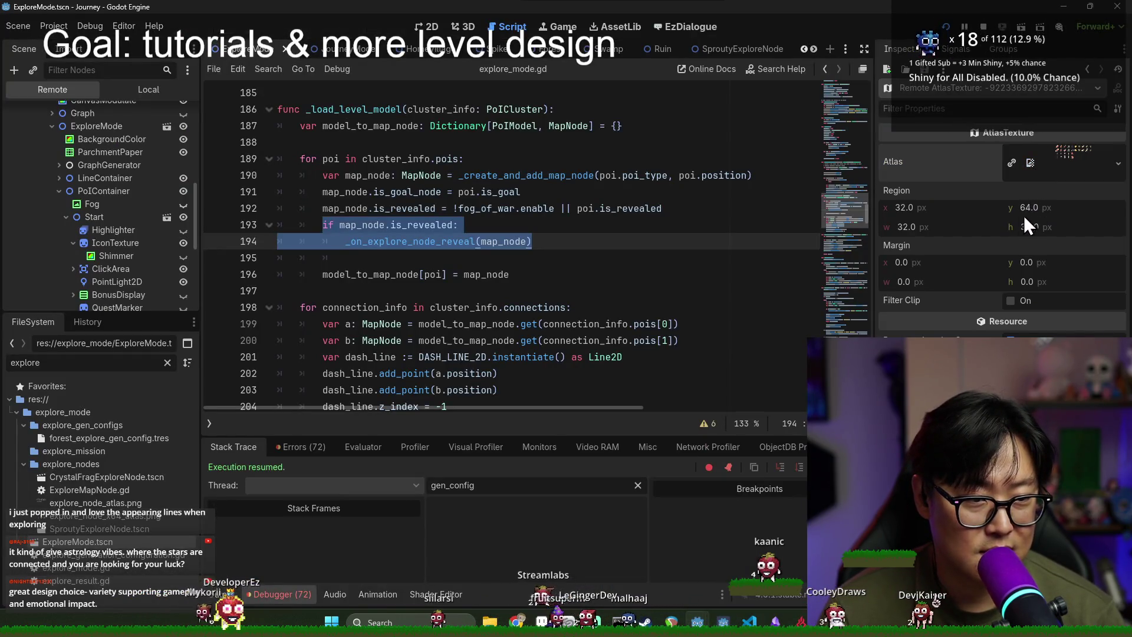
# Step: Compare the running game with the editor and re-inspect the live Start node's members
pyautogui.hotkey('alt', 'Tab')
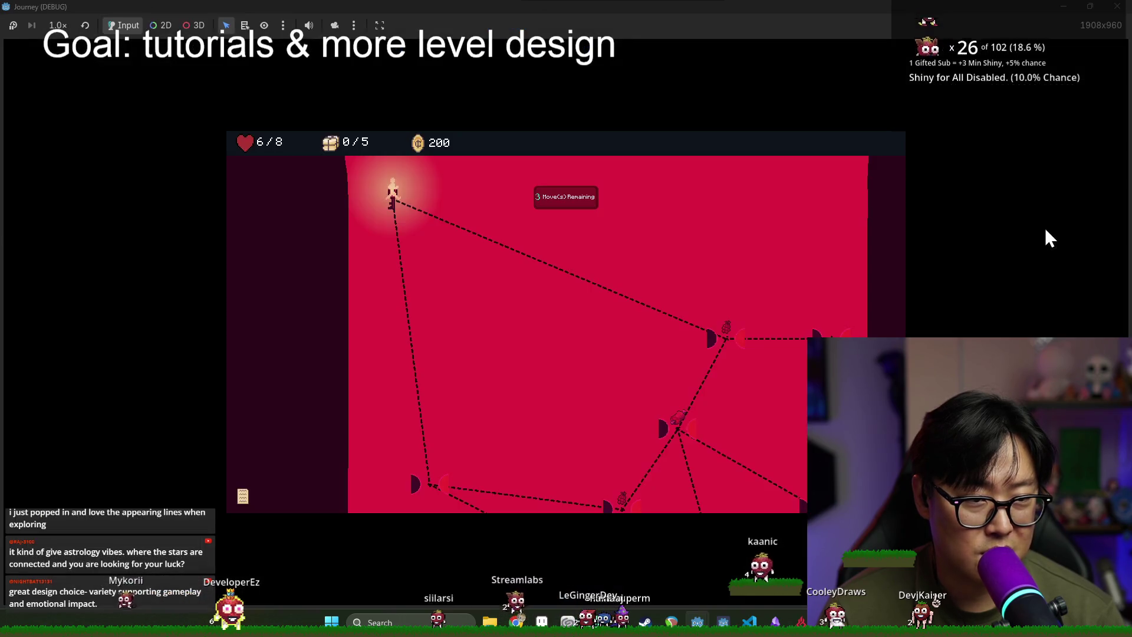
pyautogui.hotkey('alt', 'Tab')
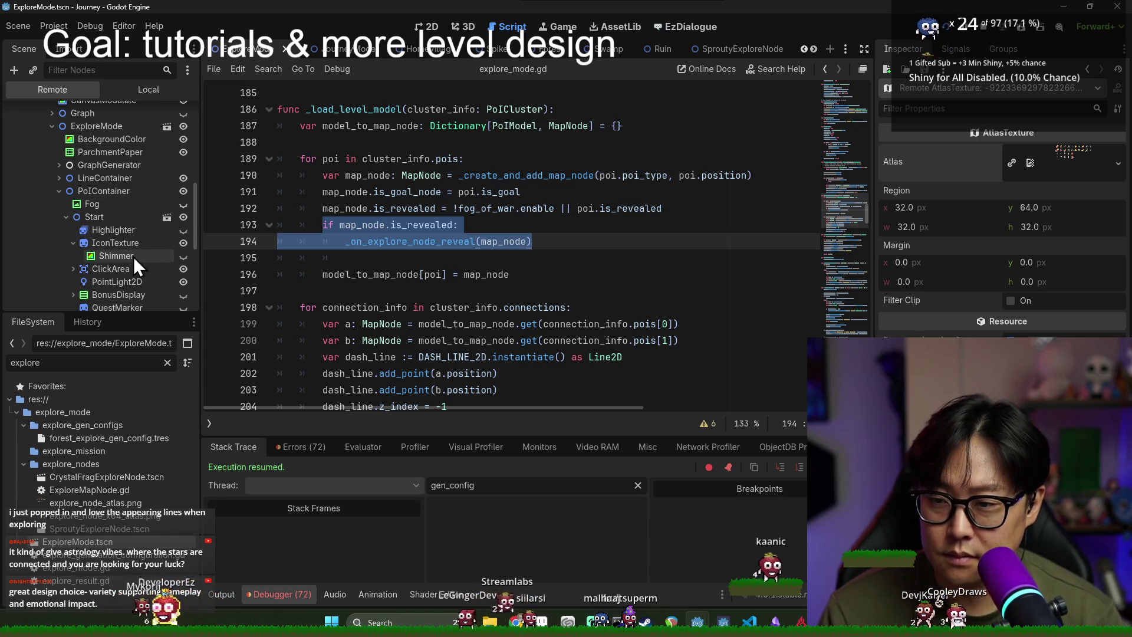
pyautogui.hotkey('alt', 'Tab')
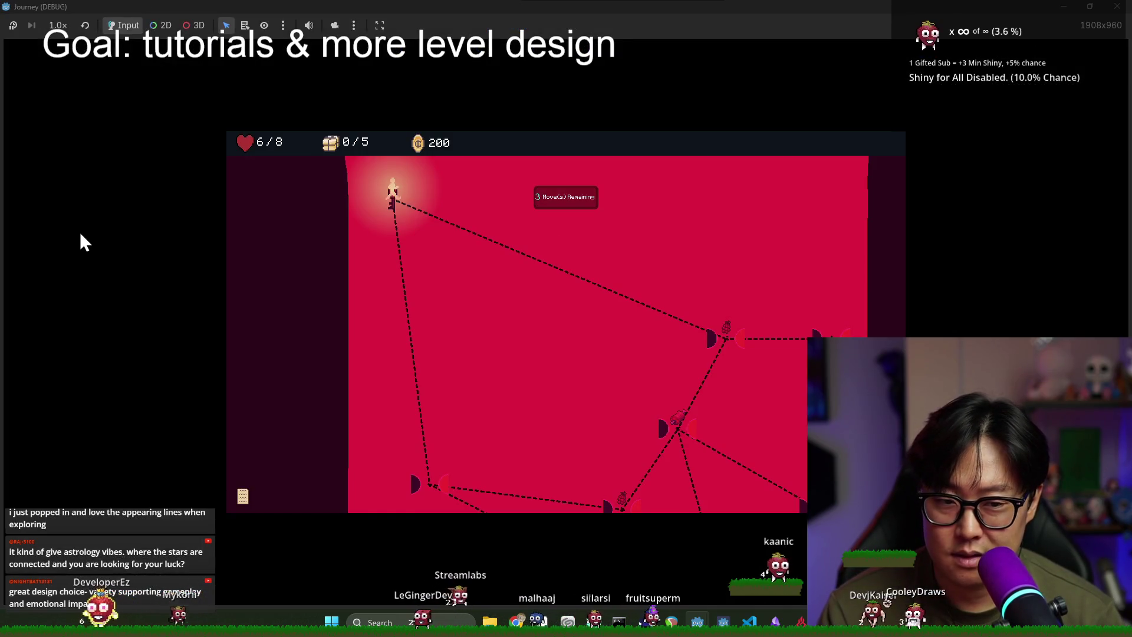
pyautogui.hotkey('alt', 'Tab')
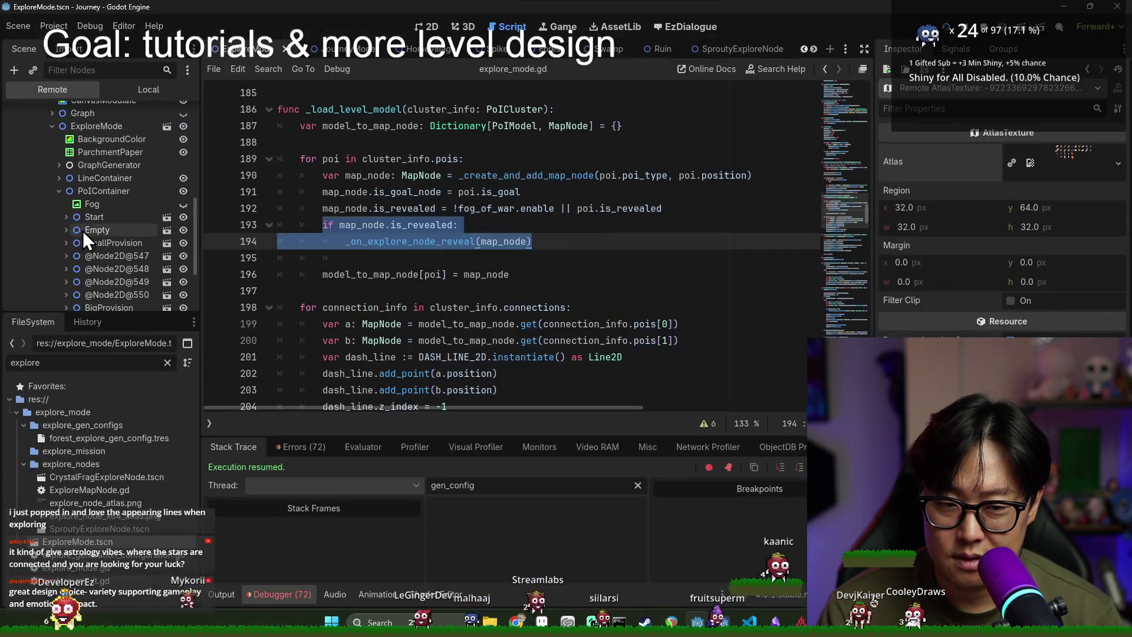
pyautogui.click(150, 217)
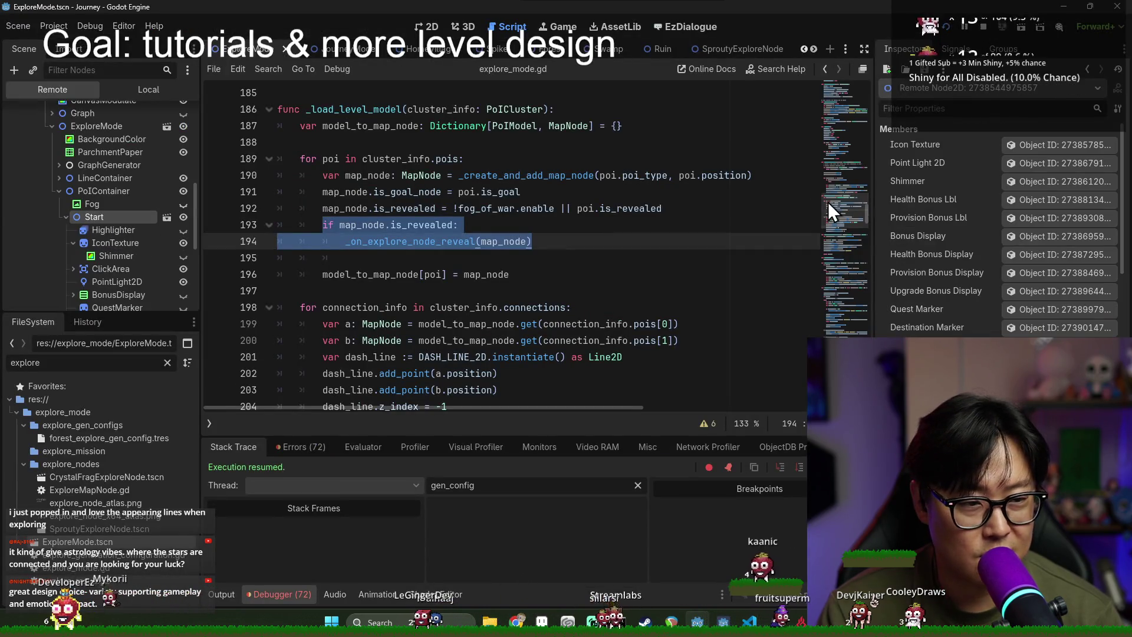
pyautogui.hotkey('alt', 'Tab')
pyautogui.hotkey('alt', 'Tab')
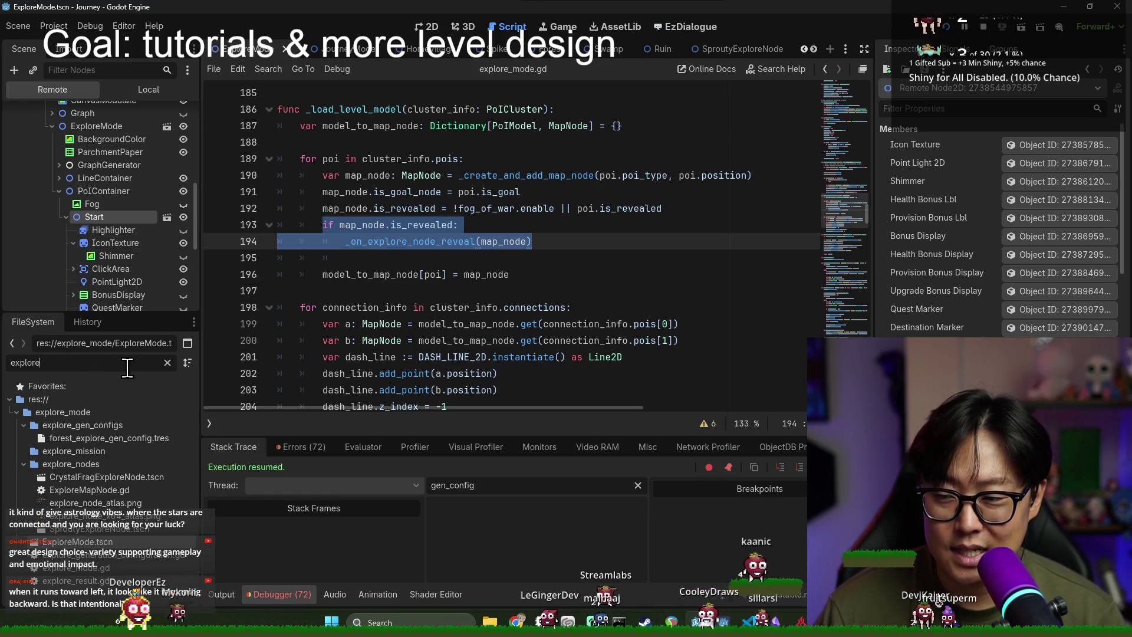
# Step: Open the PlayerCharacter scene on the 2D canvas and its player character script
pyautogui.write('player')
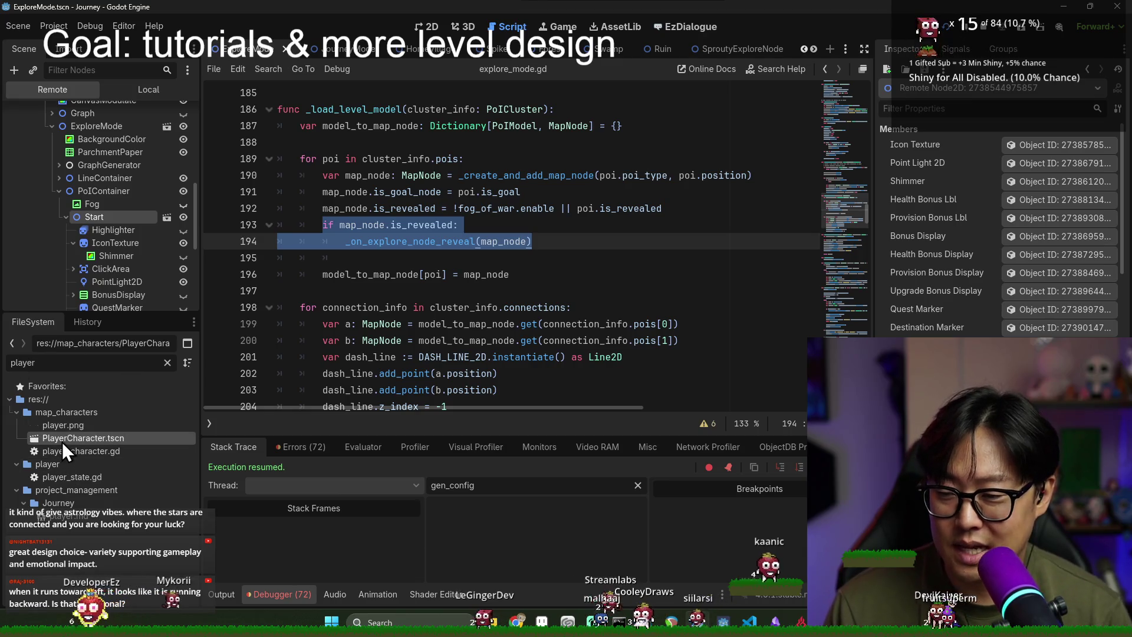
pyautogui.doubleClick(62, 440)
pyautogui.scroll(6, 528, 106)
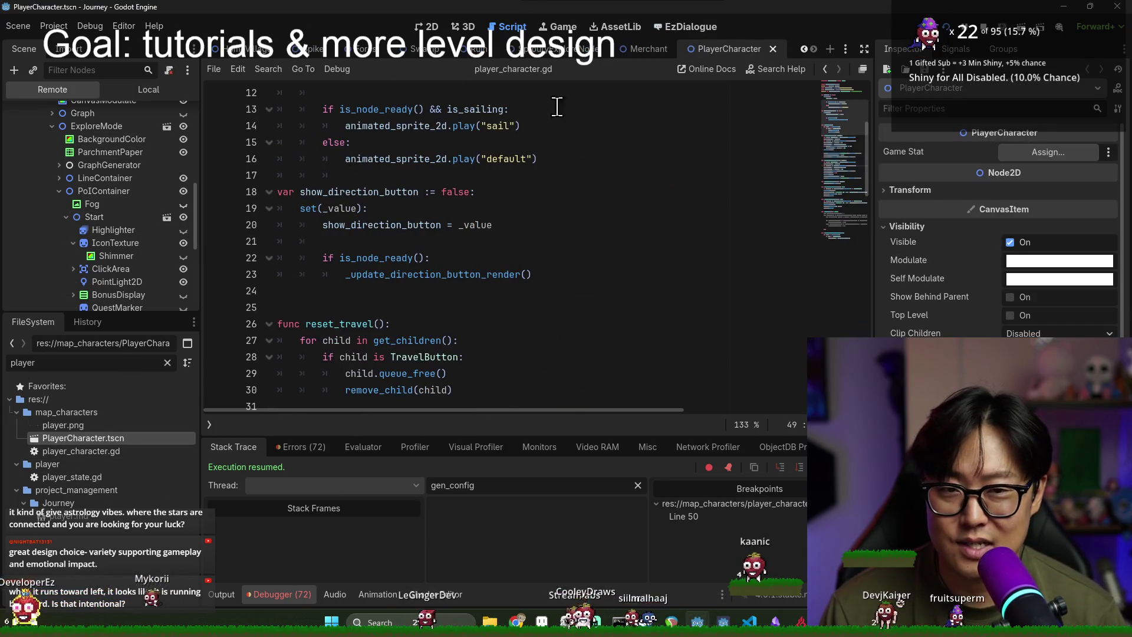
pyautogui.click(427, 27)
pyautogui.scroll(5, 110, 168)
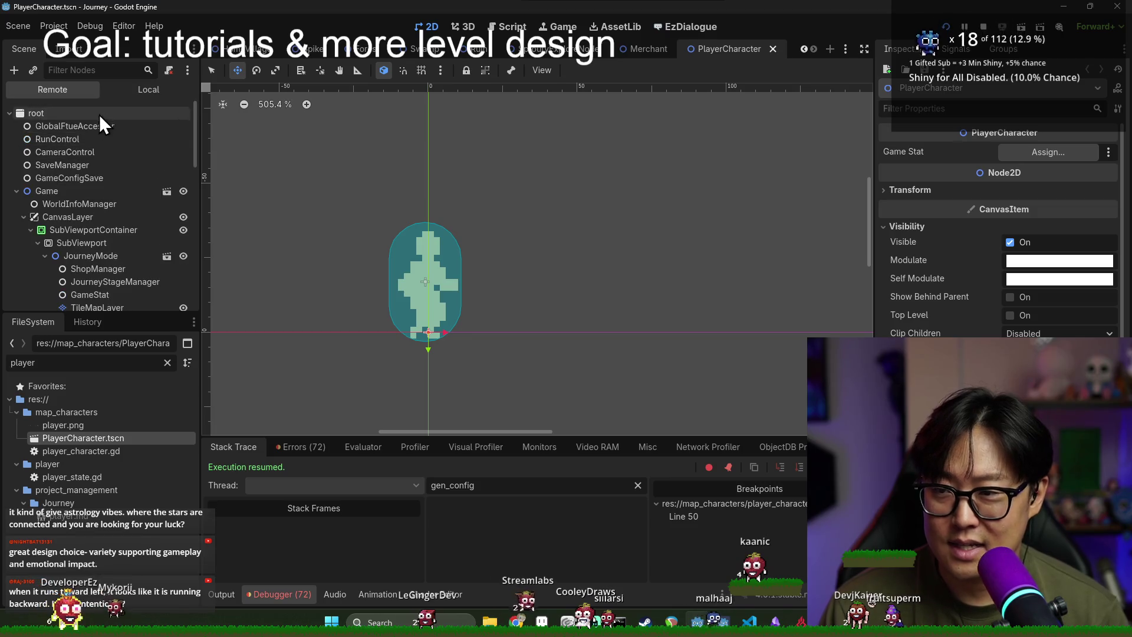
pyautogui.click(132, 89)
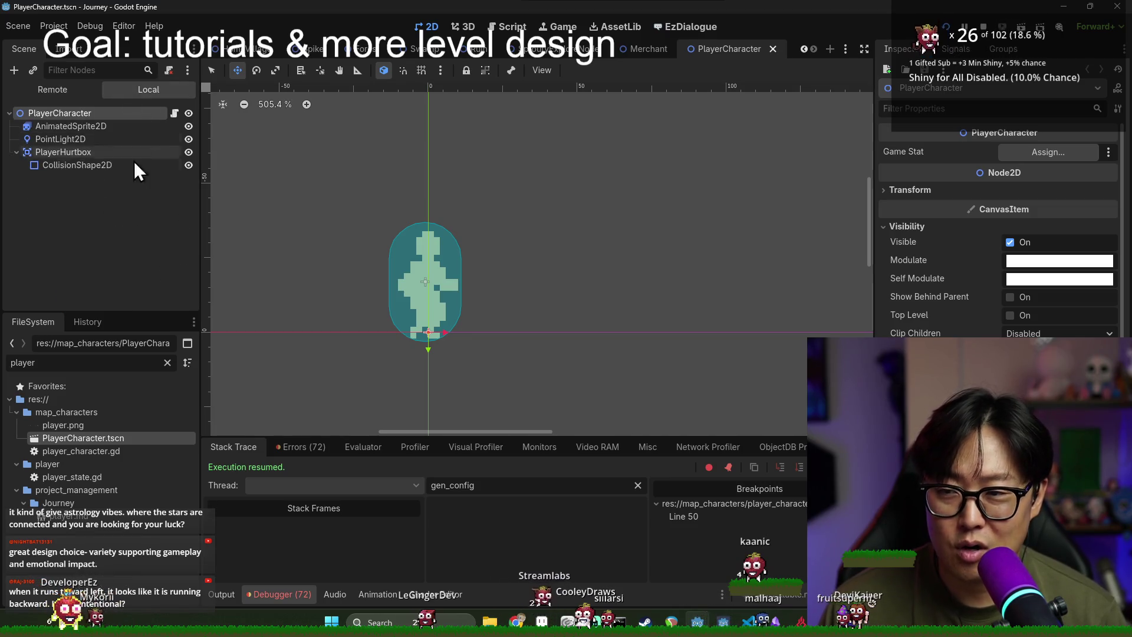
pyautogui.click(175, 112)
pyautogui.scroll(-2, 409, 207)
# Step: Delete the extra blank line before reset_travel and move to blank line 83 in the script
pyautogui.click(451, 208)
pyautogui.press('BackSpace')
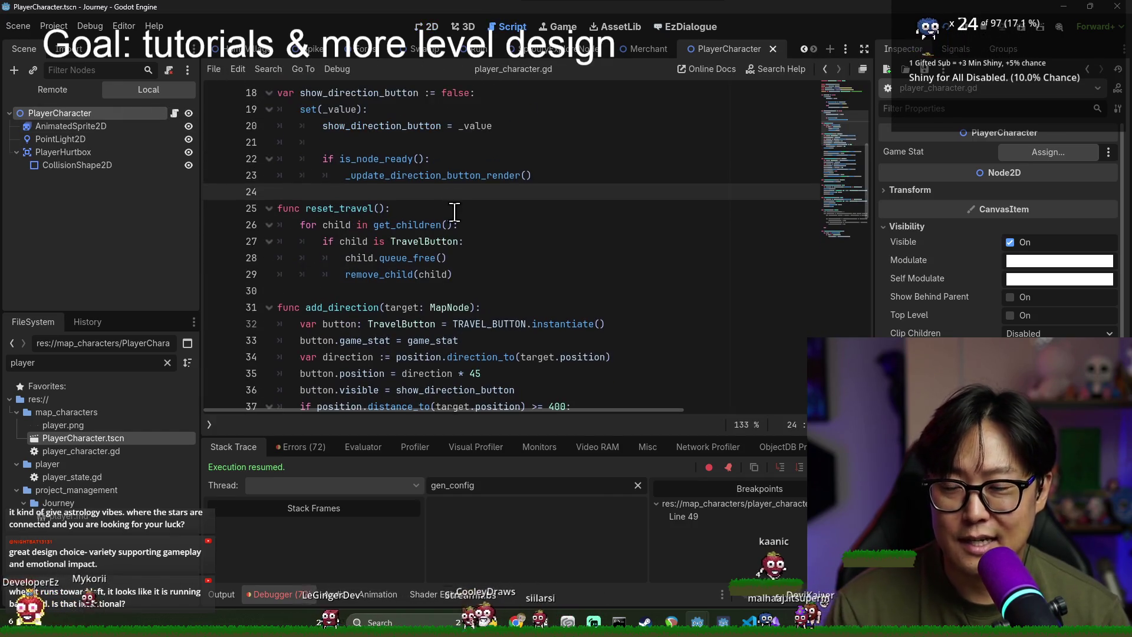
pyautogui.scroll(-7, 451, 208)
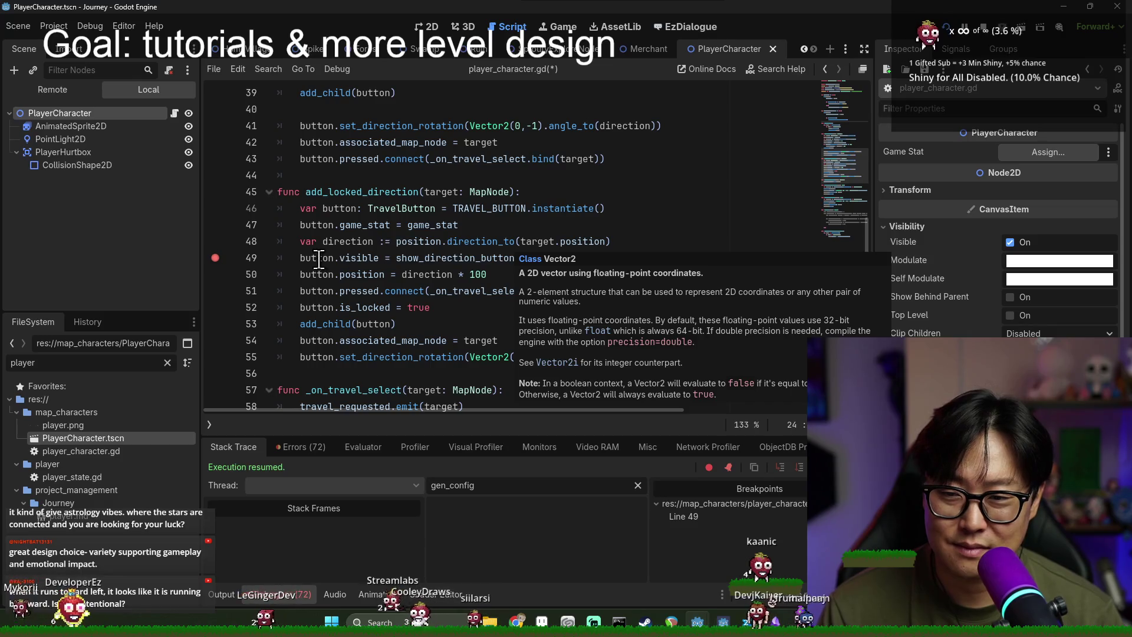
pyautogui.scroll(-6, 416, 267)
pyautogui.scroll(-4, 415, 264)
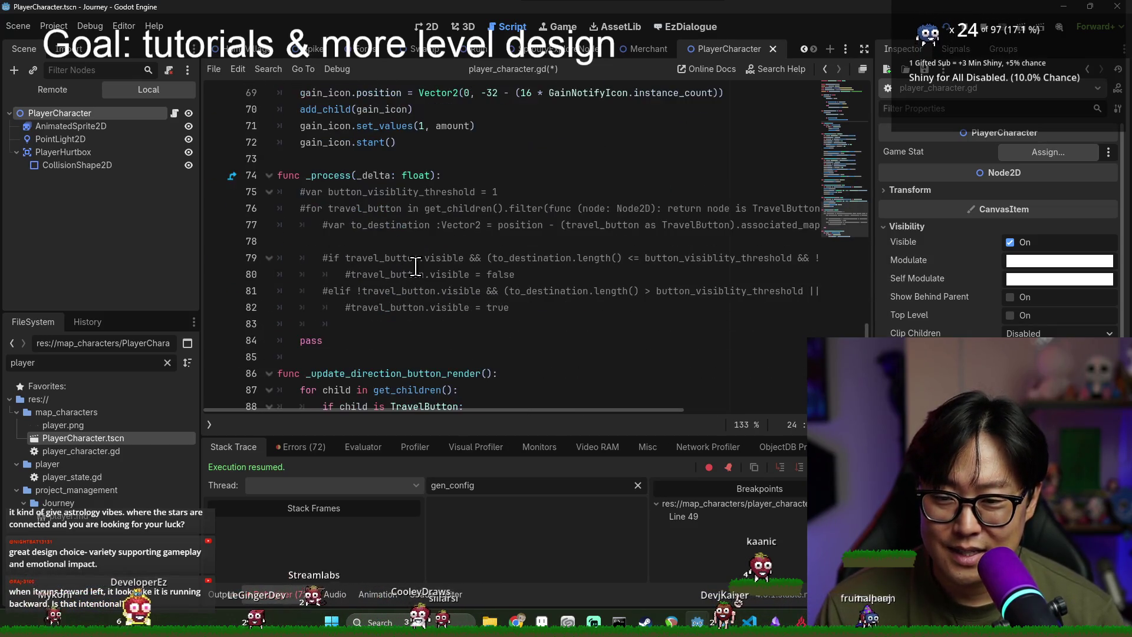
pyautogui.scroll(-1, 414, 272)
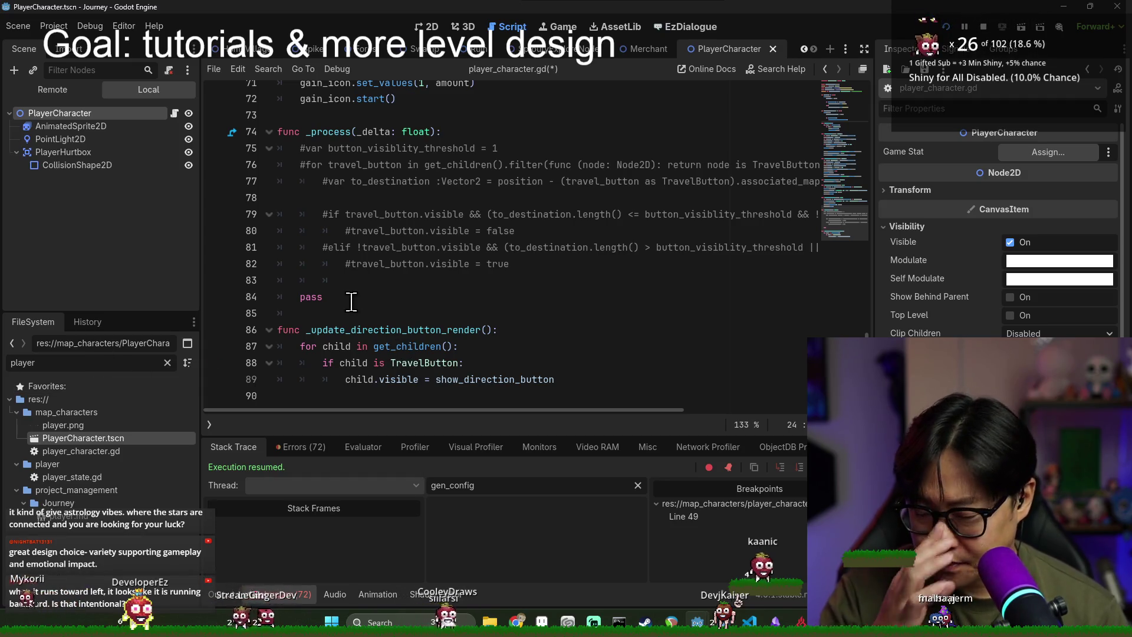
pyautogui.click(377, 283)
pyautogui.scroll(1, 434, 330)
pyautogui.scroll(-1, 437, 342)
# Step: Filter the FileSystem for 'explore' and open ExploreMode.tscn with explore_mode.gd at line 195
pyautogui.doubleClick(115, 363)
pyautogui.write('e')
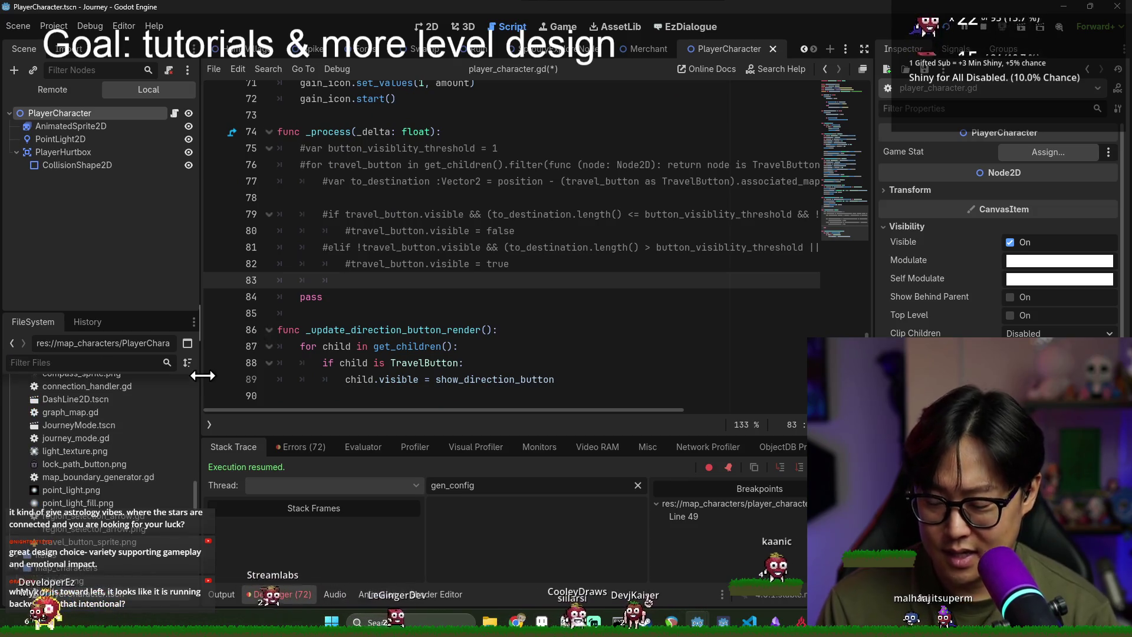
pyautogui.write('xplore')
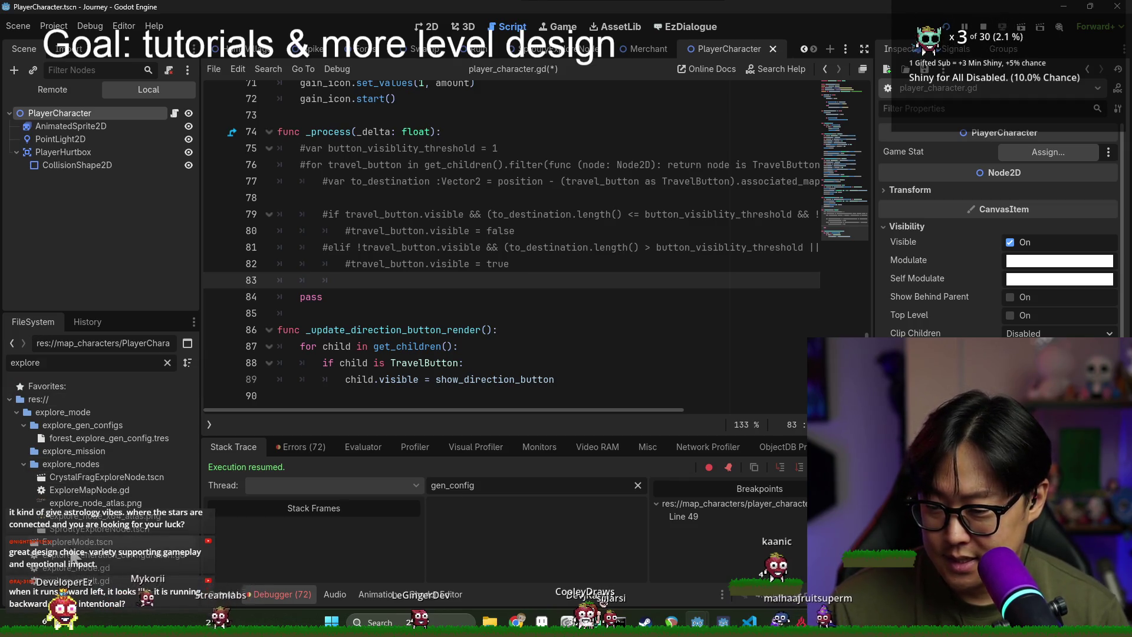
pyautogui.doubleClick(77, 541)
pyautogui.click(598, 265)
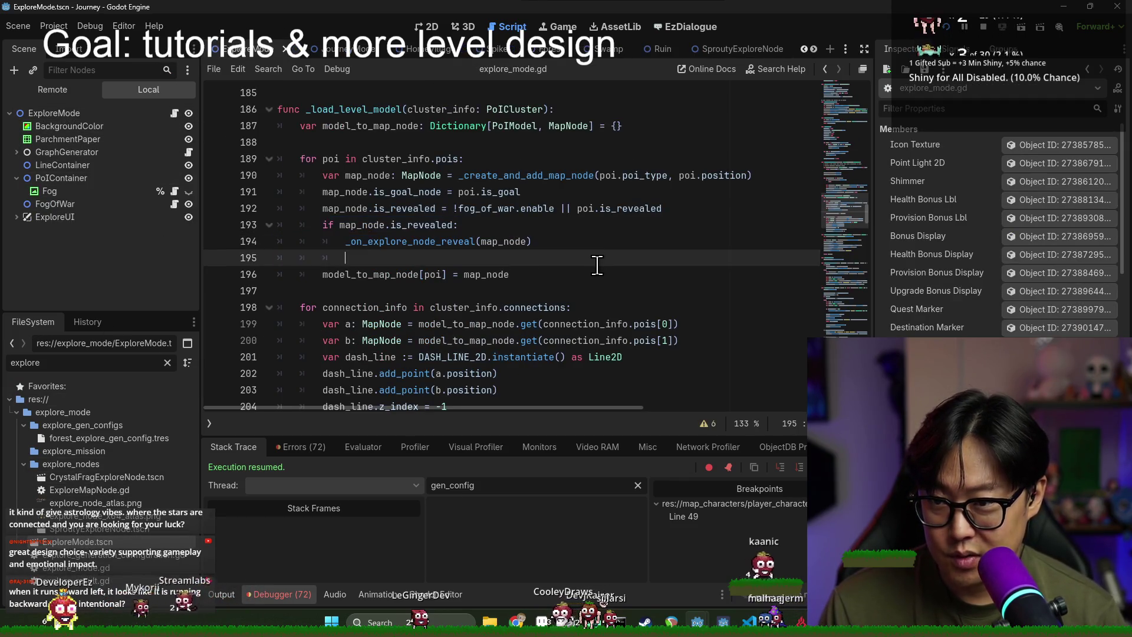
# Step: Find move_to_poi in explore_mode.gd and open a new line under its else branch
pyautogui.hotkey('ctrl', 'f')
pyautogui.write('move_to_poi')
pyautogui.doubleClick(318, 258)
pyautogui.scroll(-1, 431, 260)
pyautogui.scroll(-4, 430, 259)
pyautogui.click(328, 126)
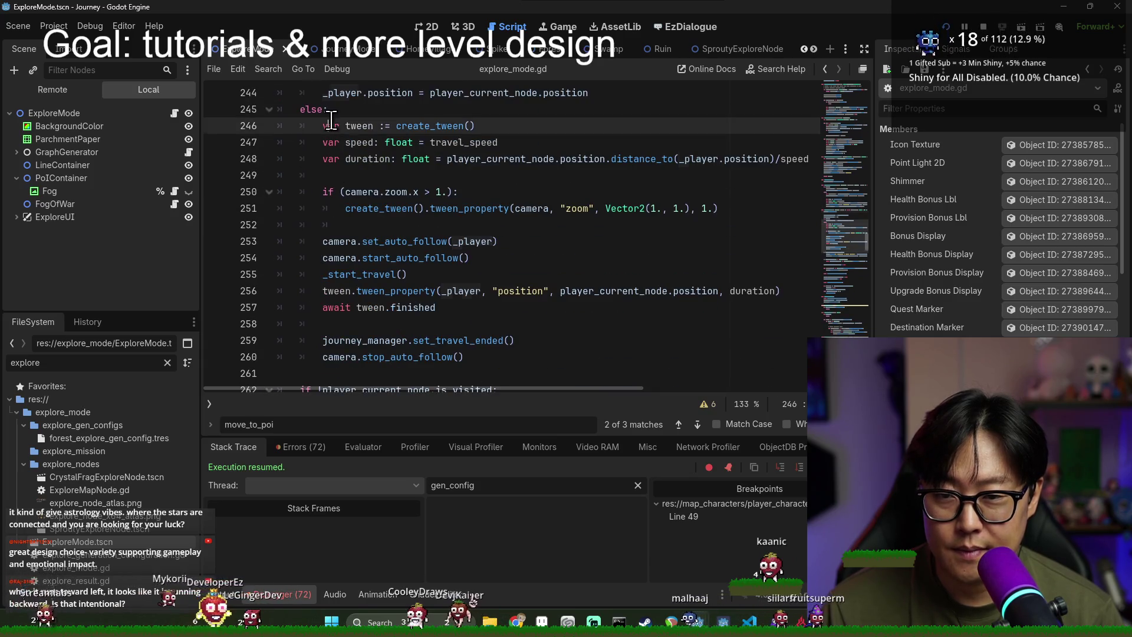
pyautogui.doubleClick(358, 142)
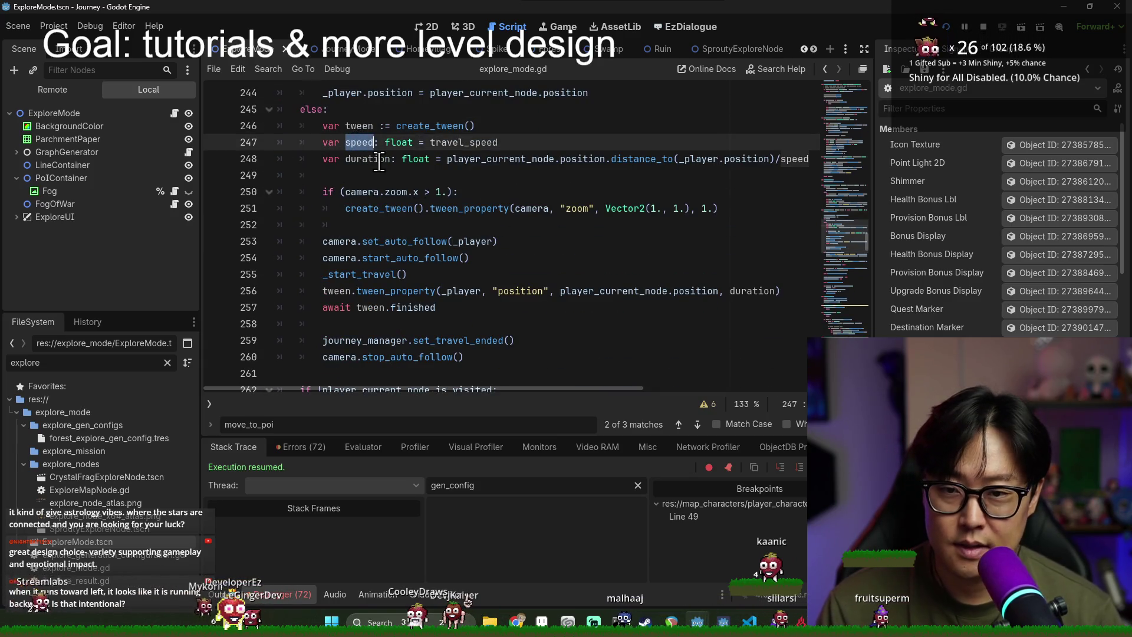
pyautogui.scroll(1, 481, 142)
pyautogui.press('Left')
pyautogui.press('Up')
pyautogui.press('Up')
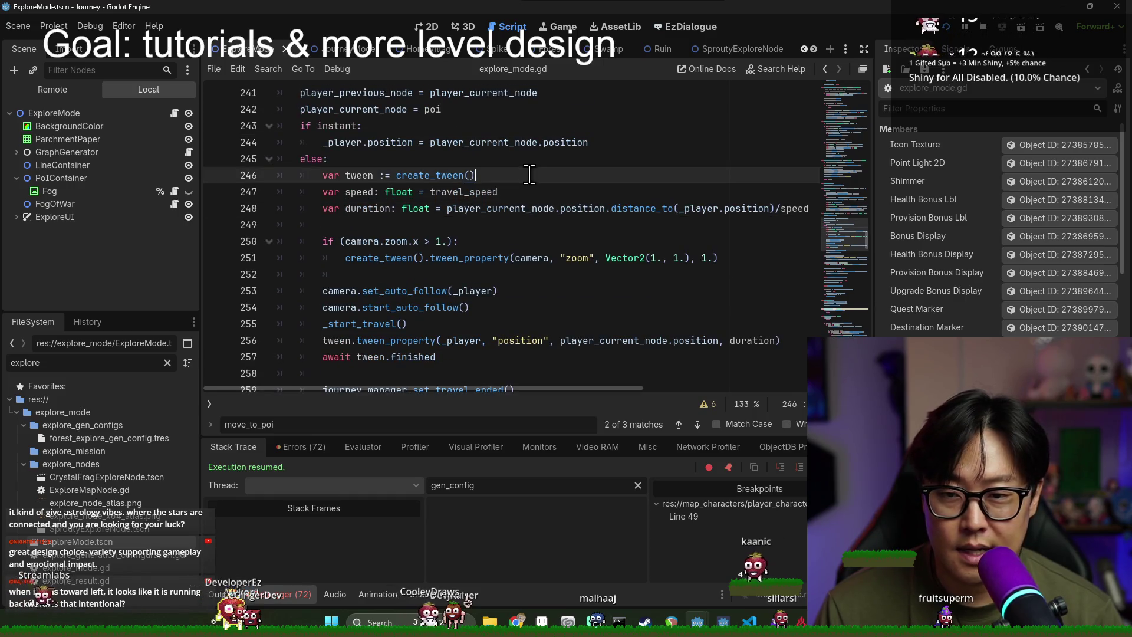
pyautogui.press('Return')
pyautogui.press('Return')
pyautogui.press('Up')
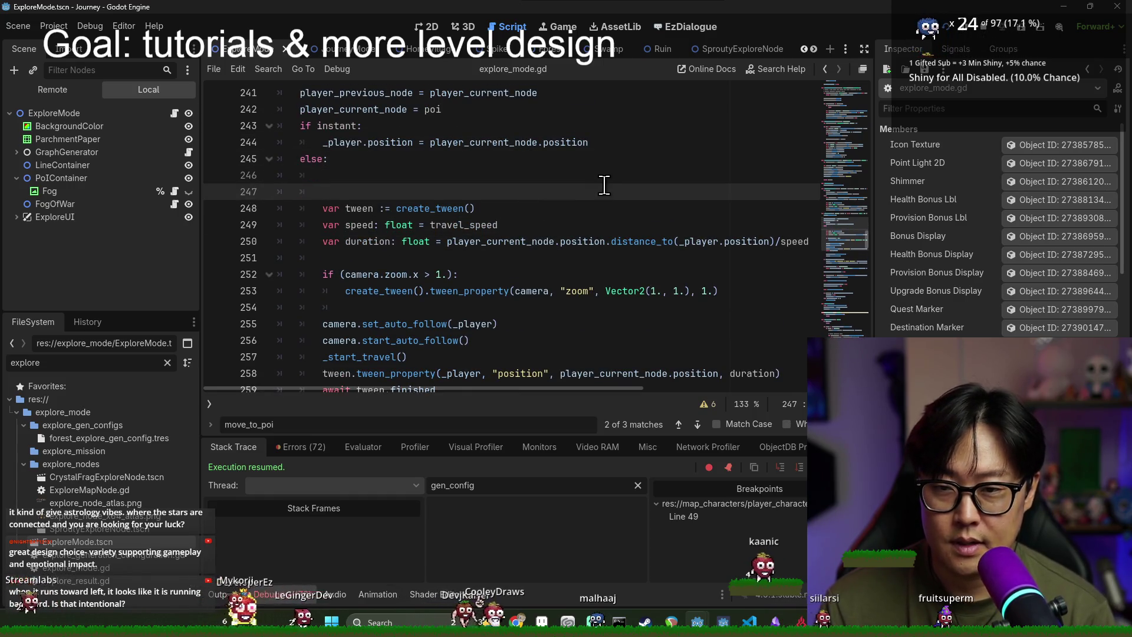
# Step: Start a new if condition from _player.position minus player_current_node
pyautogui.write('if')
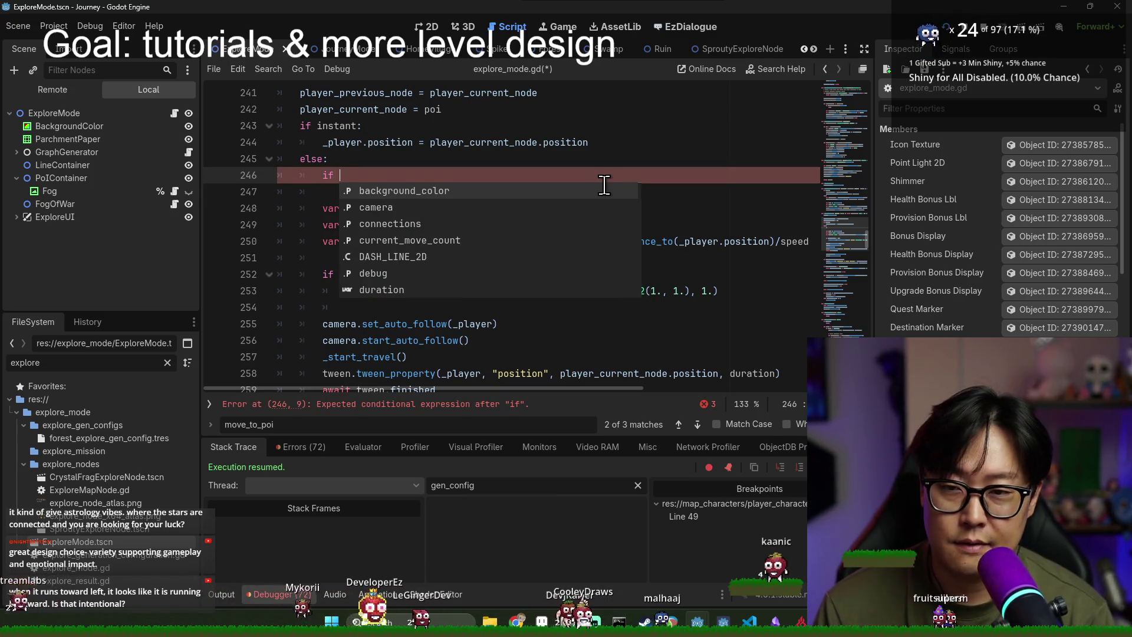
pyautogui.click(487, 142)
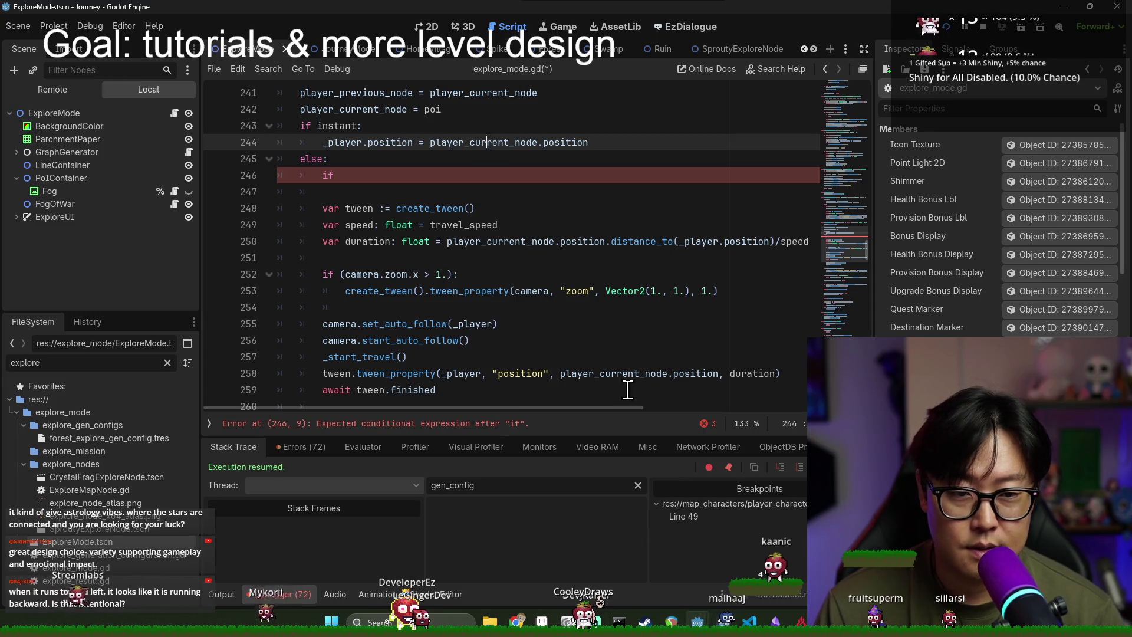
pyautogui.click(704, 242)
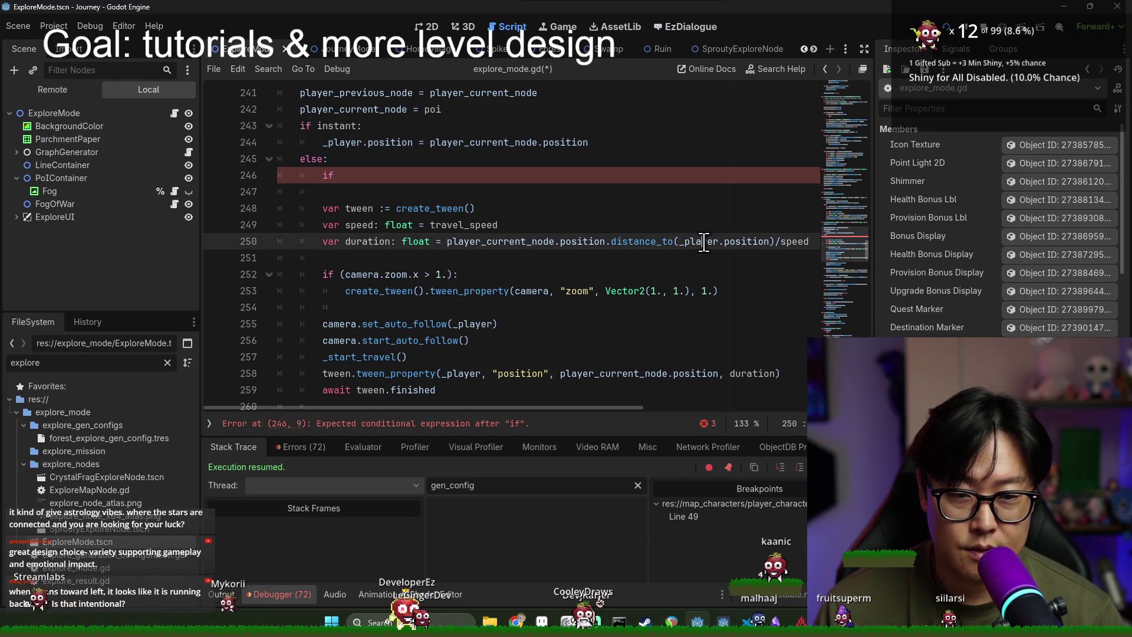
pyautogui.click(430, 174)
pyautogui.write('_player.position')
pyautogui.write('-')
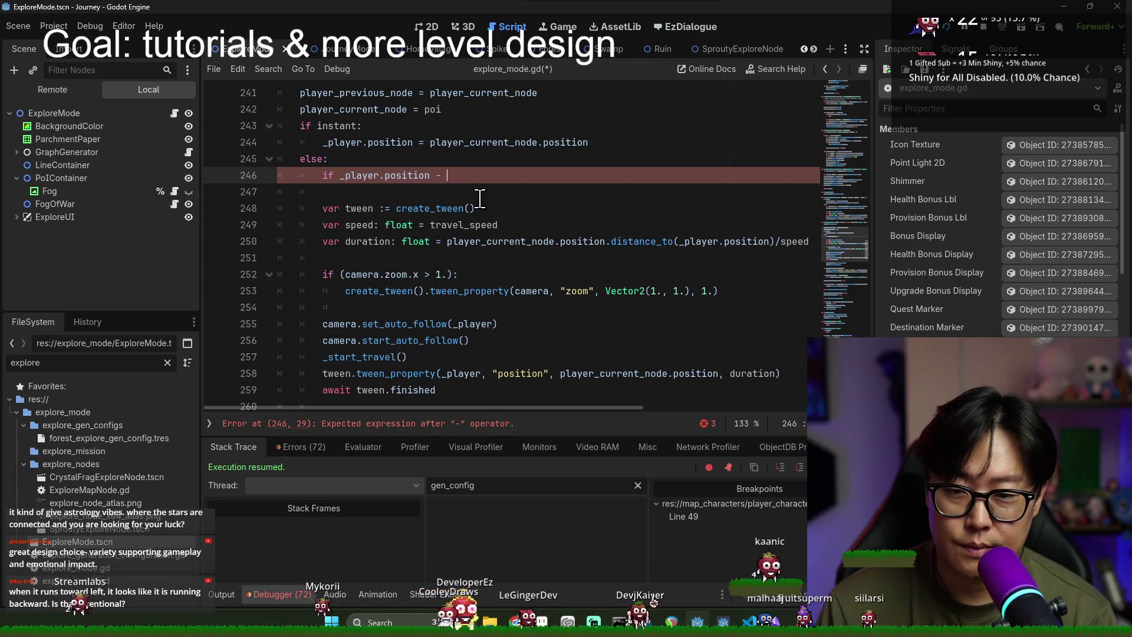
pyautogui.moveTo(576, 408); pyautogui.dragTo(621, 409)
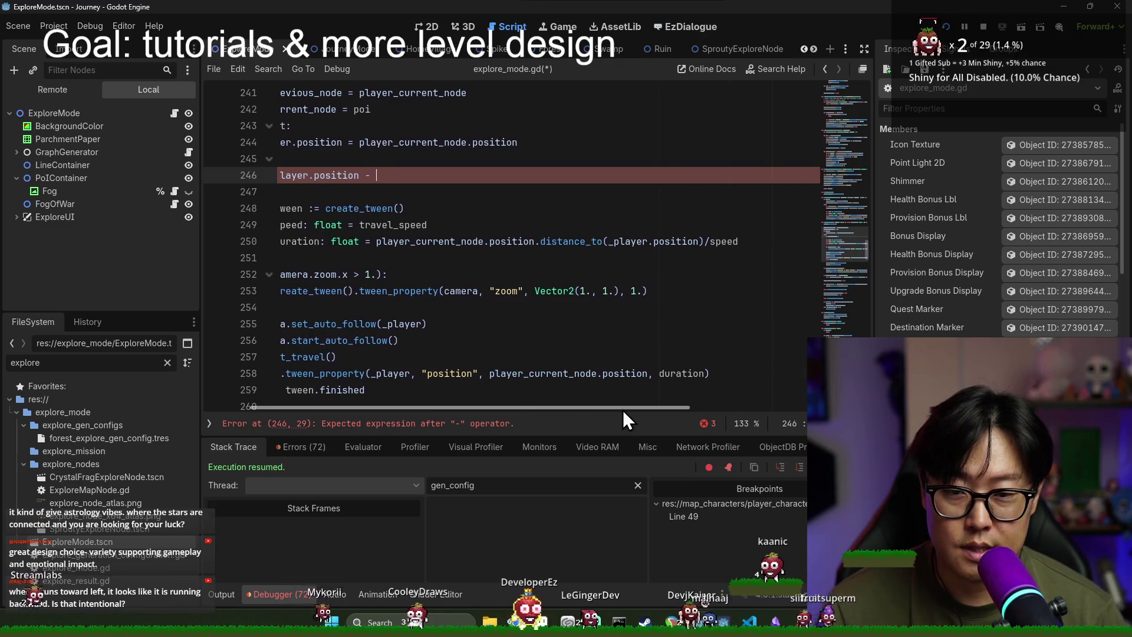
pyautogui.doubleClick(434, 241)
pyautogui.hotkey('ctrl', 'c')
pyautogui.click(436, 175)
pyautogui.hotkey('ctrl', 'v')
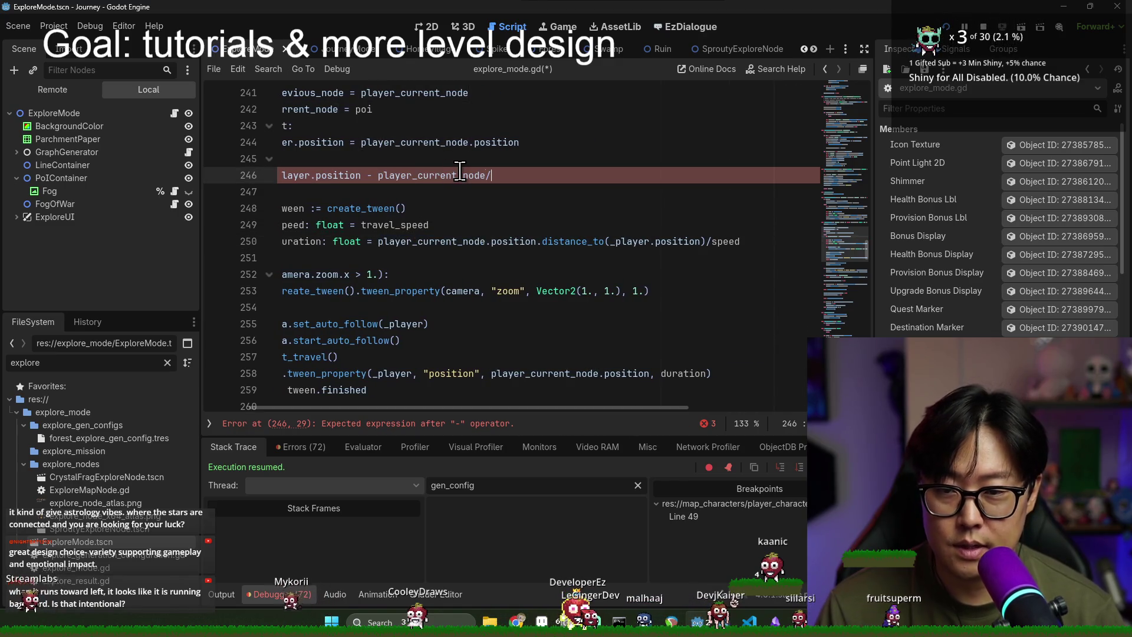
pyautogui.write('on')
# Step: Rework the condition to (player_current_node.position - _player.position).x > 0
pyautogui.doubleClick(460, 175)
pyautogui.hotkey('shift', 'End')
pyautogui.press('BackSpace')
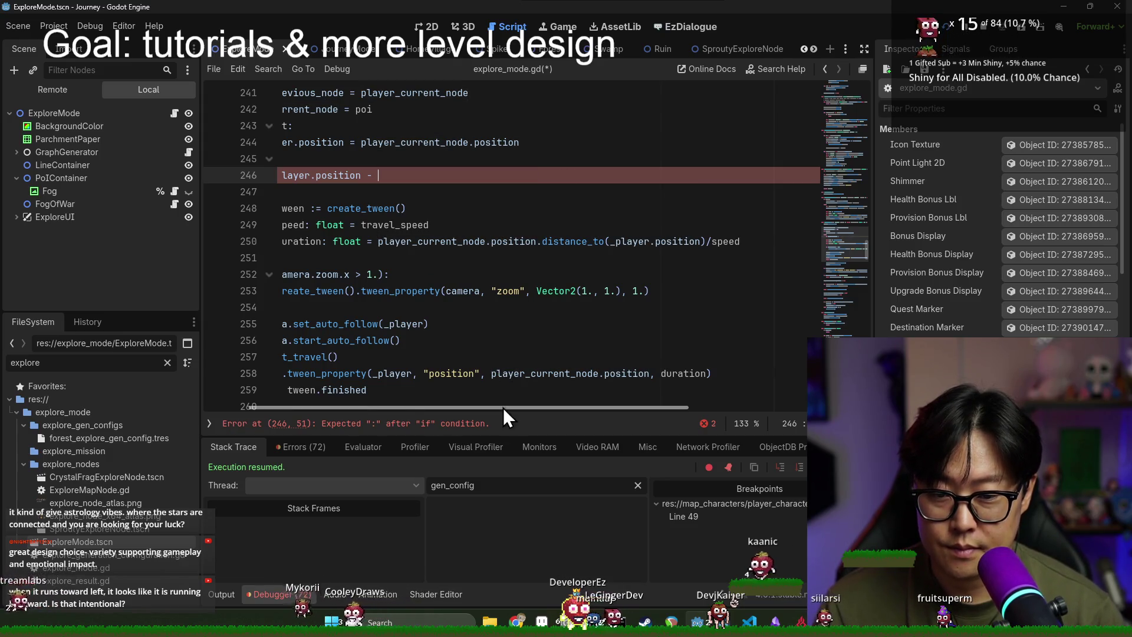
pyautogui.moveTo(504, 407); pyautogui.dragTo(454, 407)
pyautogui.click(340, 175)
pyautogui.hotkey('ctrl', 'v')
pyautogui.write('-')
pyautogui.click(634, 175)
pyautogui.press('BackSpace')
pyautogui.press('BackSpace')
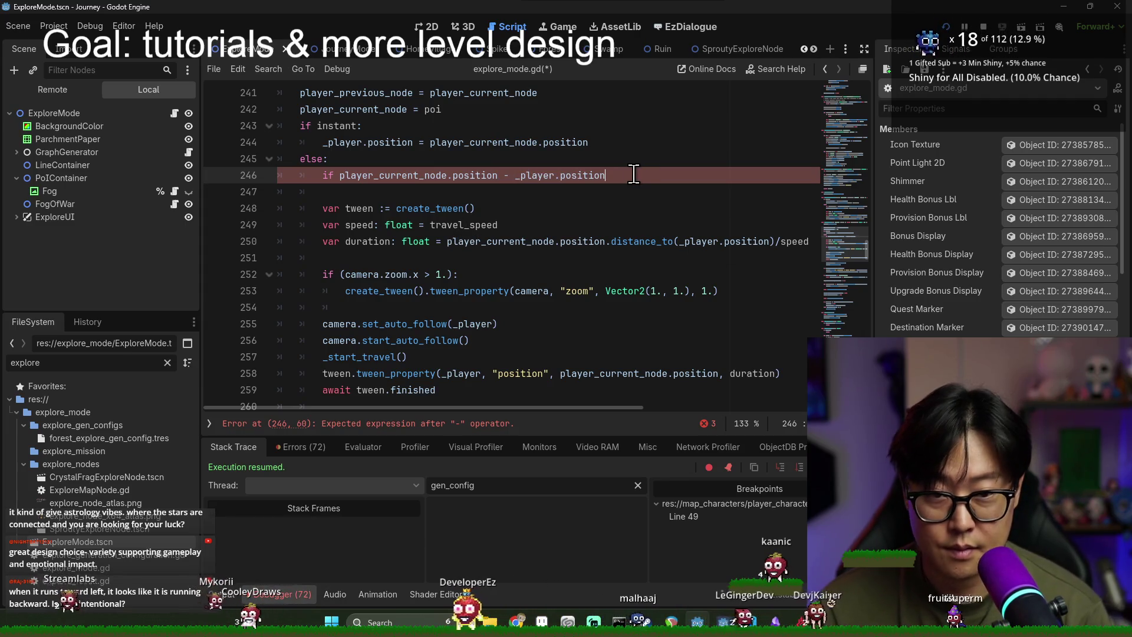
pyautogui.click(346, 175)
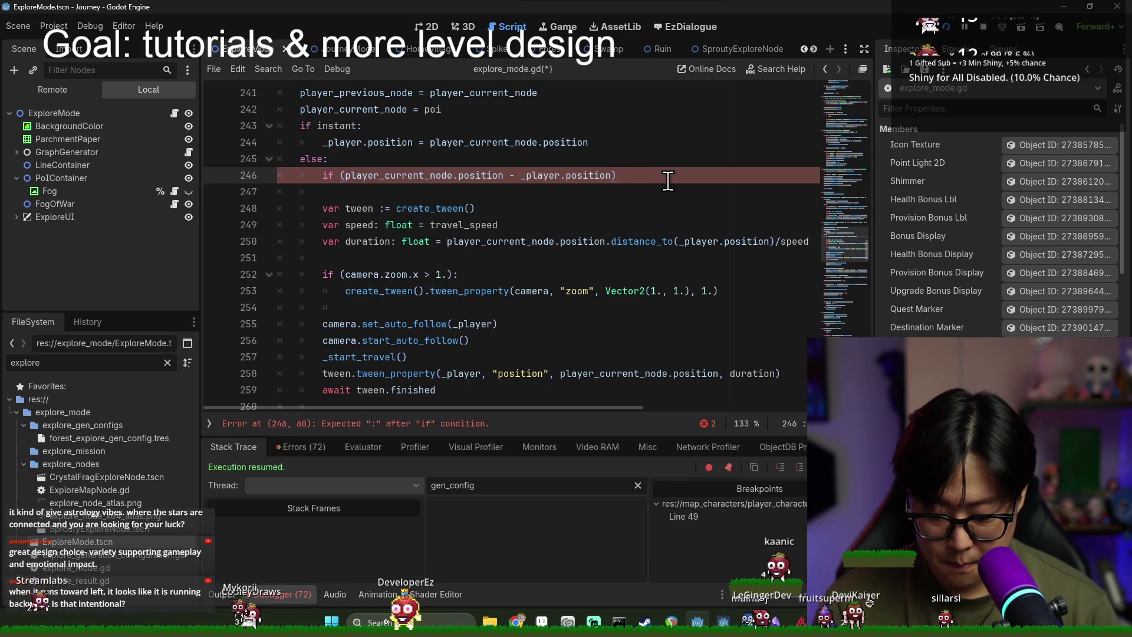
pyautogui.write('.')
pyautogui.write('x > 0')
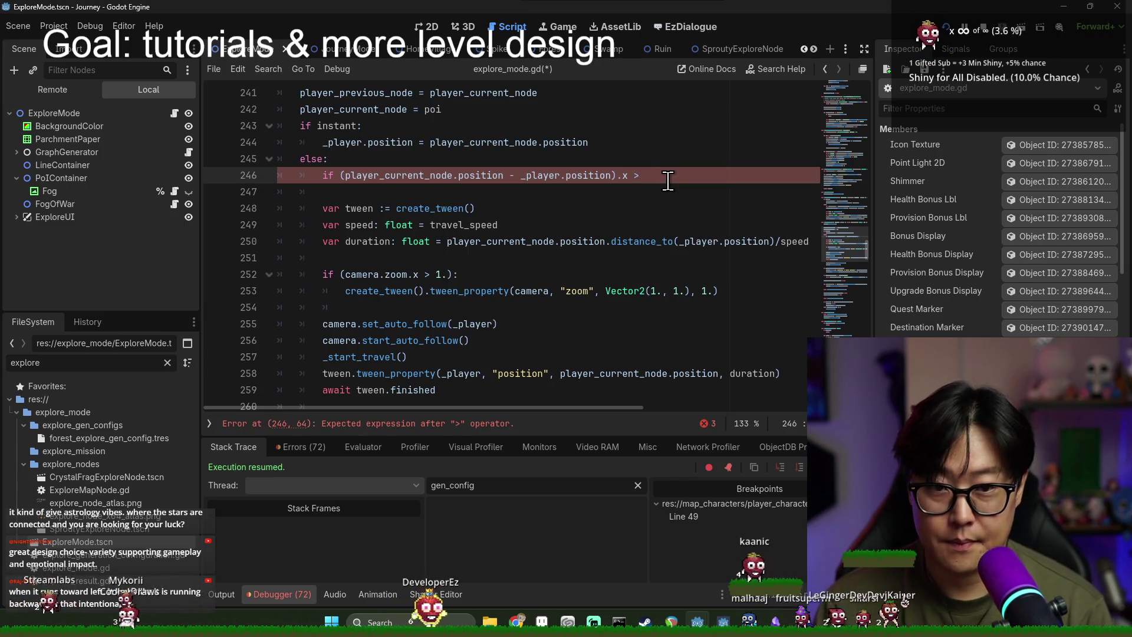
pyautogui.write(':')
pyautogui.press('Return')
pyautogui.write('_player.')
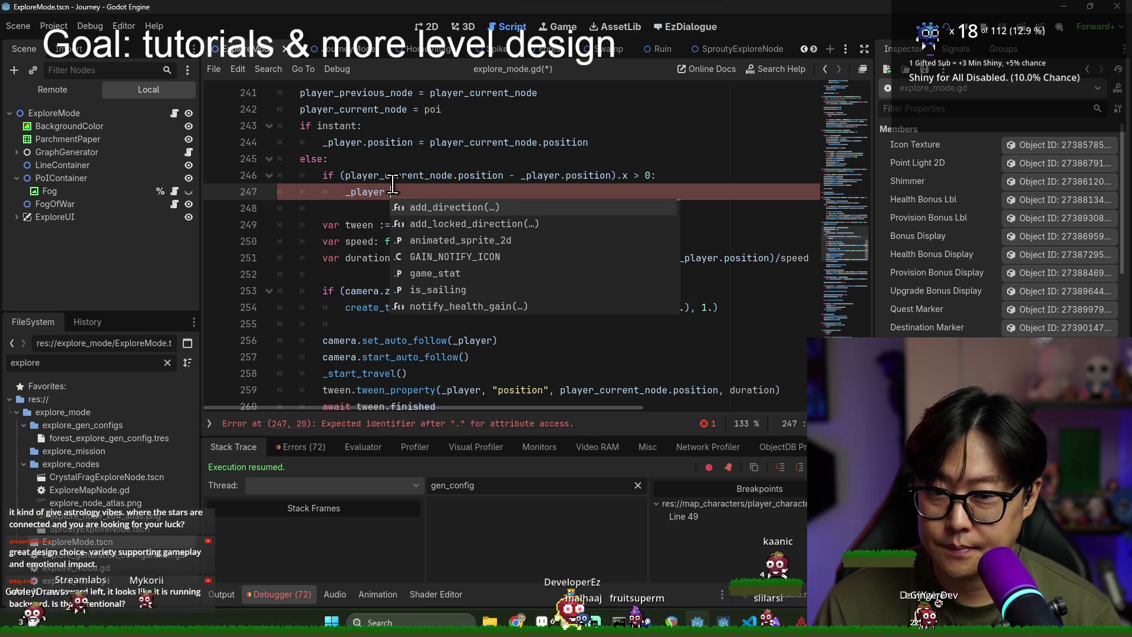
# Step: Add an animated_sprite_2d.flip_h assignment in the if body, changing its value to false
pyautogui.click(420, 239)
pyautogui.write('.fli')
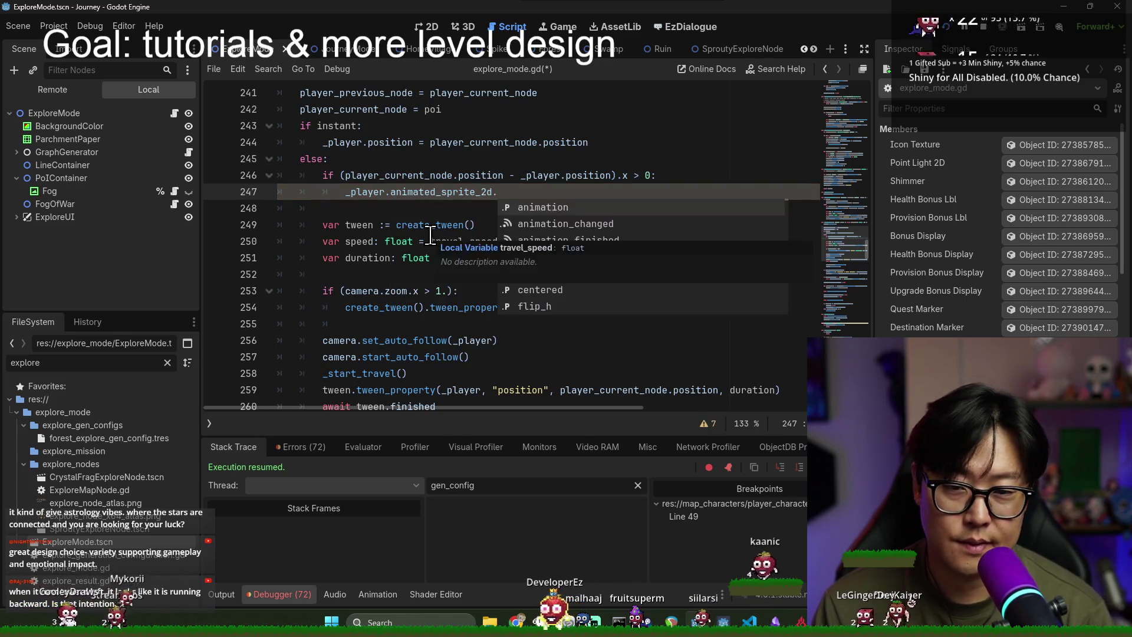
pyautogui.press('Return')
pyautogui.write('true')
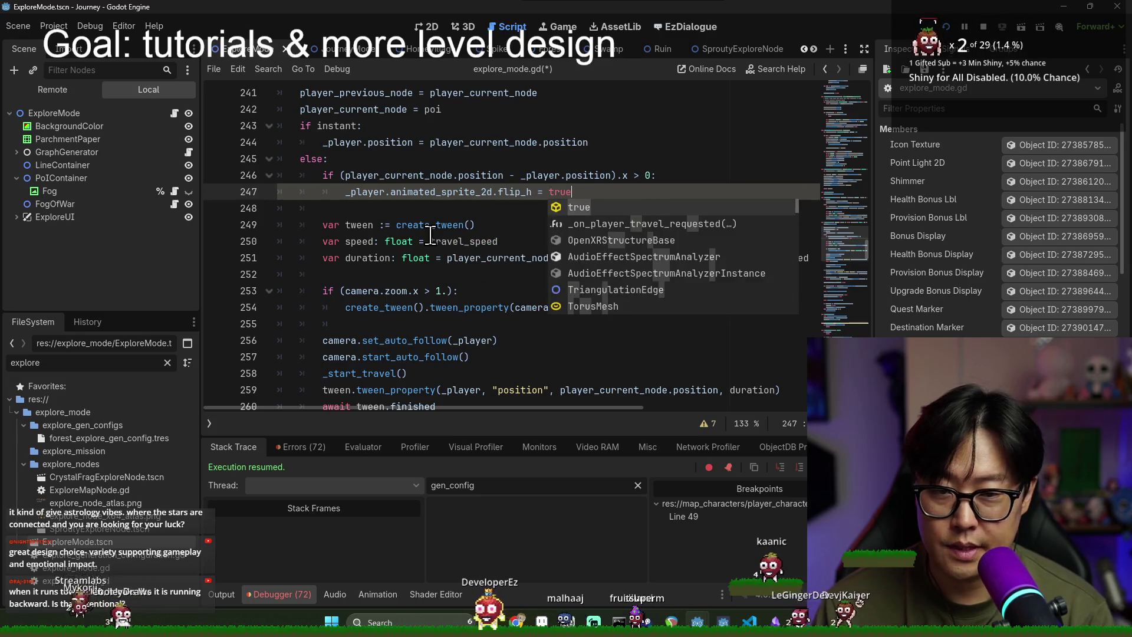
pyautogui.press('Return')
pyautogui.press('Return')
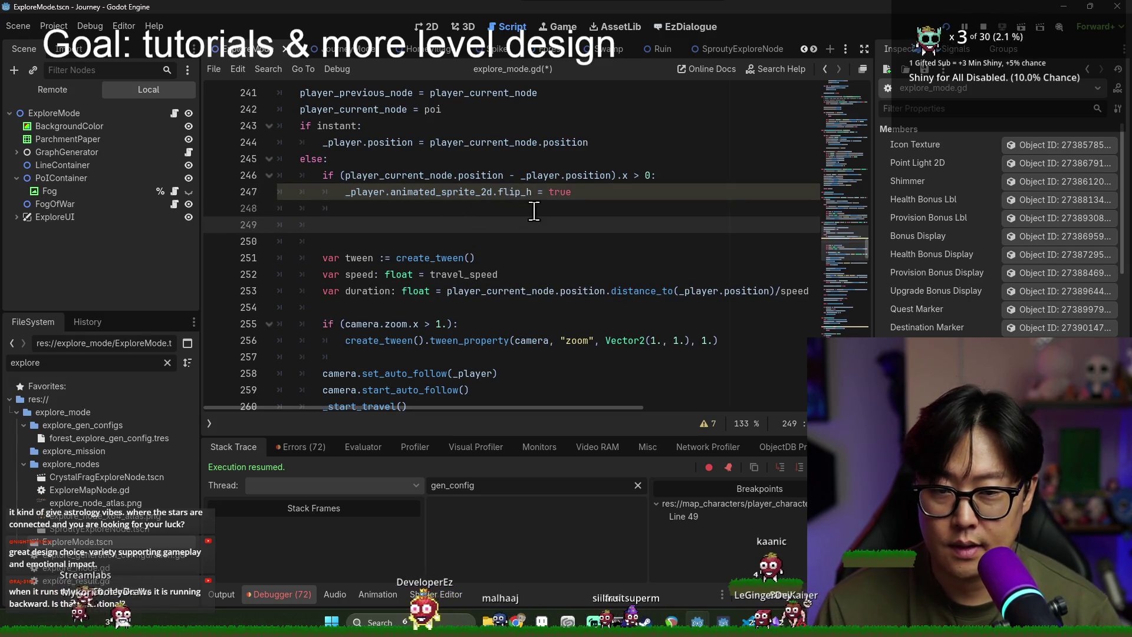
pyautogui.doubleClick(568, 192)
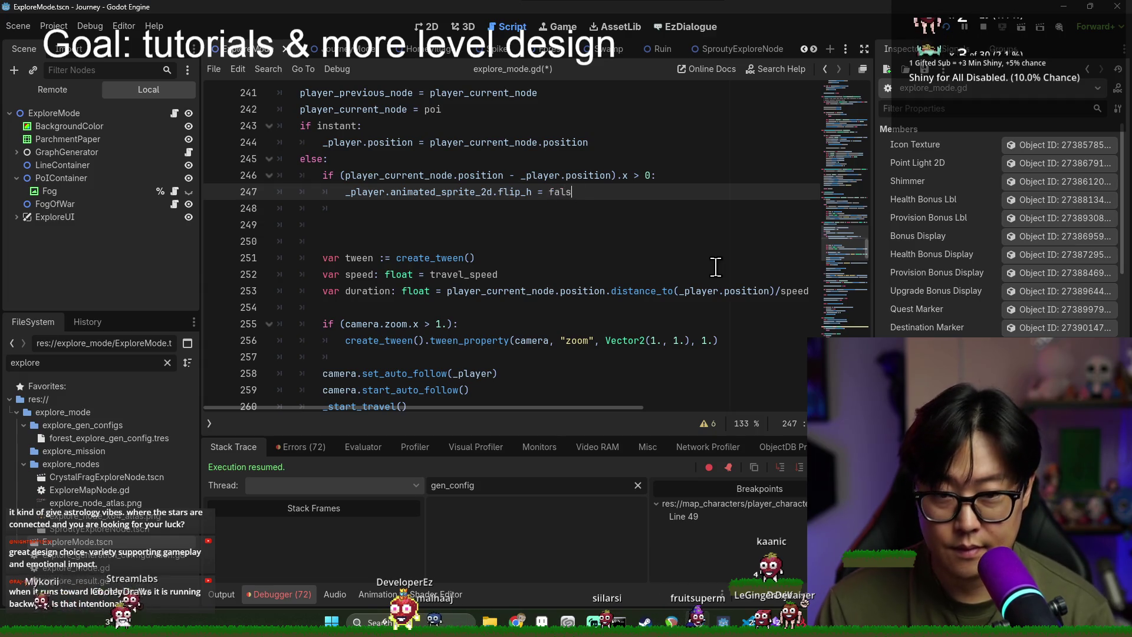
pyautogui.write('e')
# Step: Collapse the if so flip_h is set directly from the x-difference comparison, then save and run
pyautogui.click(570, 180)
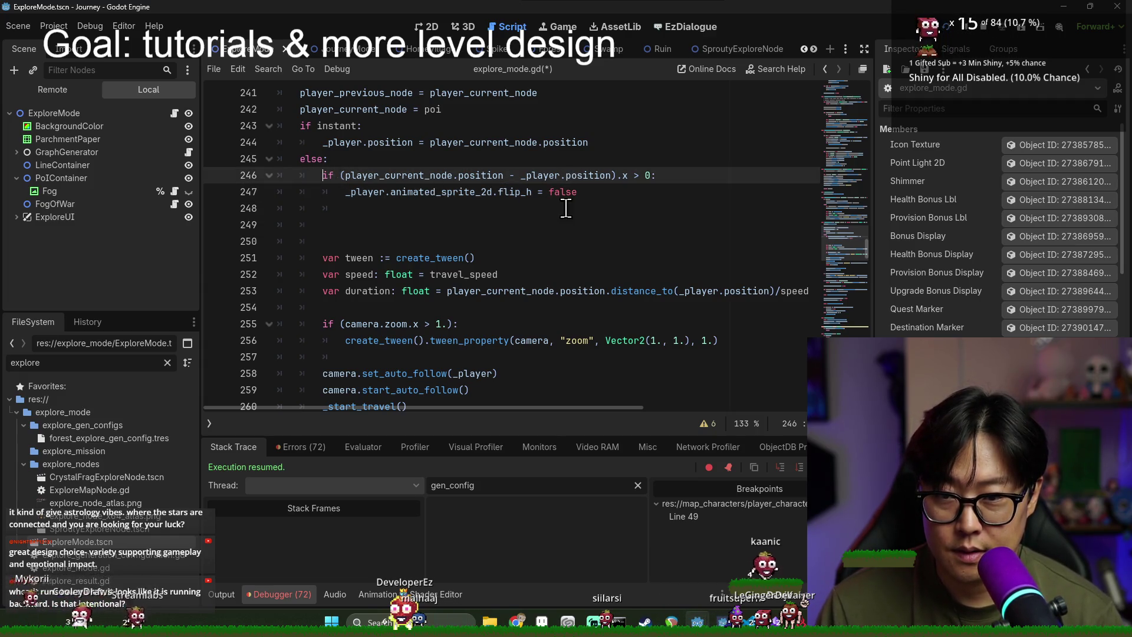
pyautogui.hotkey('shift', 'Down')
pyautogui.hotkey('shift', 'End')
pyautogui.click(639, 176)
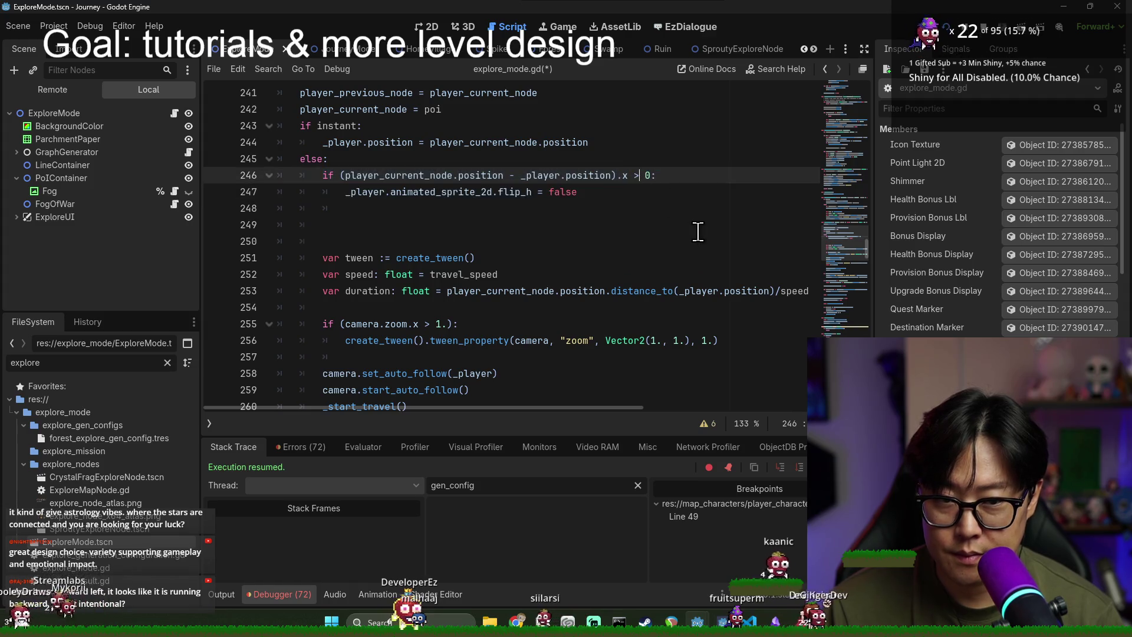
pyautogui.write('=')
pyautogui.click(550, 191)
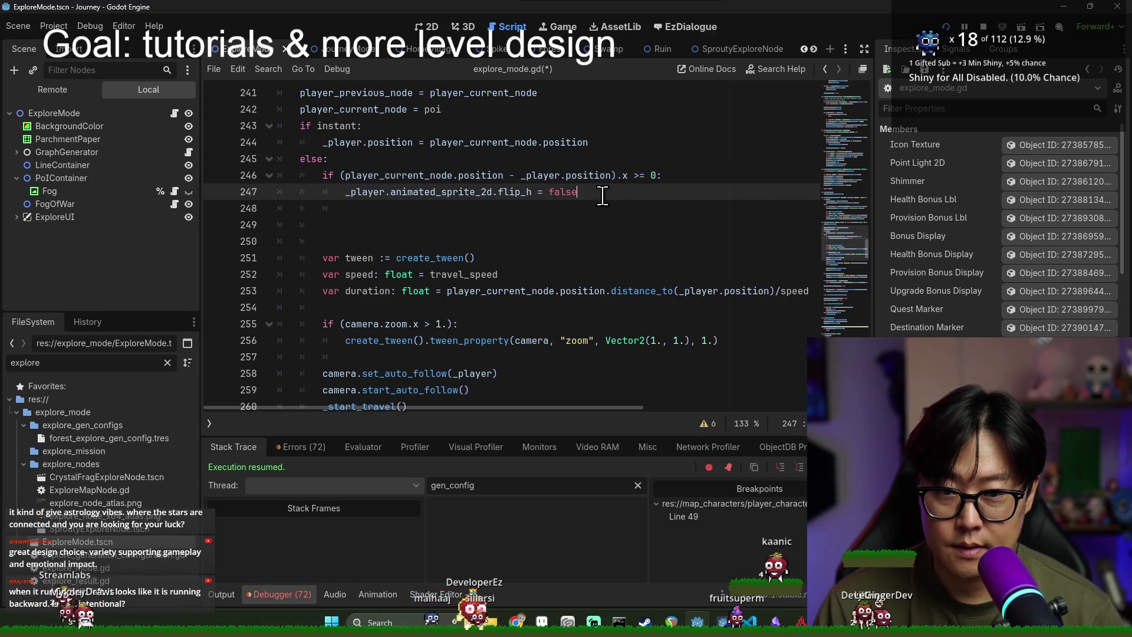
pyautogui.click(340, 175)
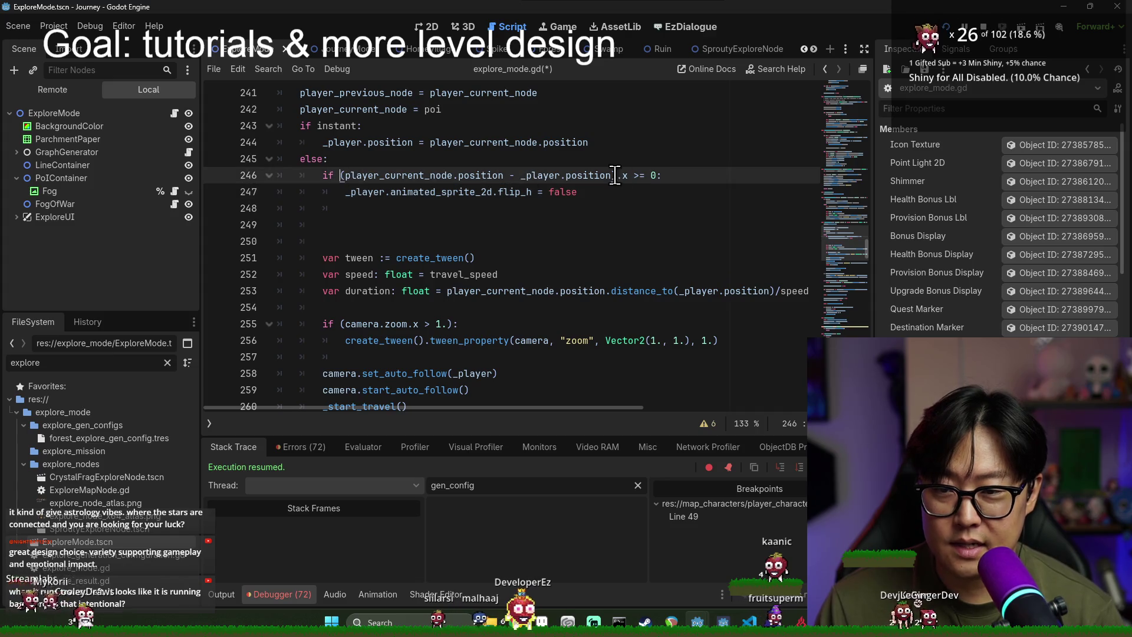
pyautogui.keyDown('shift'); pyautogui.click(659, 176); pyautogui.keyUp('shift')
pyautogui.press('BackSpace')
pyautogui.click(578, 192)
pyautogui.hotkey('ctrl', 'v')
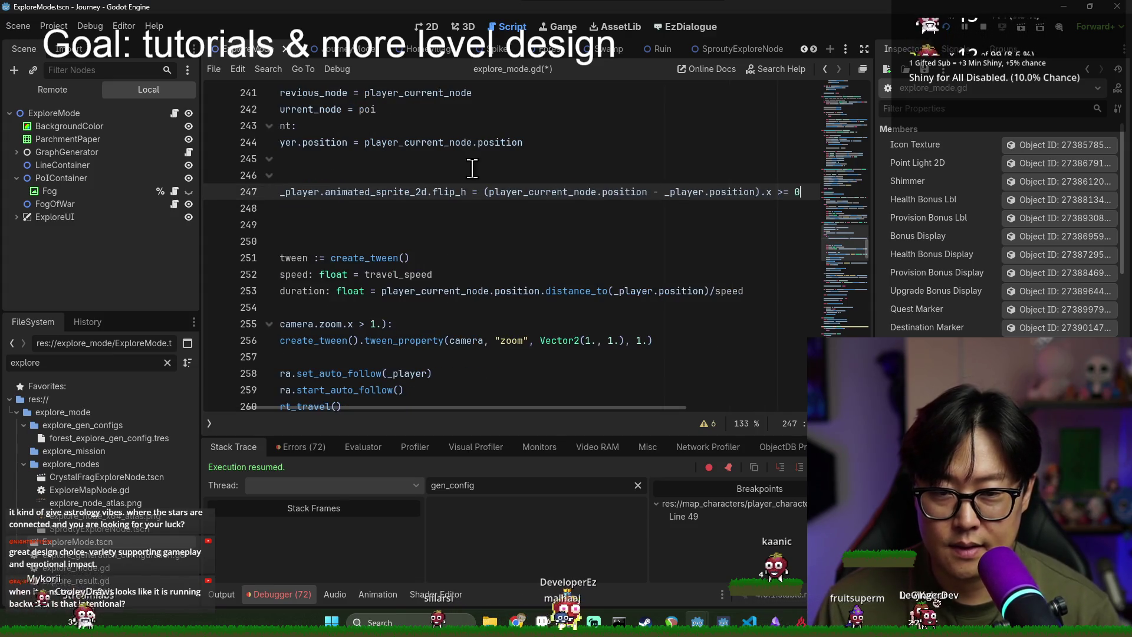
pyautogui.press('Up')
pyautogui.press('BackSpace')
pyautogui.press('BackSpace')
pyautogui.press('BackSpace')
pyautogui.press('Down')
pyautogui.hotkey('shift', 'Tab')
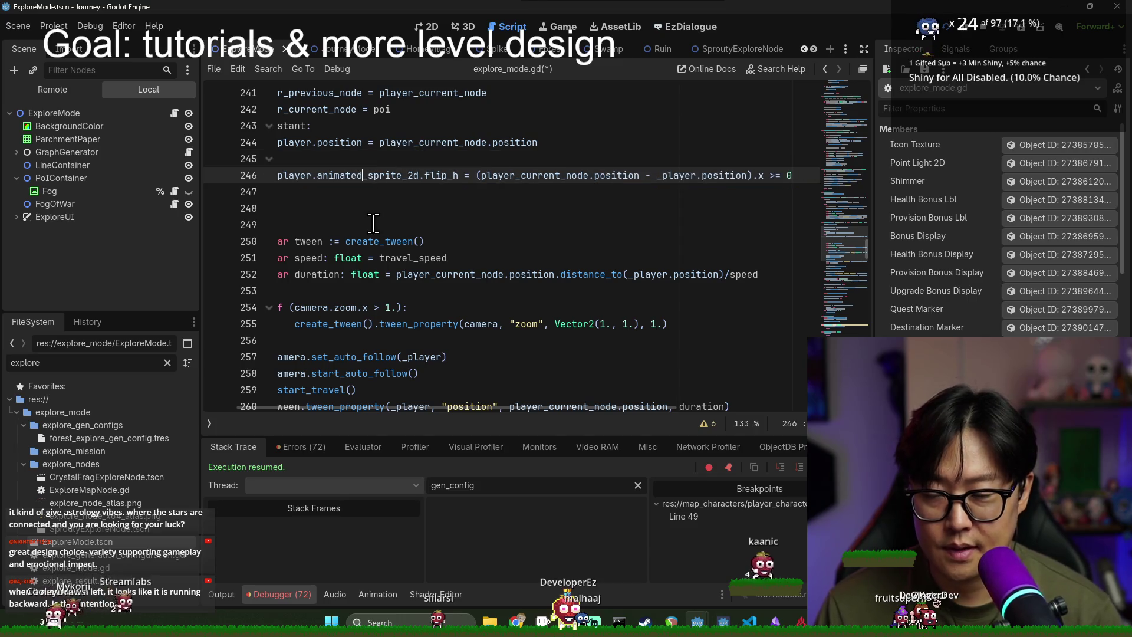
pyautogui.press('Down')
pyautogui.press('Down')
pyautogui.press('BackSpace')
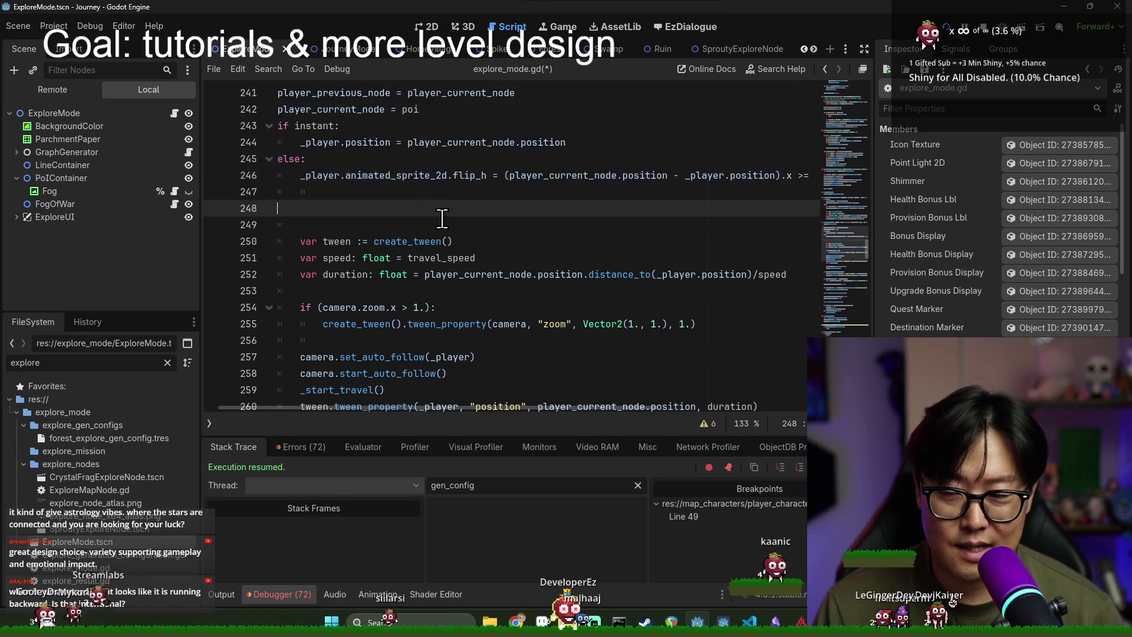
pyautogui.press('BackSpace')
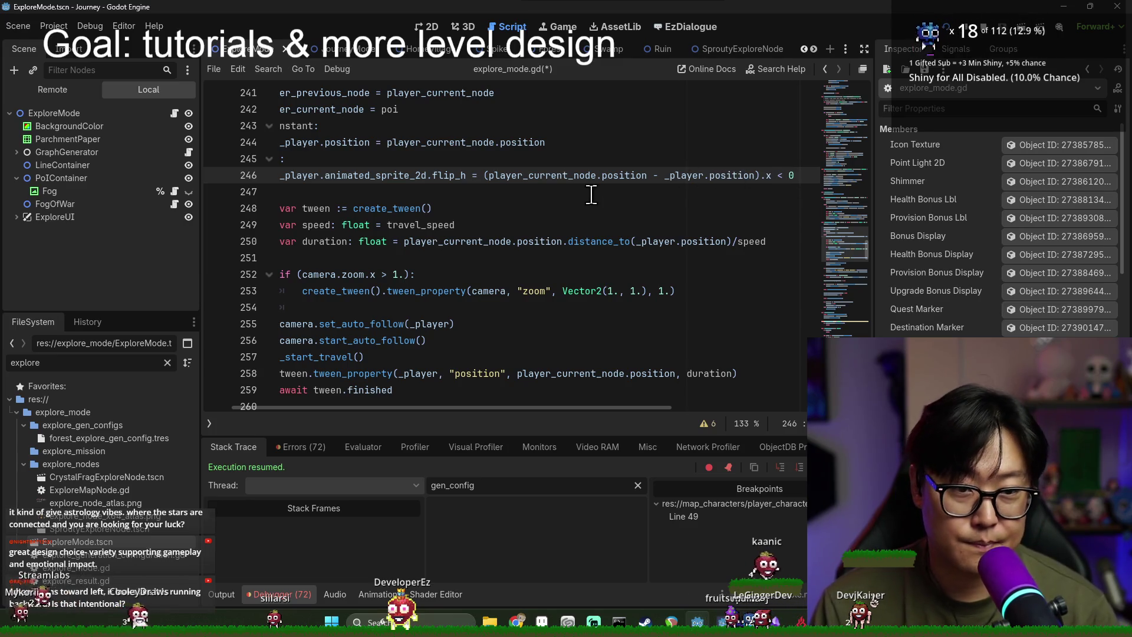
pyautogui.hotkey('ctrl', 's')
pyautogui.press('F5')
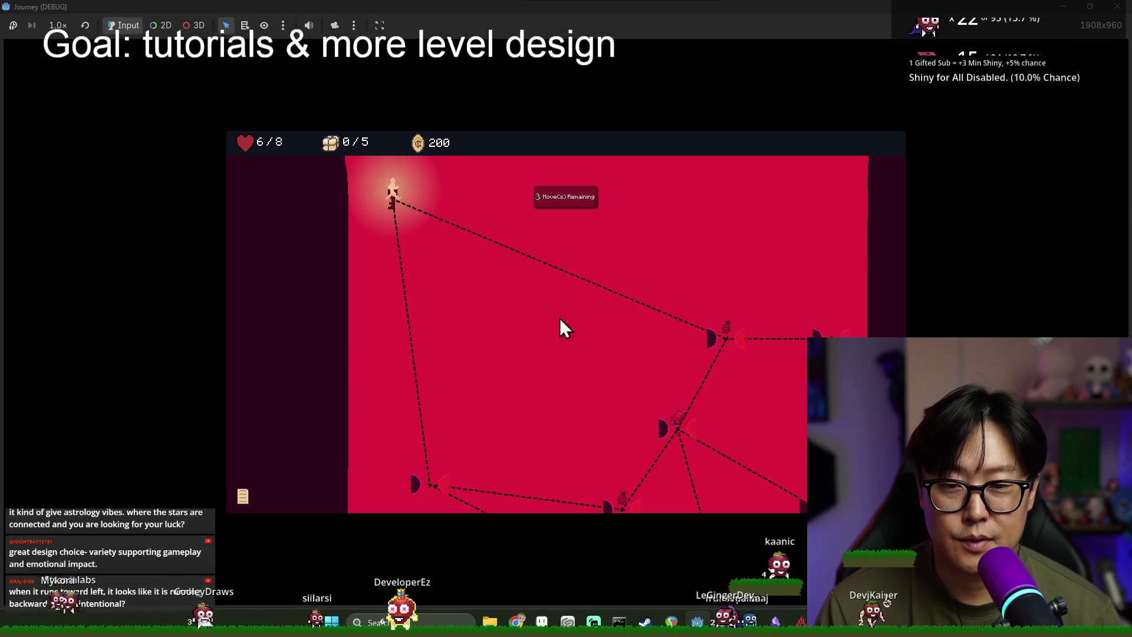
# Step: Move the player to the upper-right node, then open Village.tscn via the 'villag' file filter
pyautogui.scroll(-3, 571, 299)
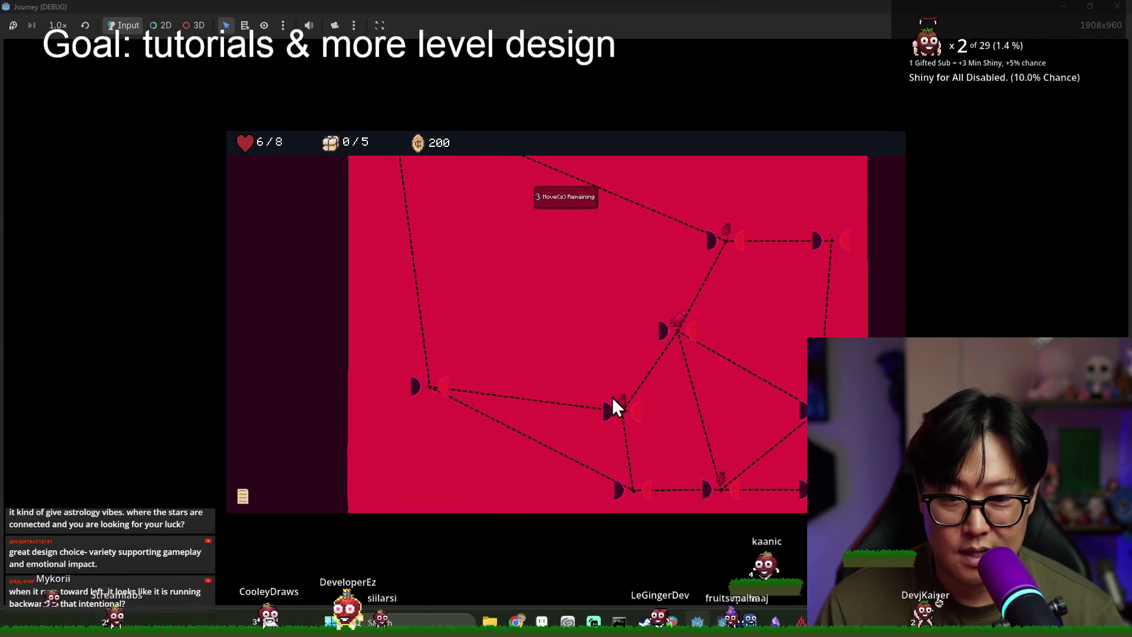
pyautogui.click(727, 247)
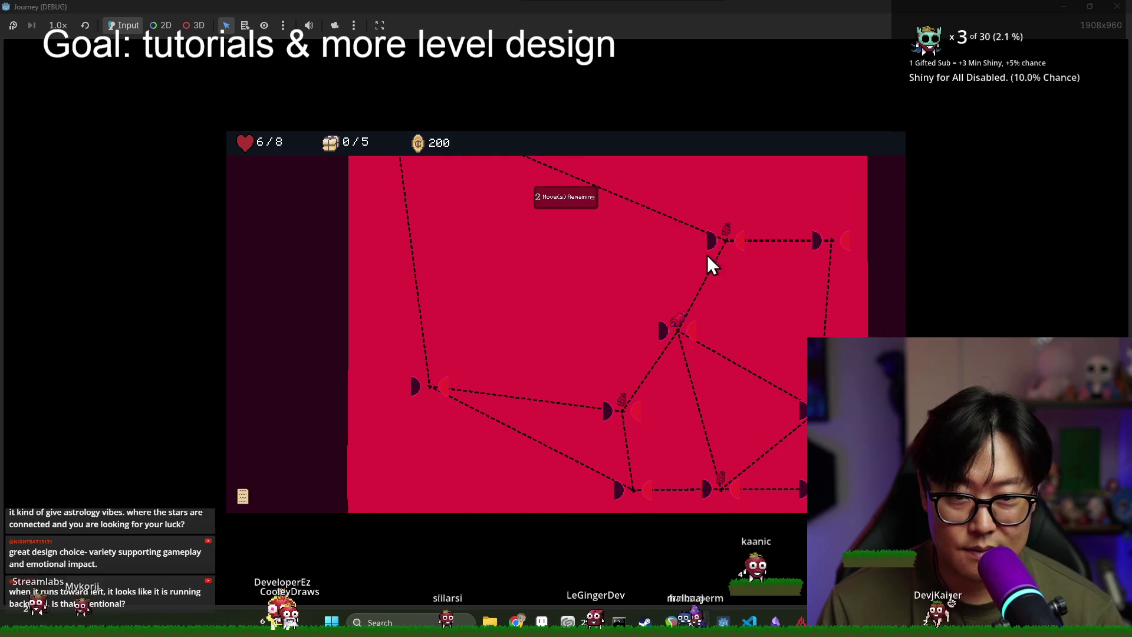
pyautogui.hotkey('alt', 'Tab')
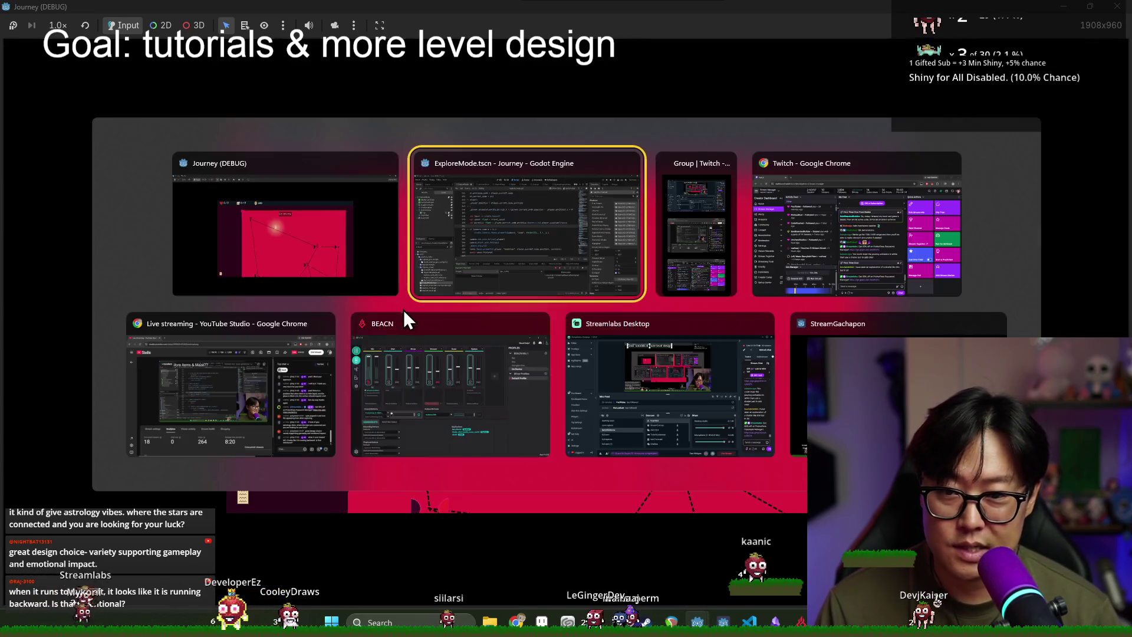
pyautogui.hotkey('alt', 'Tab')
pyautogui.hotkey('alt', 'Tab')
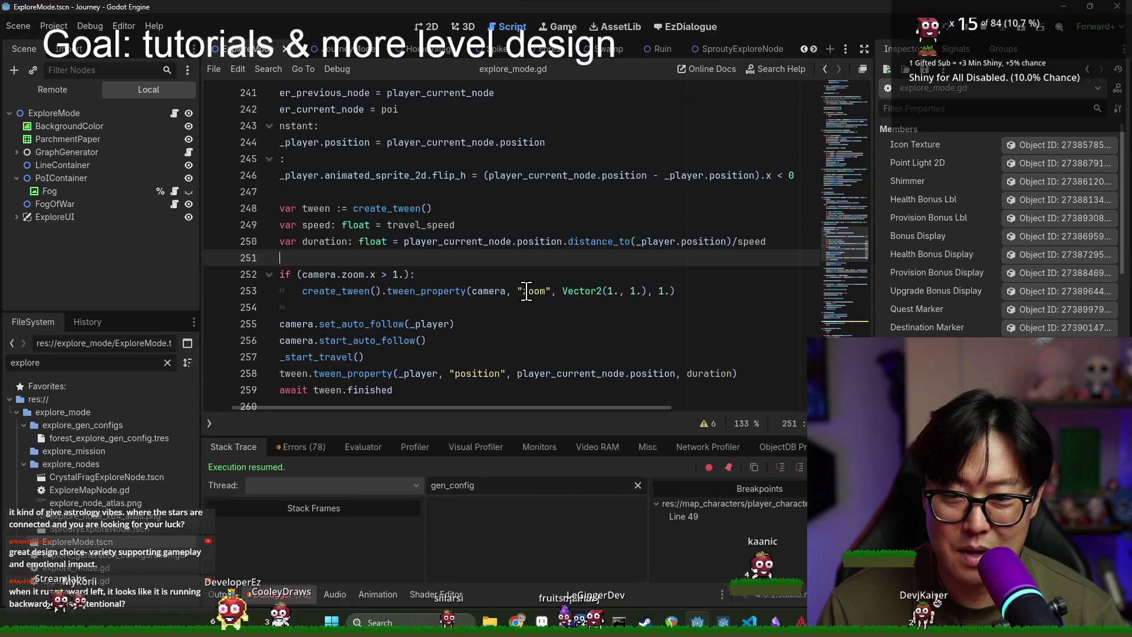
pyautogui.hotkey('ctrl', 'a')
pyautogui.write('villag')
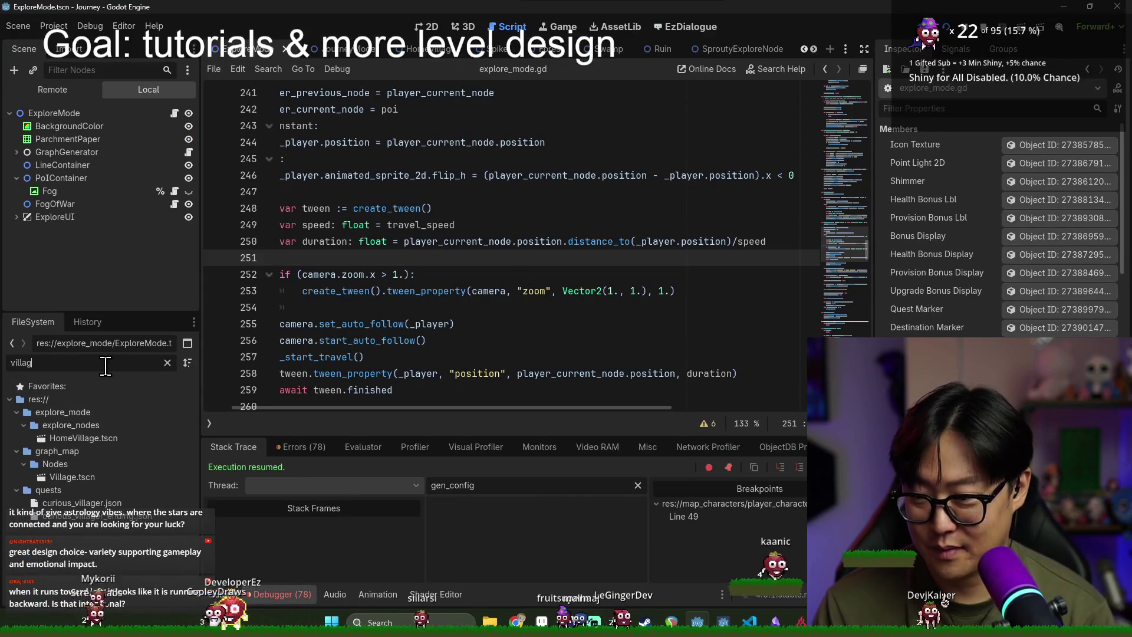
pyautogui.doubleClick(98, 476)
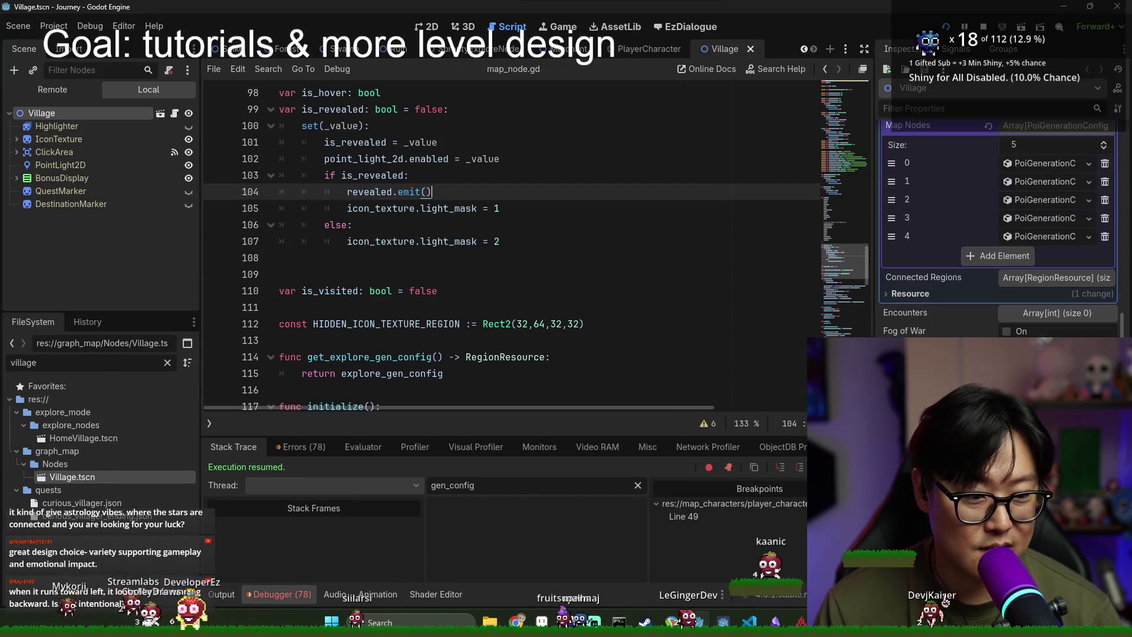
# Step: Travel through the map nodes: down, left, key node, town exit, grape node and bottom-right
pyautogui.scroll(5, 1021, 333)
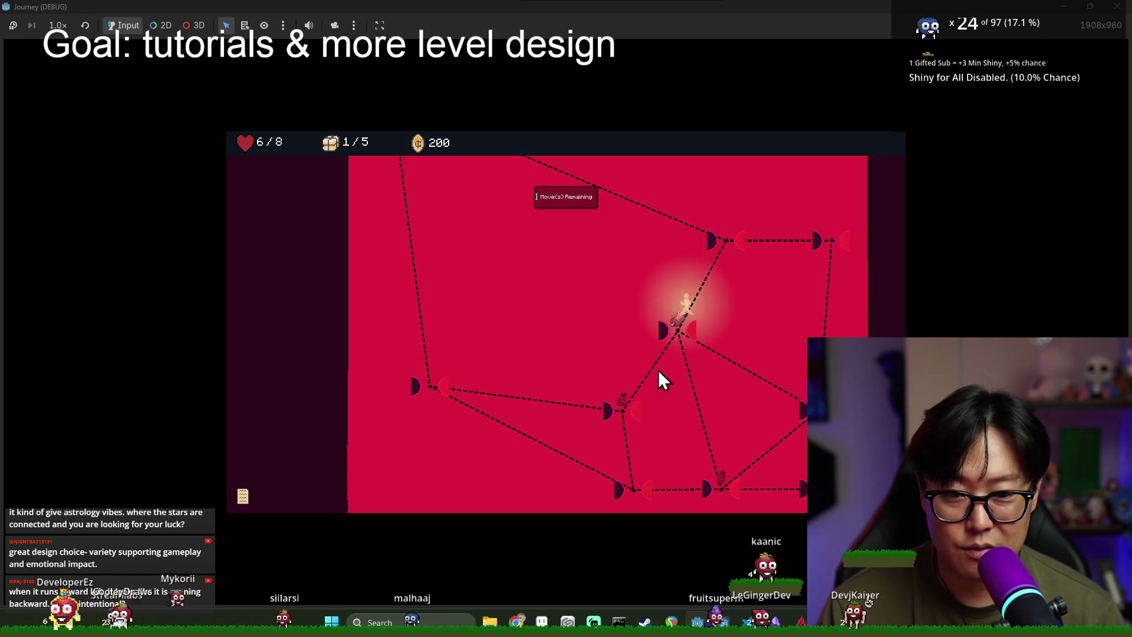
pyautogui.click(641, 414)
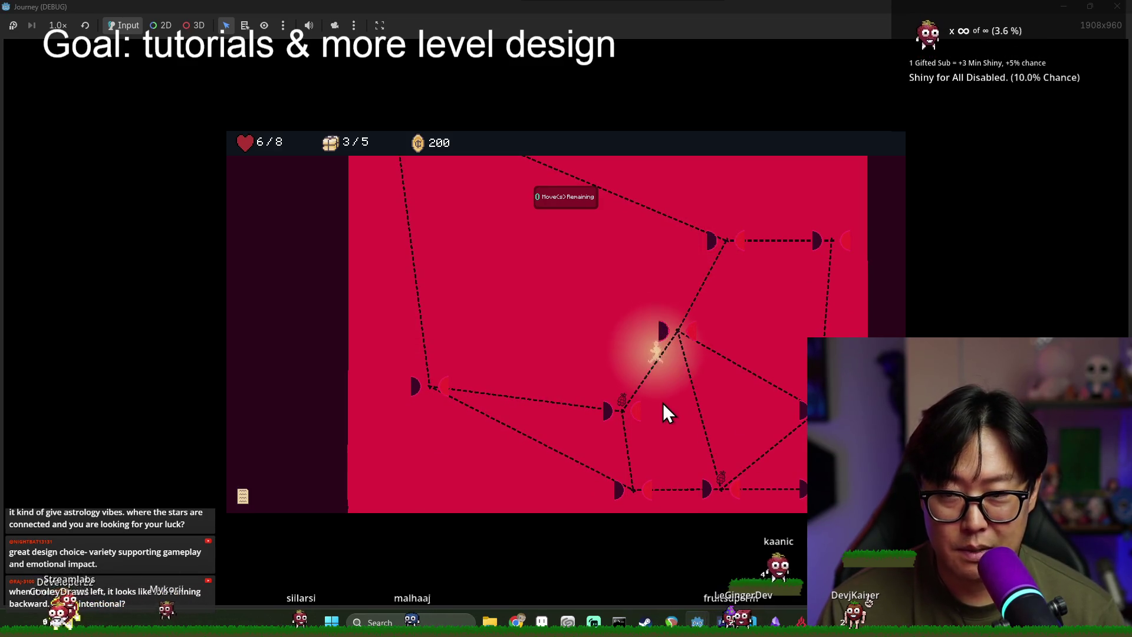
pyautogui.click(427, 390)
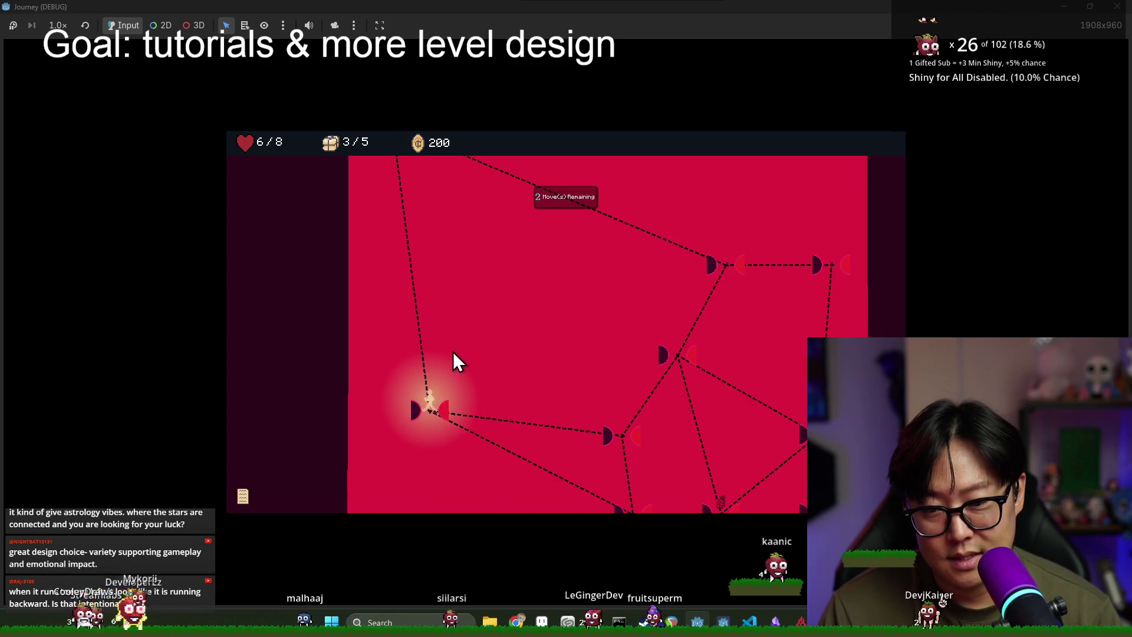
pyautogui.click(410, 259)
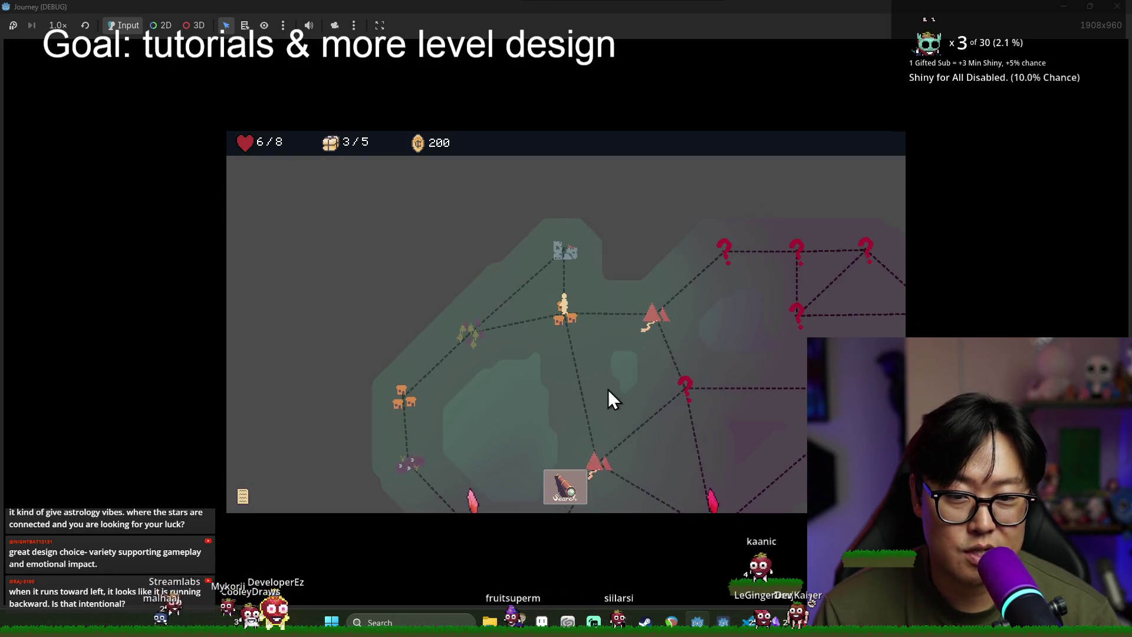
pyautogui.click(608, 389)
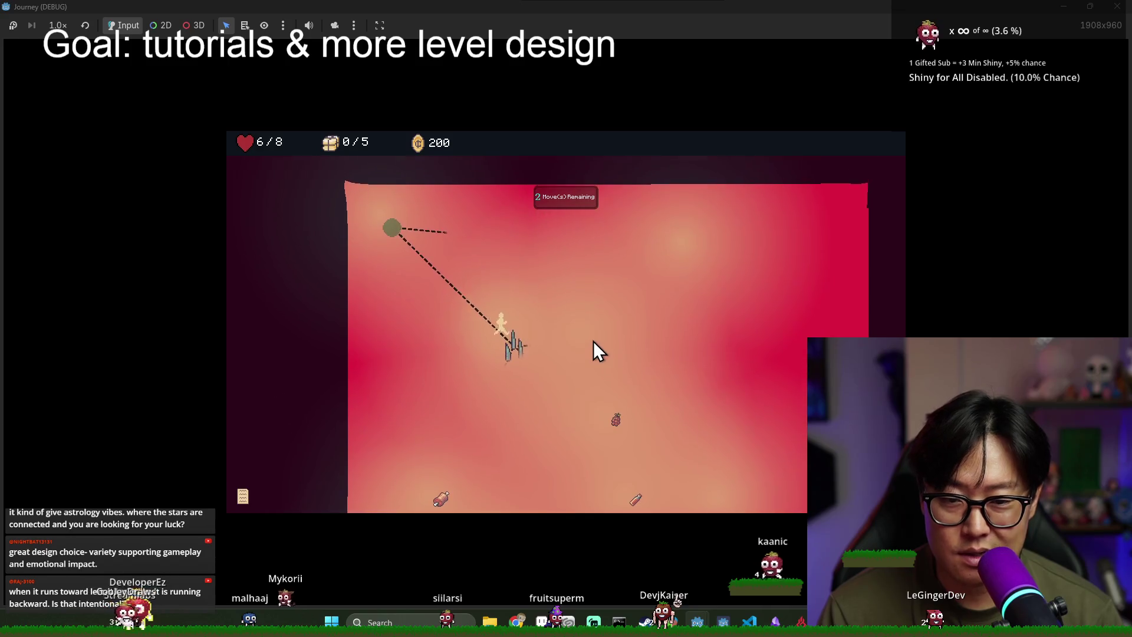
pyautogui.click(548, 387)
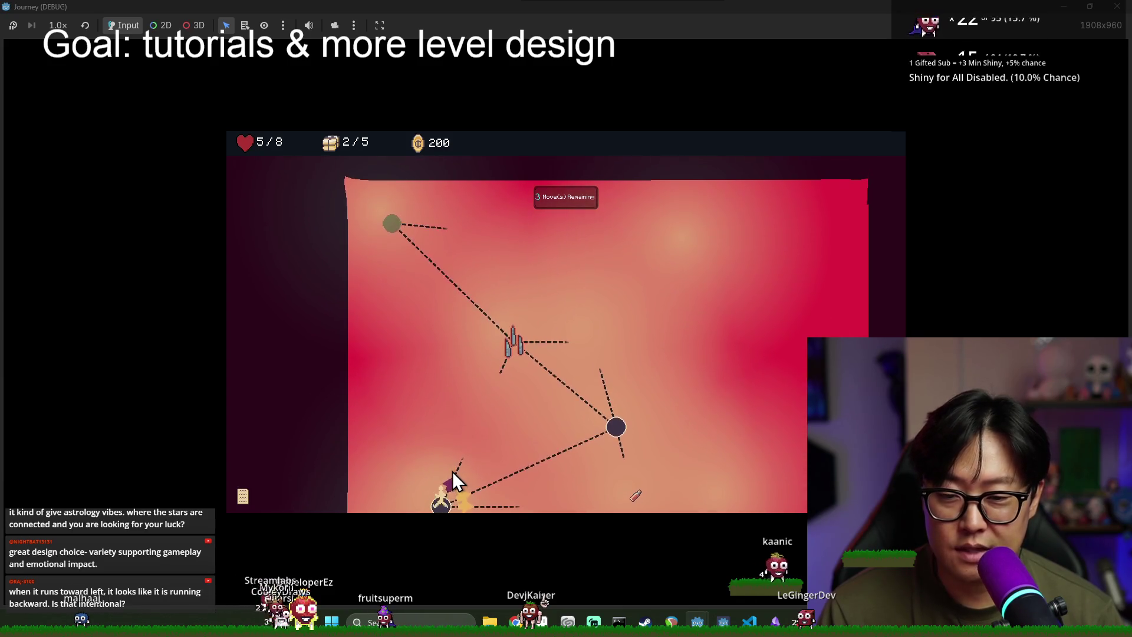
pyautogui.click(452, 471)
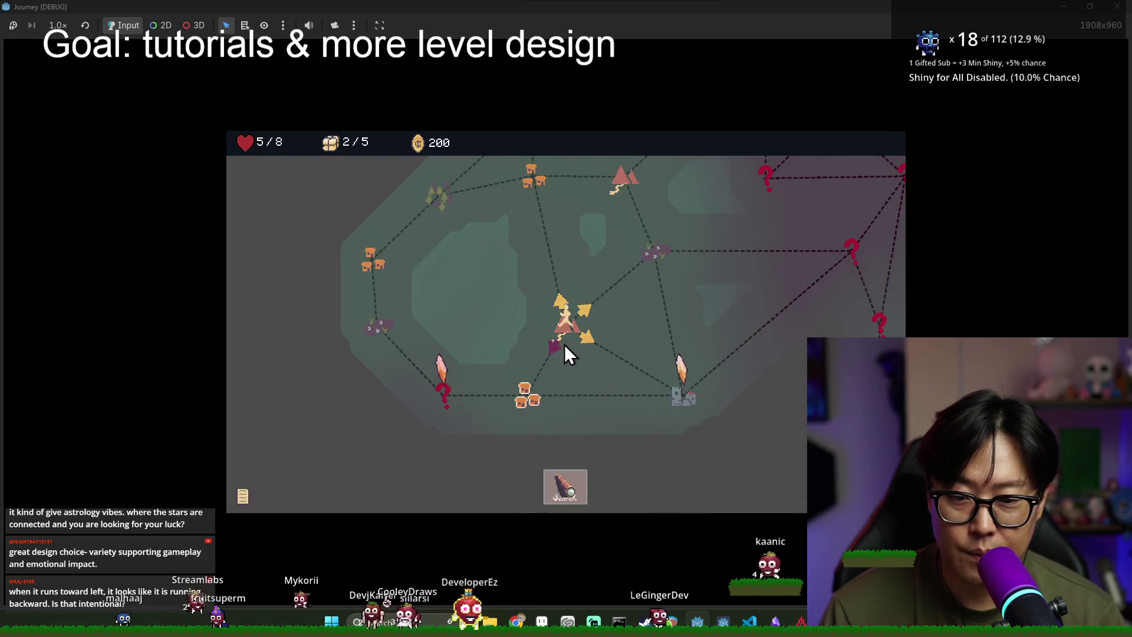
pyautogui.click(587, 344)
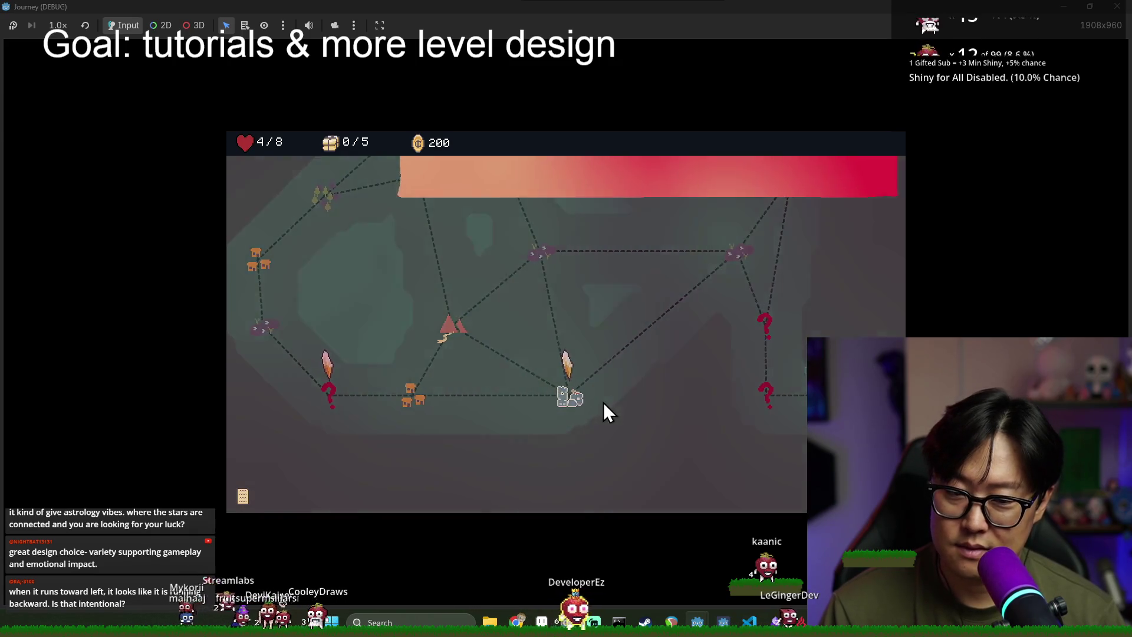
pyautogui.scroll(1, 377, 193)
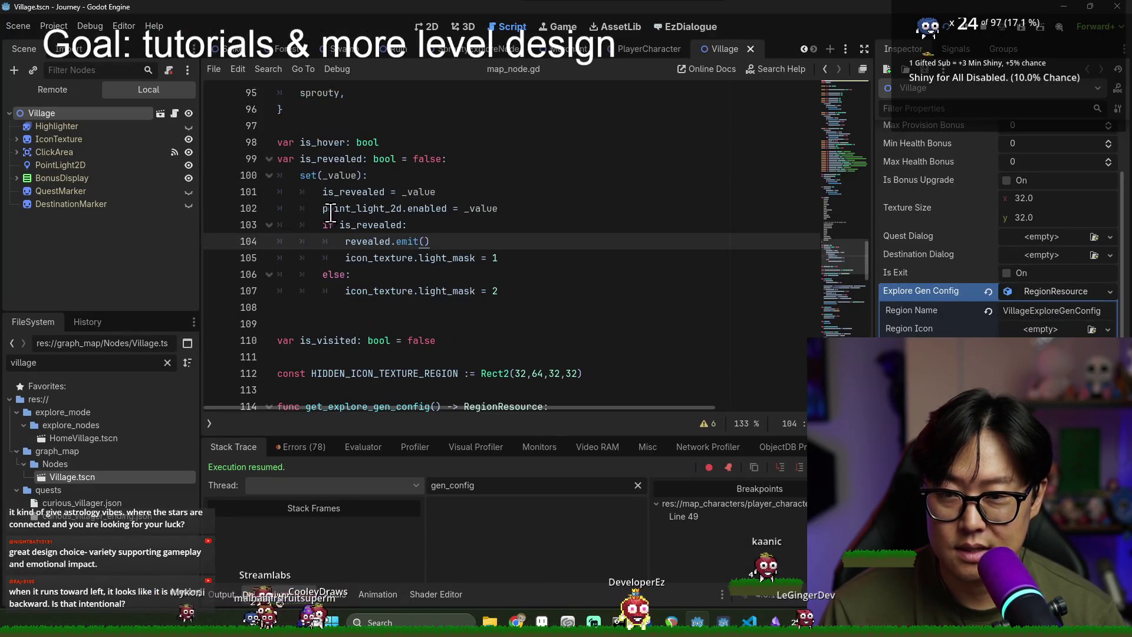
# Step: Open the ExploreMode scene and select the sprite flip line in _move_to_poi
pyautogui.scroll(-8, 314, 181)
pyautogui.hotkey('ctrl', 'f')
pyautogui.write('move_to')
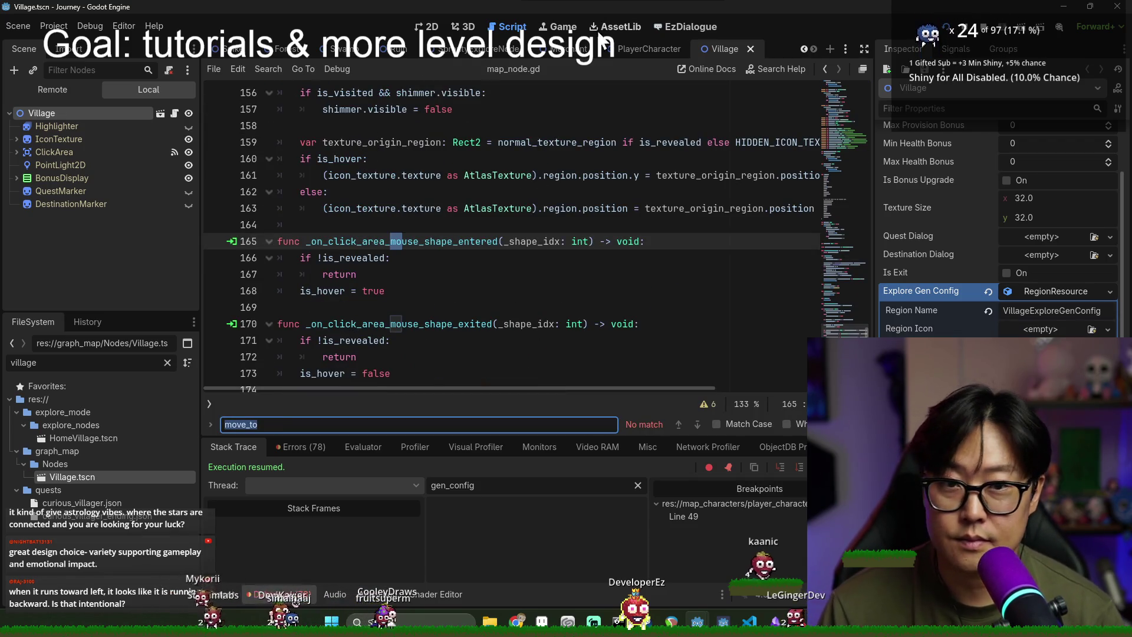
pyautogui.doubleClick(111, 363)
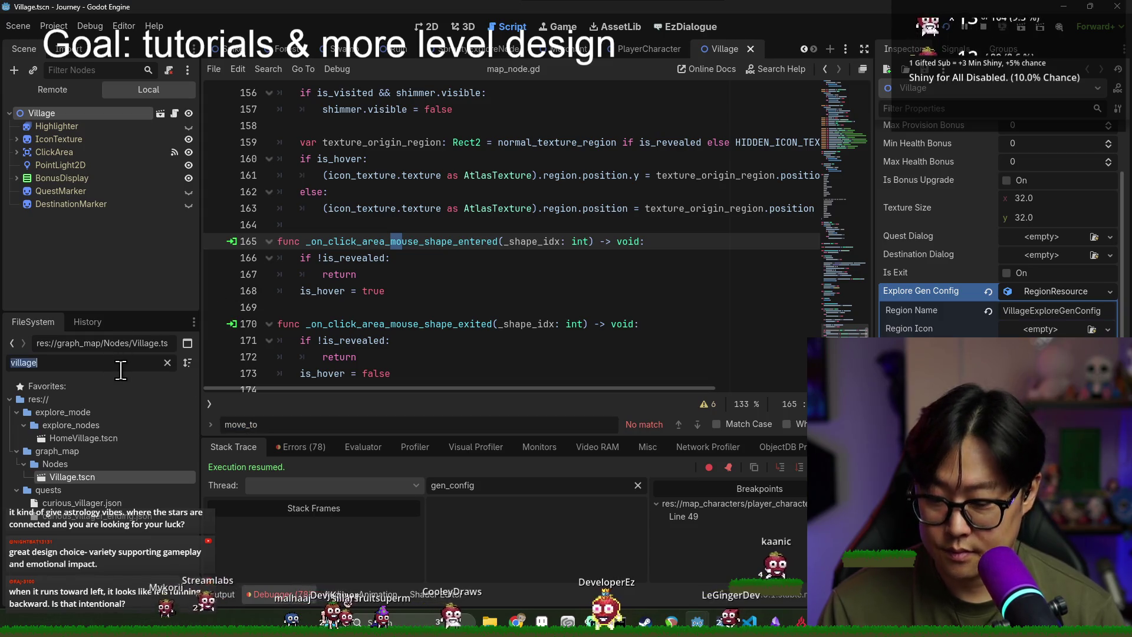
pyautogui.write('explore')
pyautogui.doubleClick(96, 541)
pyautogui.hotkey('ctrl', 'f')
pyautogui.press('Return')
pyautogui.press('Return')
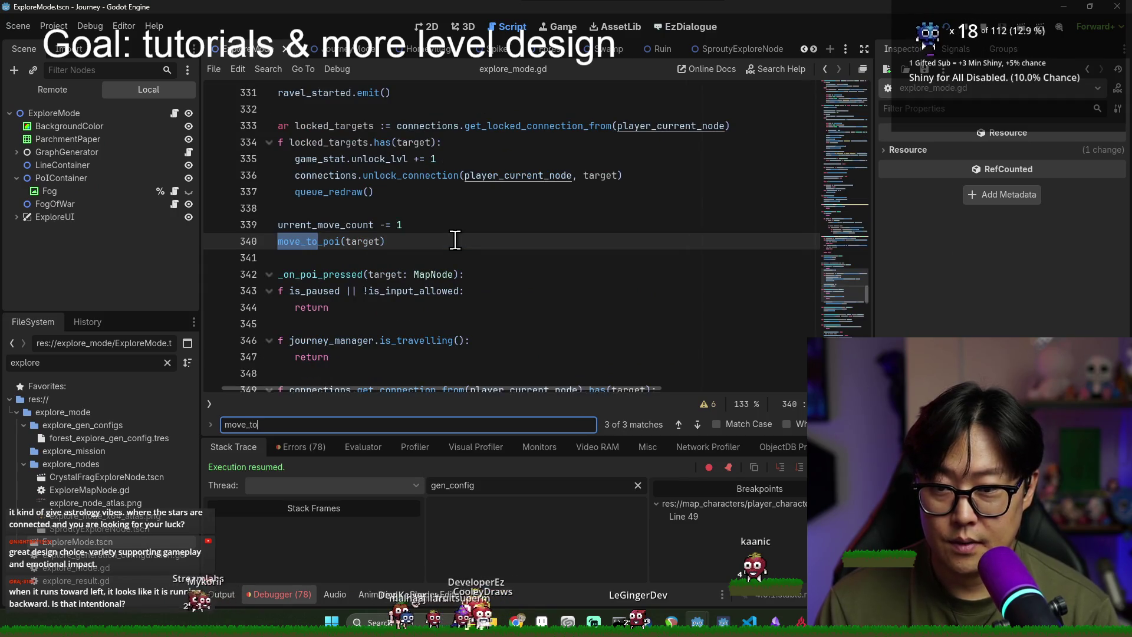
pyautogui.keyDown('ctrl'); pyautogui.click(305, 243); pyautogui.keyUp('ctrl')
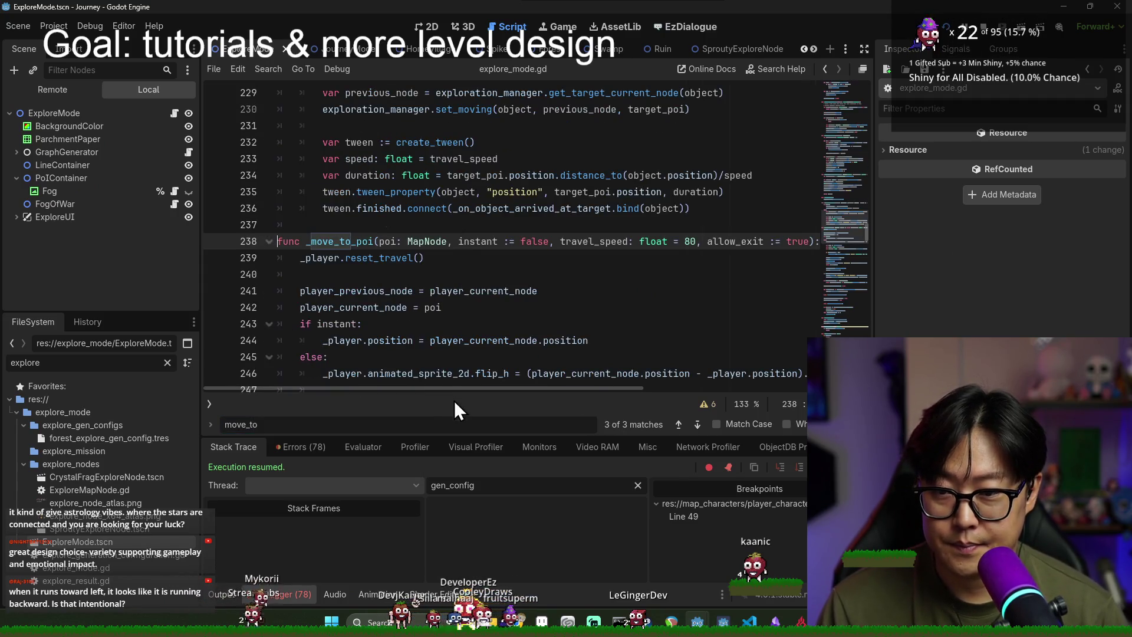
pyautogui.click(342, 264)
pyautogui.scroll(-3, 342, 266)
pyautogui.tripleClick(310, 231)
pyautogui.hotkey('ctrl', 'c')
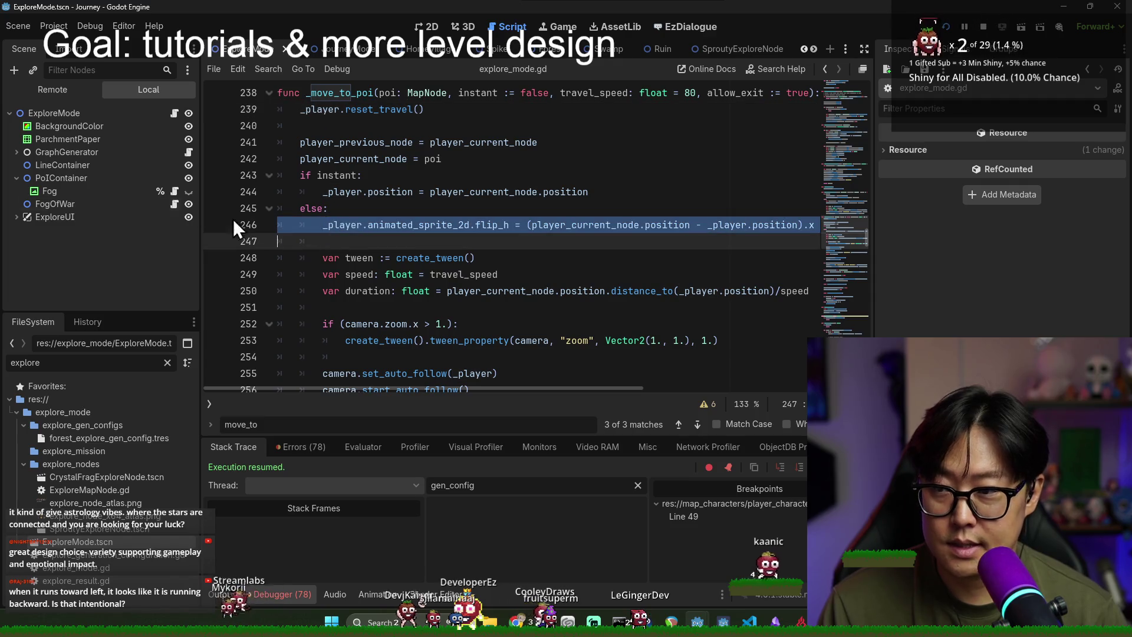
# Step: Paste the flip line into the travel code of journey_mode.gd and fix its indentation
pyautogui.click(303, 53)
pyautogui.click(454, 179)
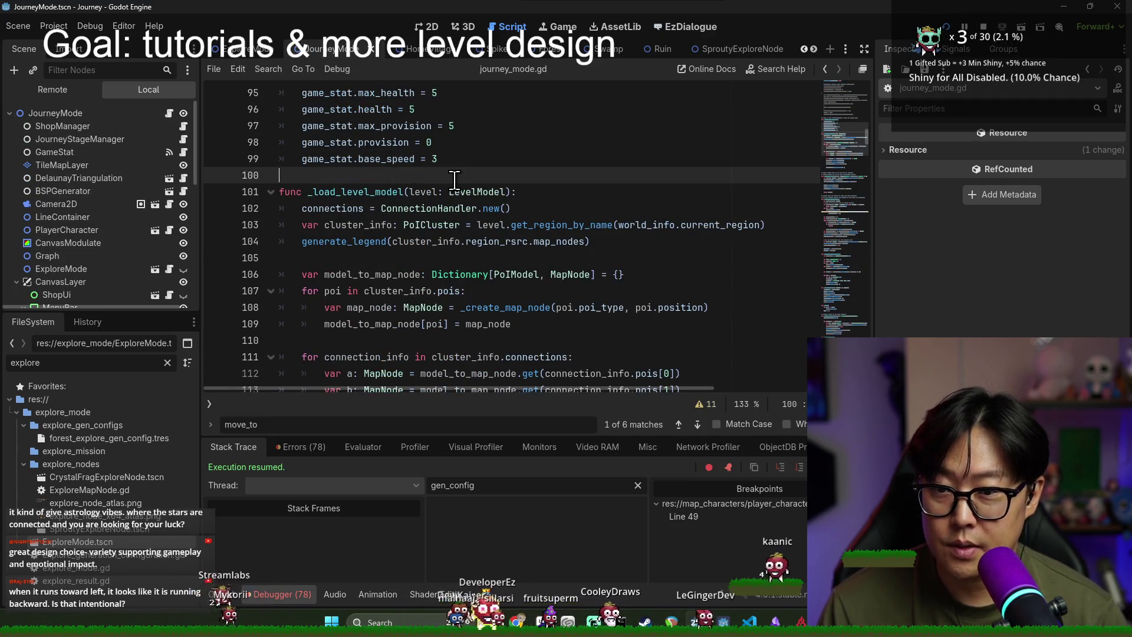
pyautogui.hotkey('ctrl', 'f')
pyautogui.write('move_t')
pyautogui.scroll(-4, 445, 266)
pyautogui.click(364, 210)
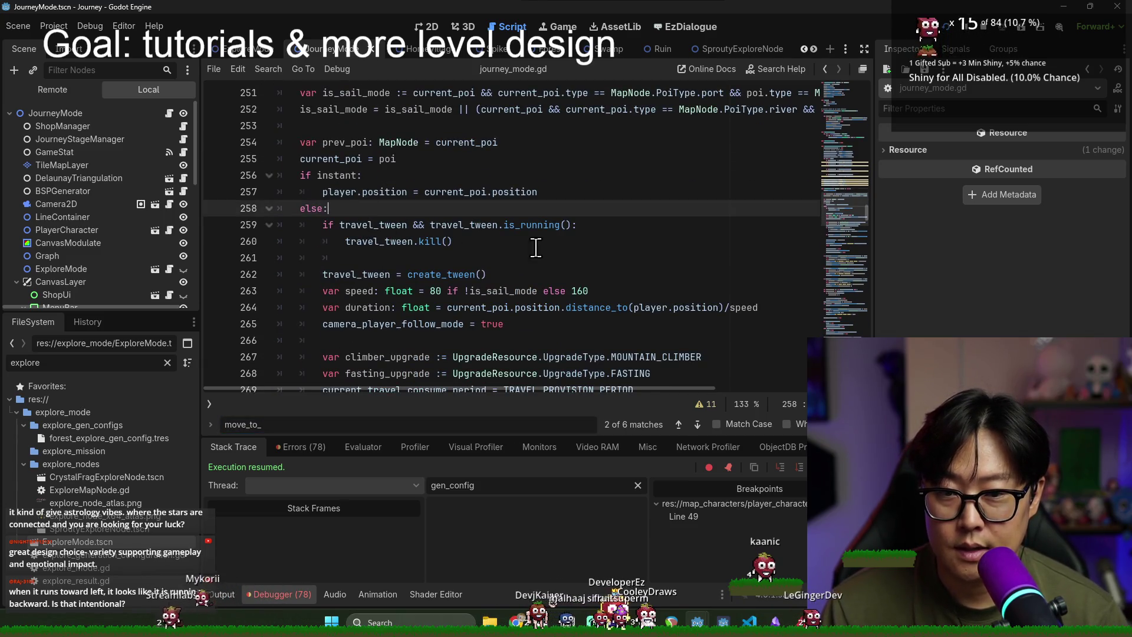
pyautogui.click(413, 258)
pyautogui.scroll(-1, 467, 269)
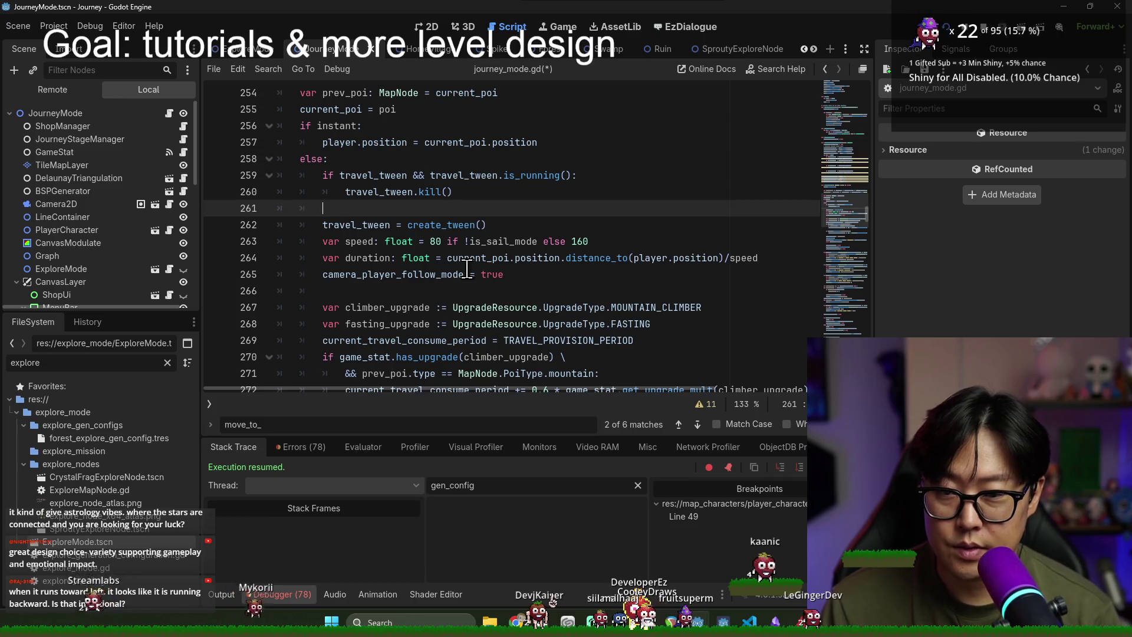
pyautogui.hotkey('ctrl', 'v')
pyautogui.hotkey('shift', 'Tab')
pyautogui.hotkey('shift', 'Tab')
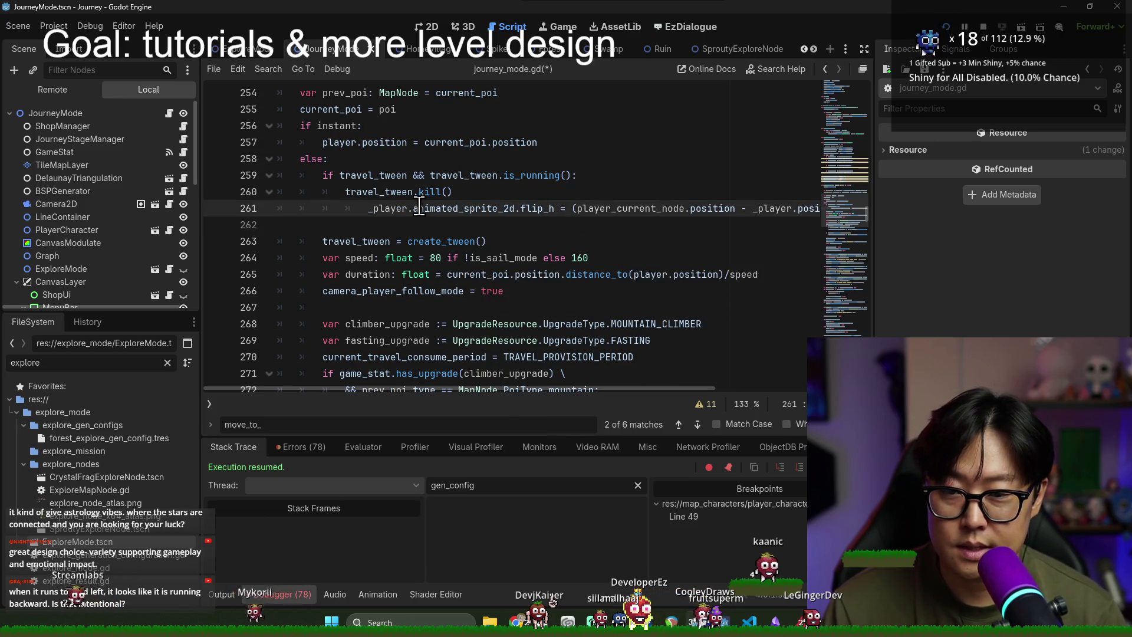
# Step: Place it after travel_tween.kill(), rename its identifiers to flip toward current_poi, and save
pyautogui.click(491, 193)
pyautogui.press('Return')
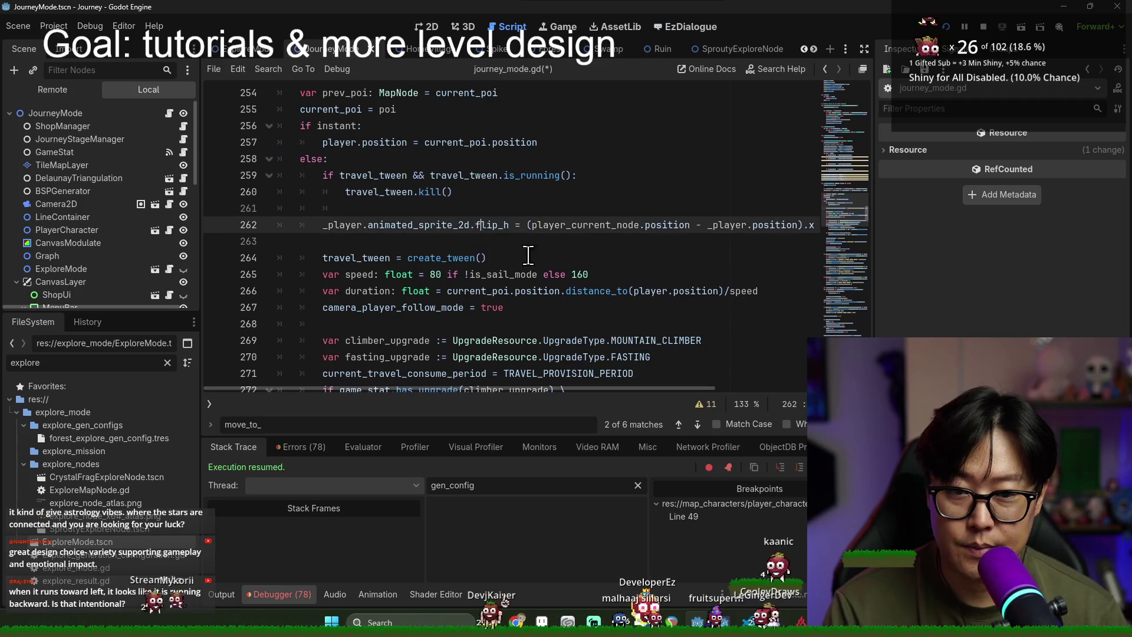
pyautogui.click(656, 290)
pyautogui.doubleClick(365, 225)
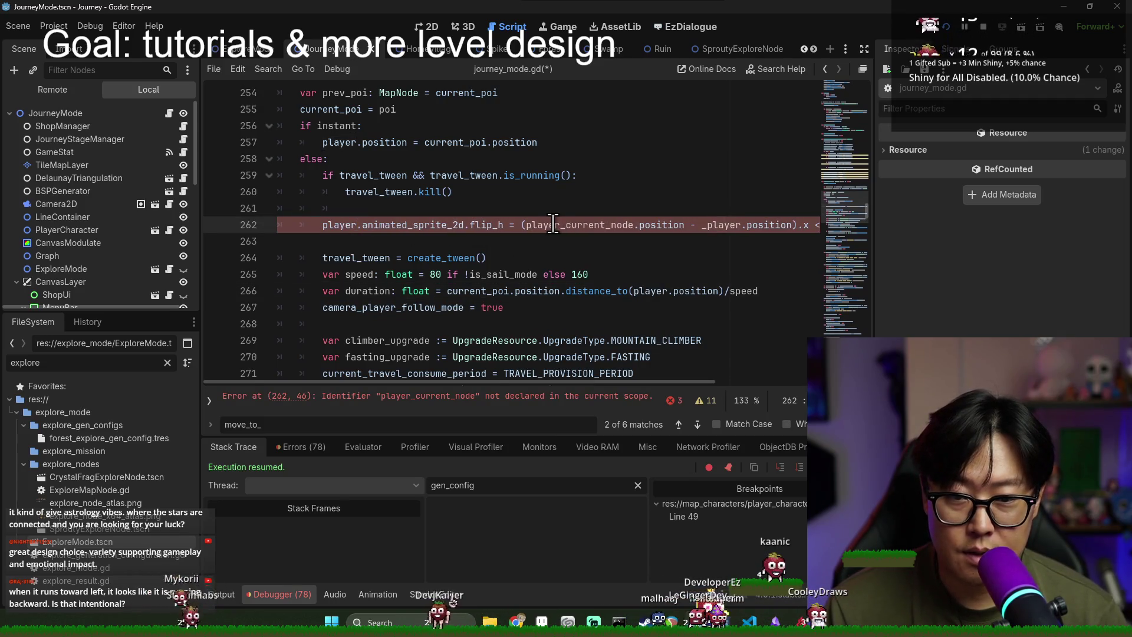
pyautogui.doubleClick(575, 225)
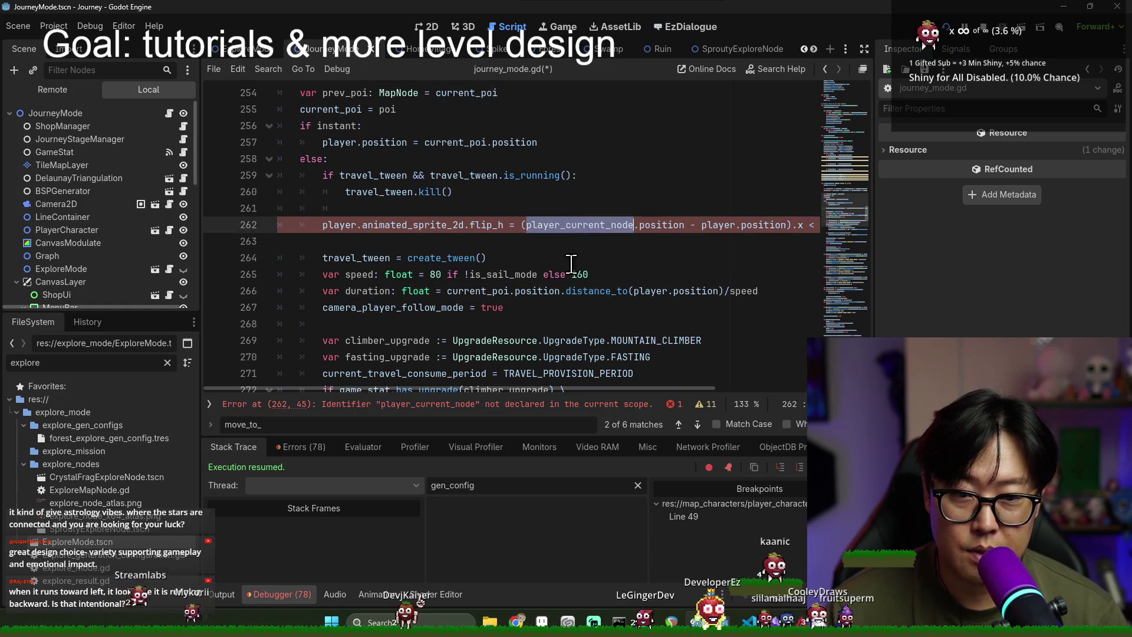
pyautogui.hotkey('ctrl', 's')
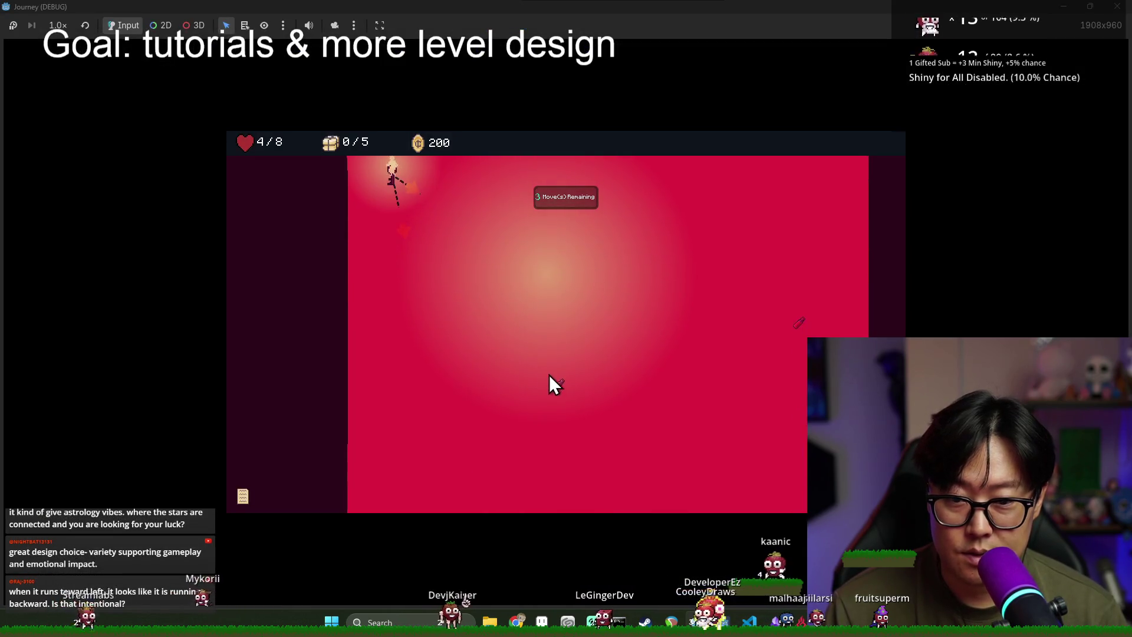
# Step: Travel along the first path to the final star node and take the Forager upgrade
pyautogui.click(433, 266)
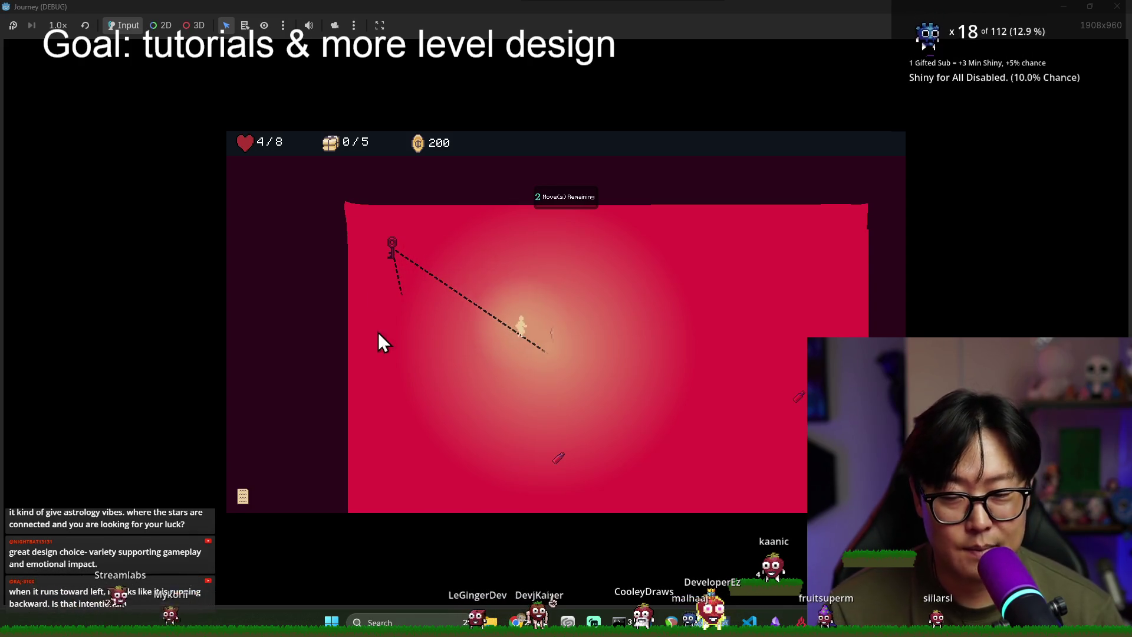
pyautogui.click(450, 352)
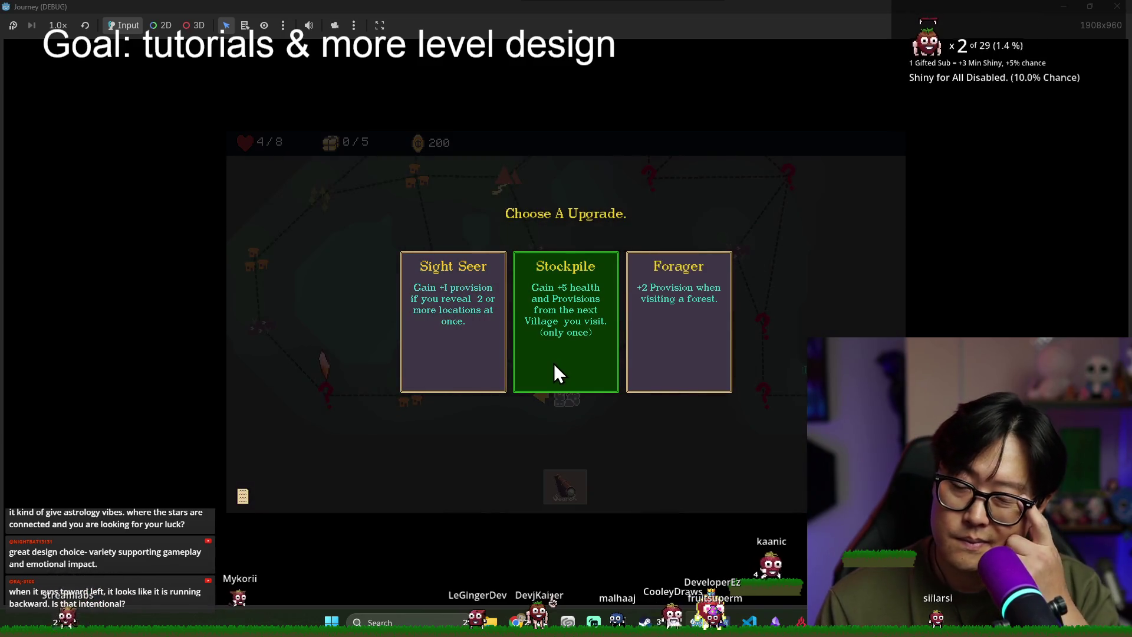
pyautogui.click(645, 310)
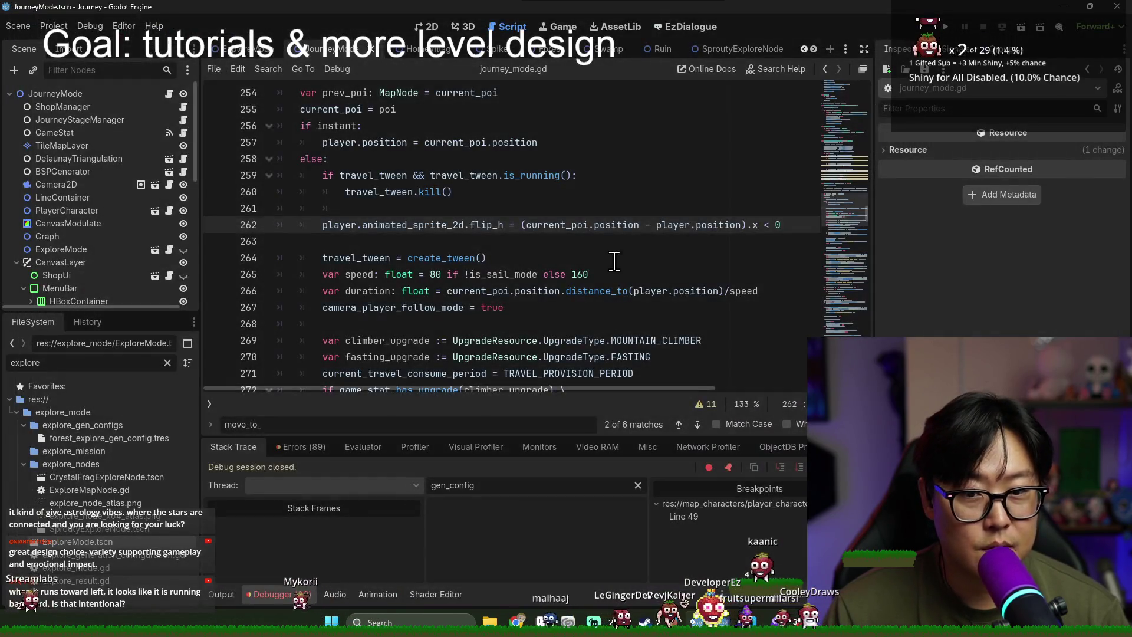
# Step: Run the game, clear the Debugger error list, and run it again
pyautogui.click(614, 260)
pyautogui.press('F5')
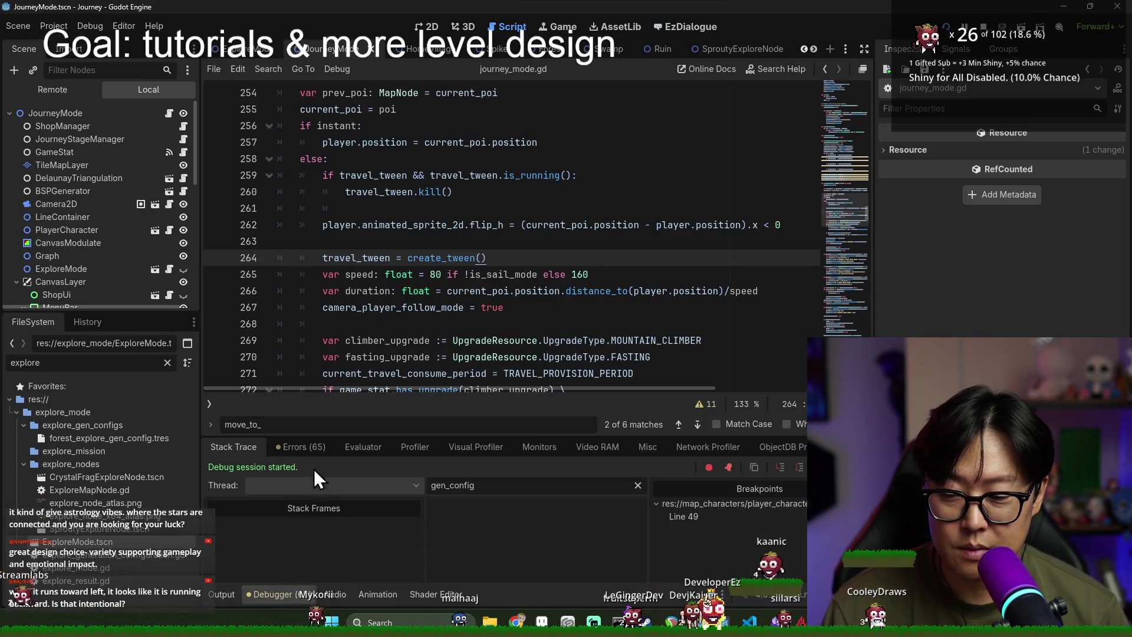
pyautogui.click(301, 446)
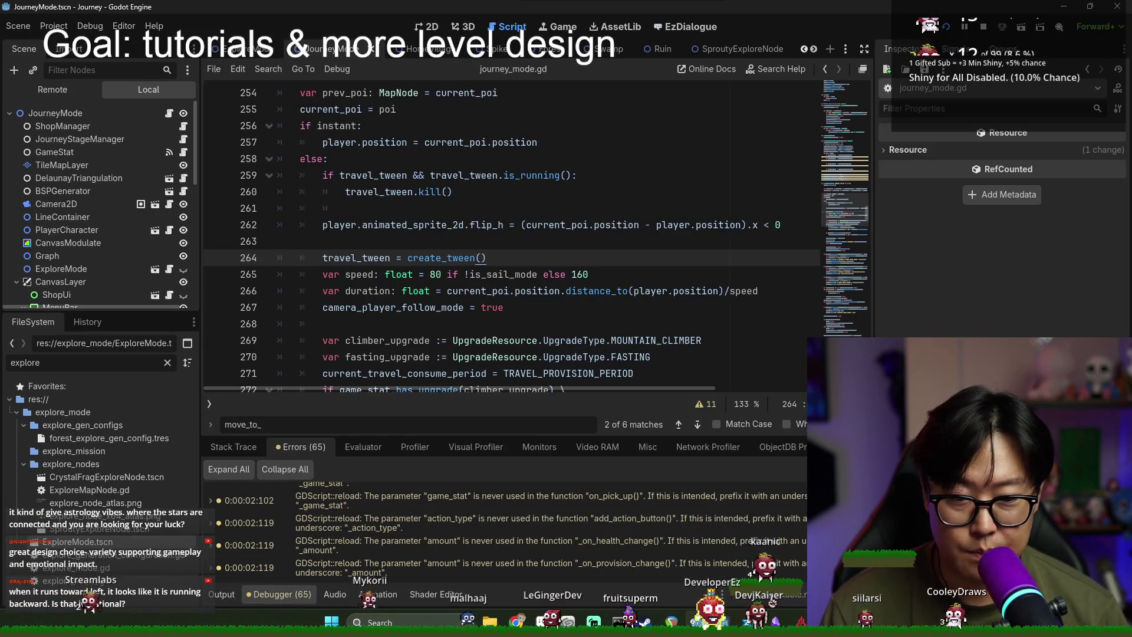
pyautogui.click(854, 469)
pyautogui.press('F5')
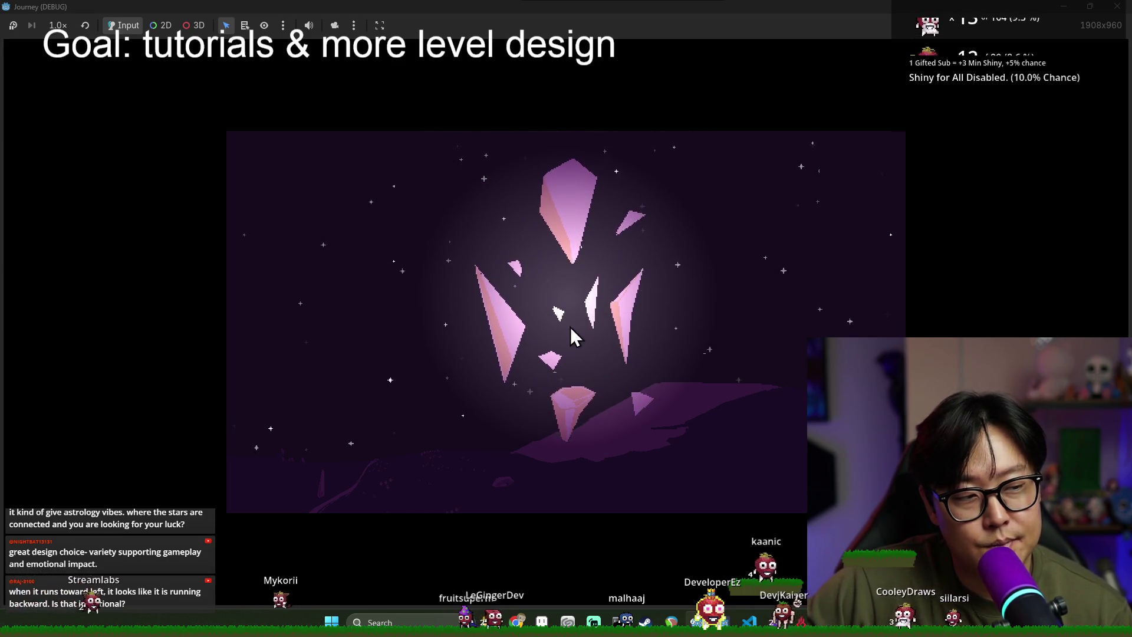
# Step: Start from the title screen, dismiss the tutorial popups, and travel node to node across the tutorial map
pyautogui.click(440, 349)
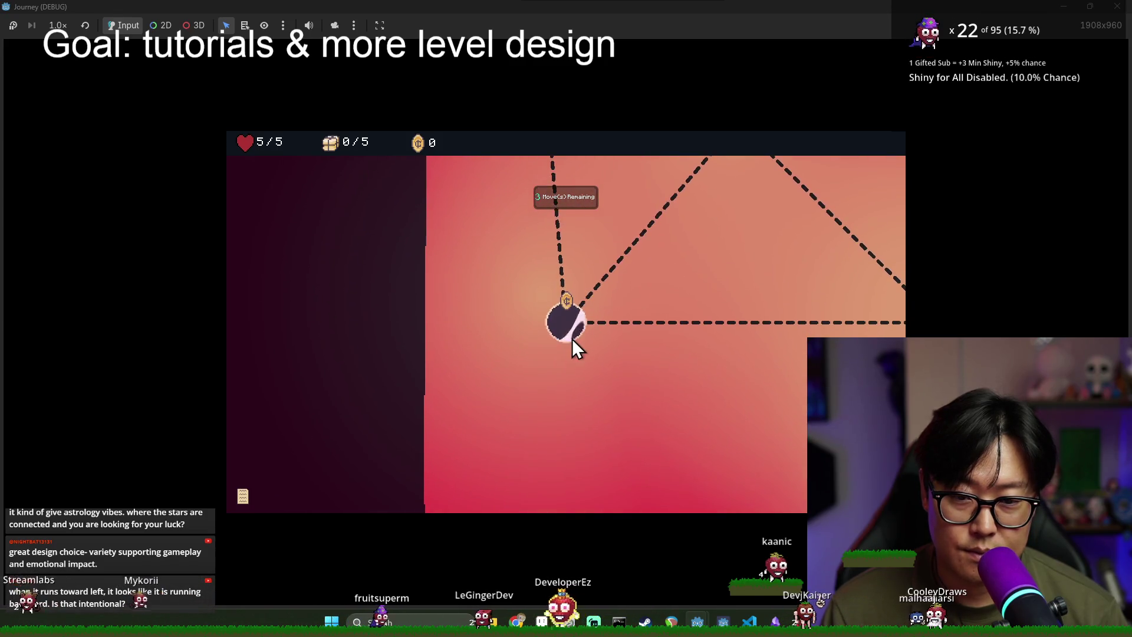
pyautogui.click(583, 300)
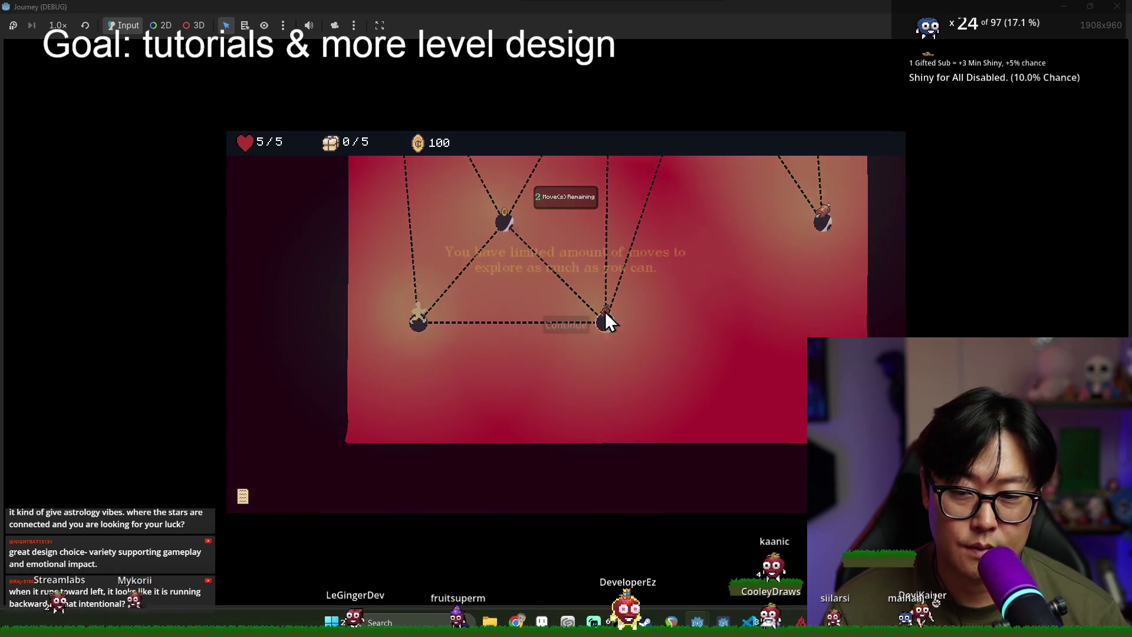
pyautogui.click(577, 331)
pyautogui.click(606, 329)
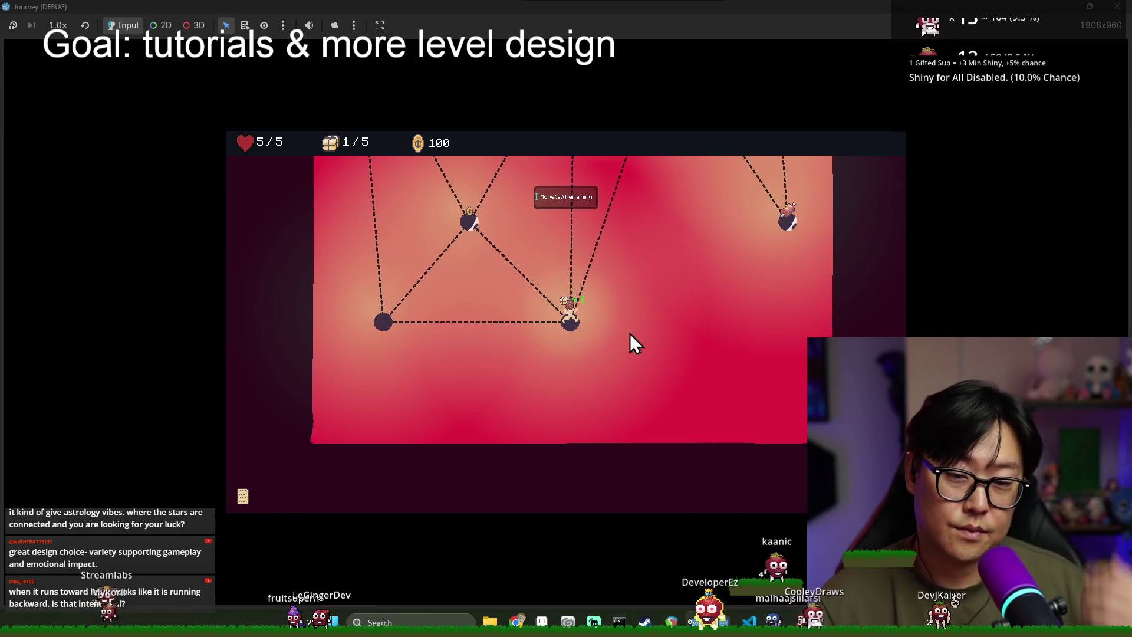
pyautogui.press('Up')
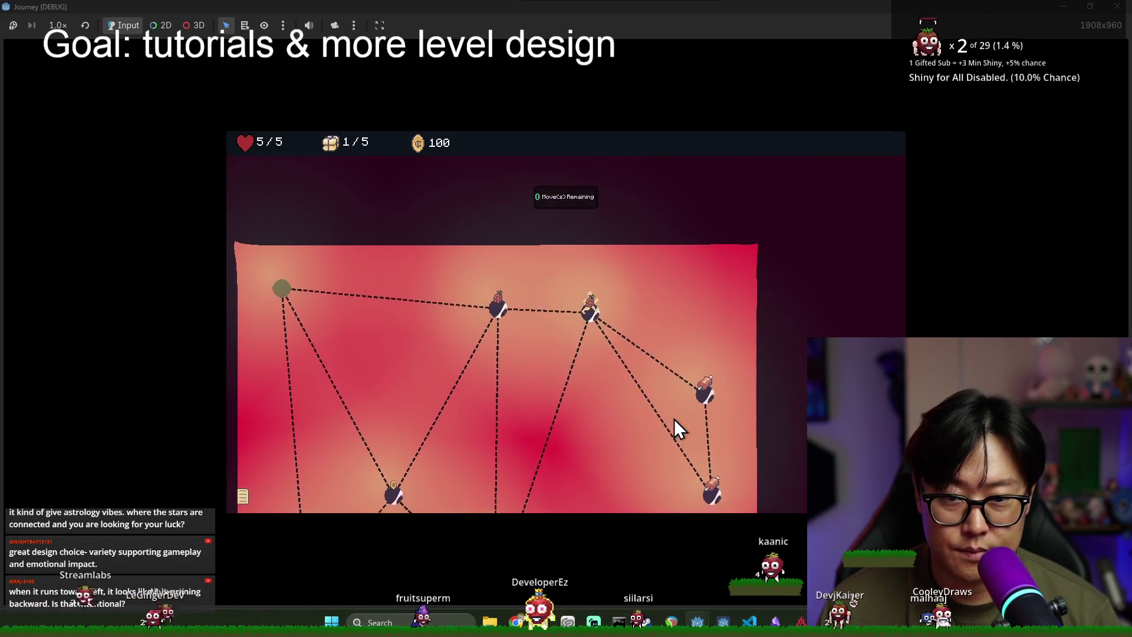
pyautogui.click(579, 252)
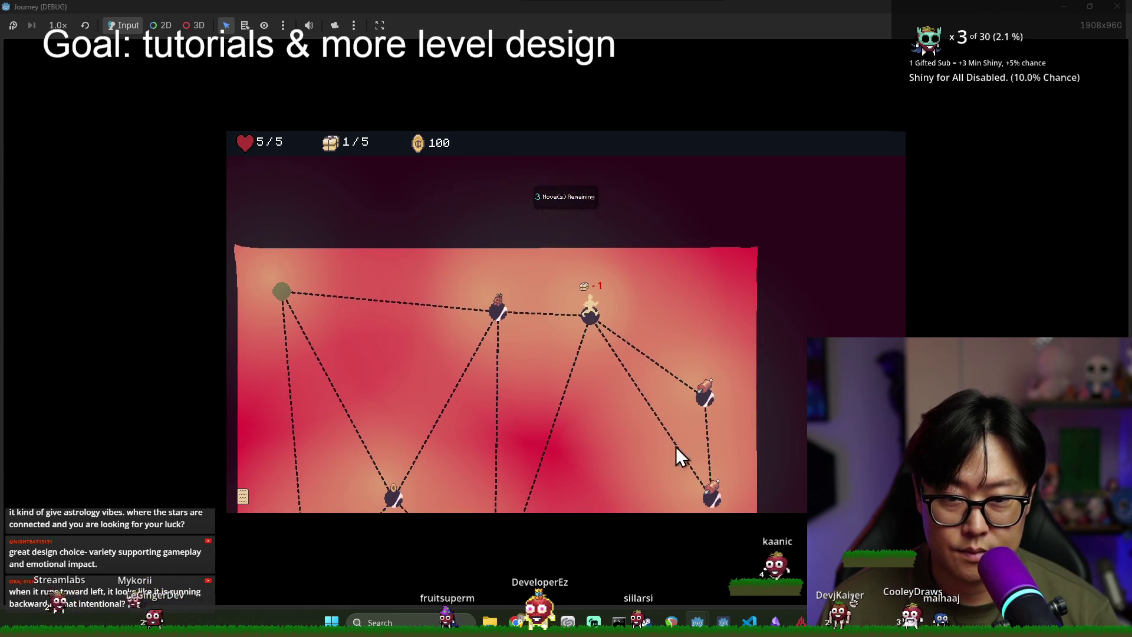
pyautogui.click(710, 479)
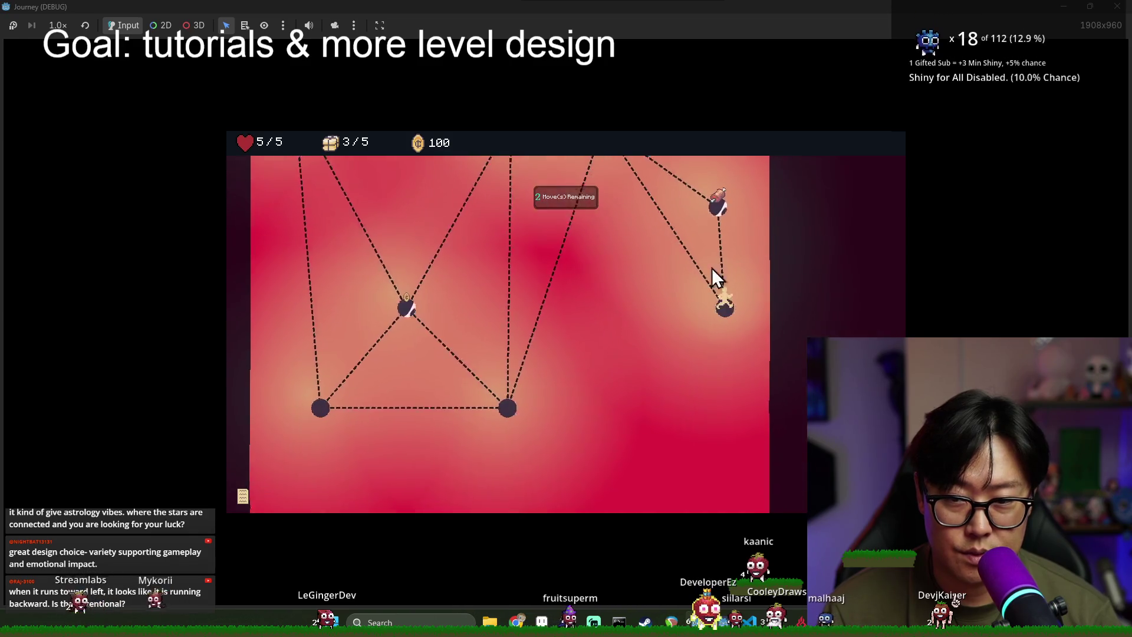
pyautogui.click(706, 187)
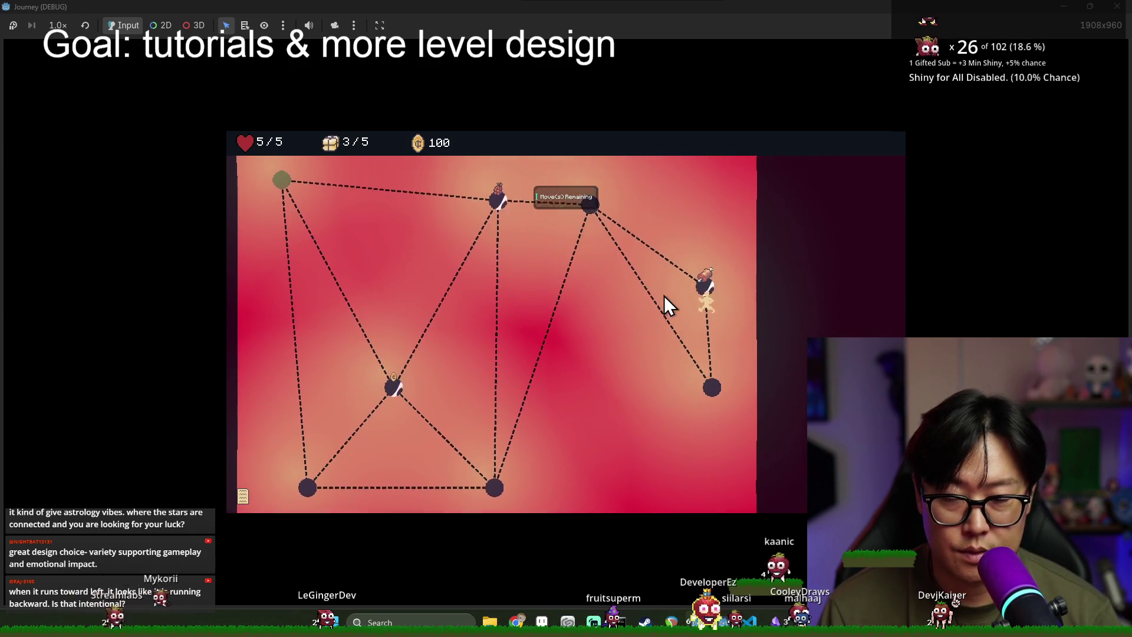
pyautogui.click(591, 240)
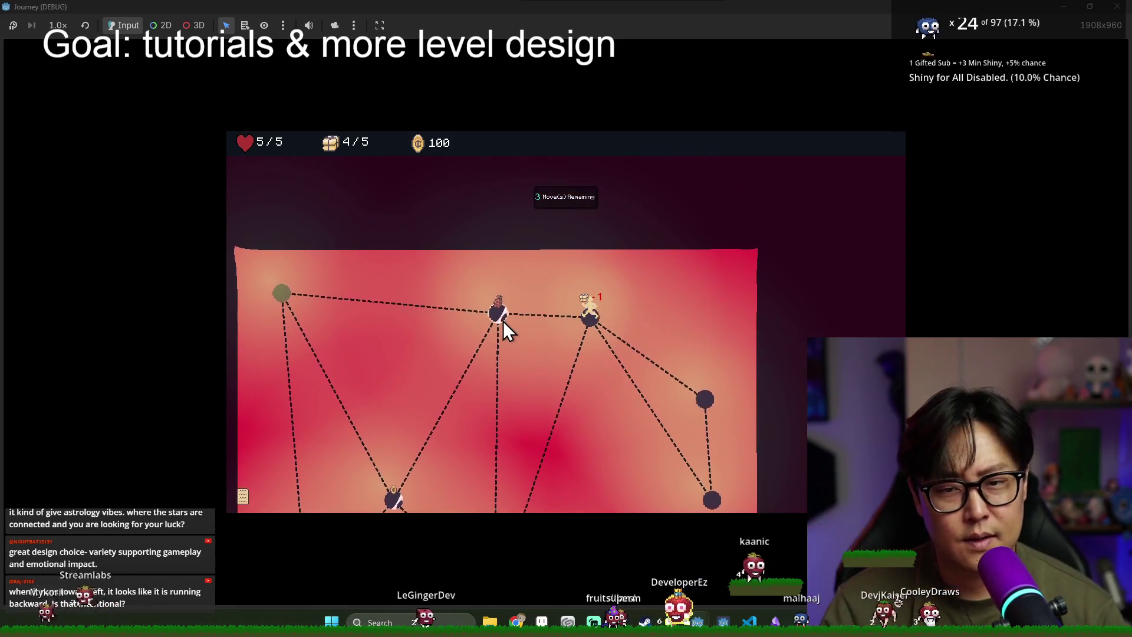
pyautogui.click(503, 318)
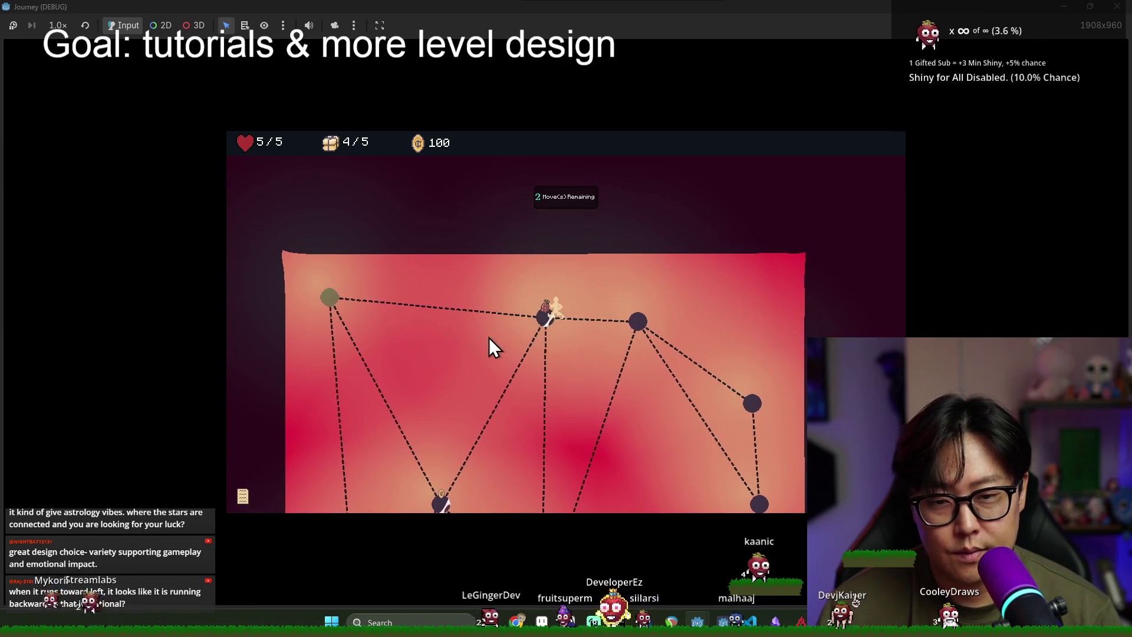
pyautogui.click(334, 295)
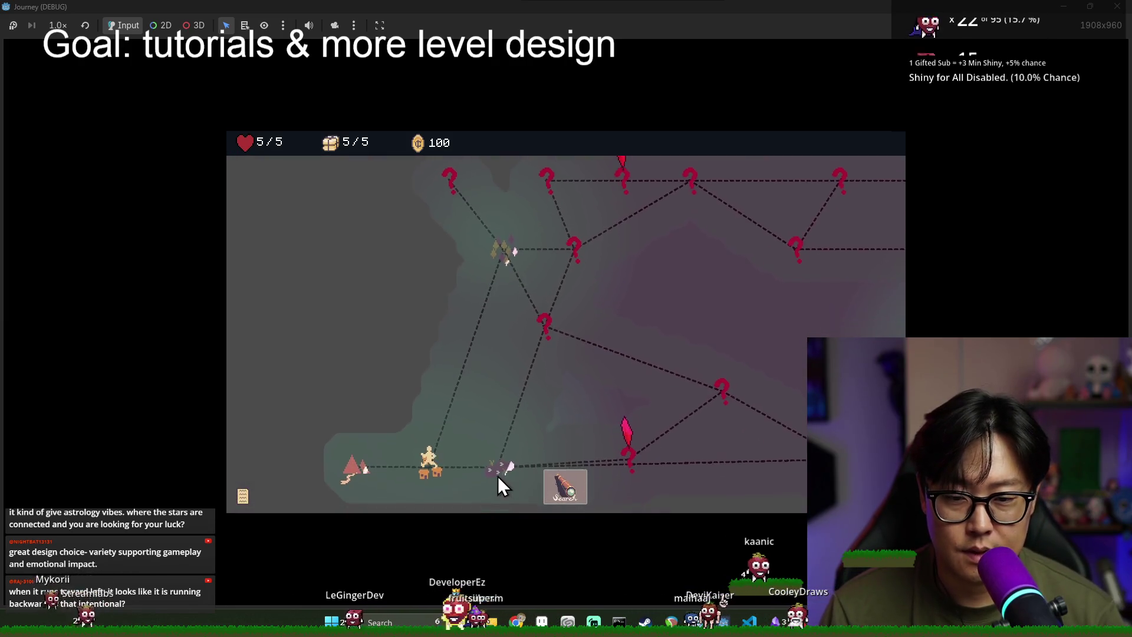
# Step: Travel past the tutorial dialog down and right toward the tower node, then stop the game with F8
pyautogui.click(502, 462)
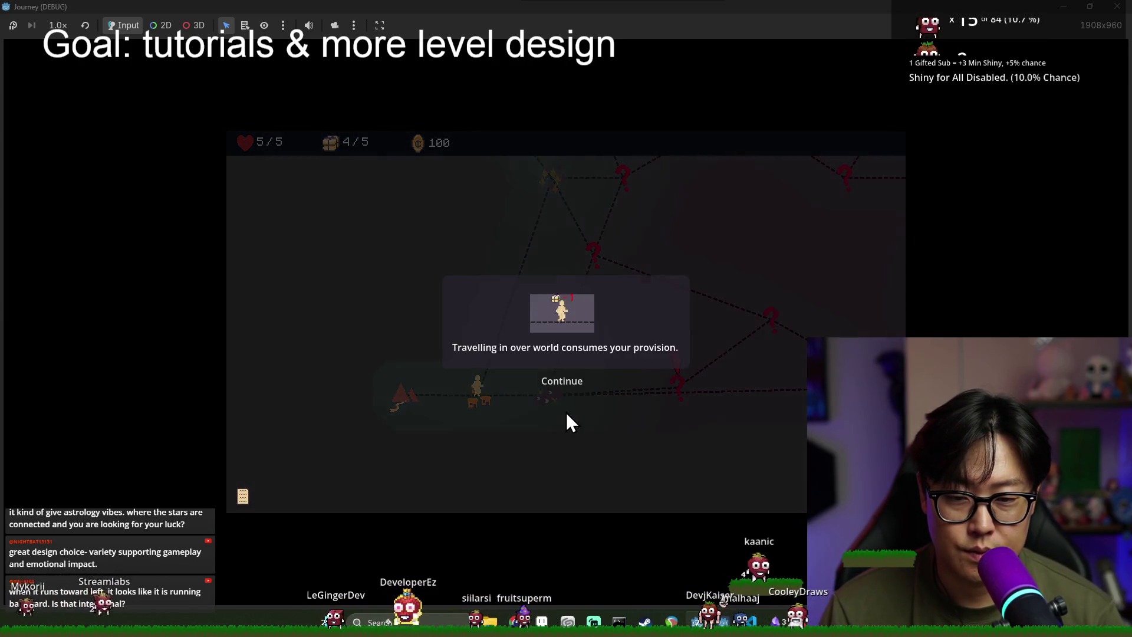
pyautogui.click(565, 387)
pyautogui.click(566, 389)
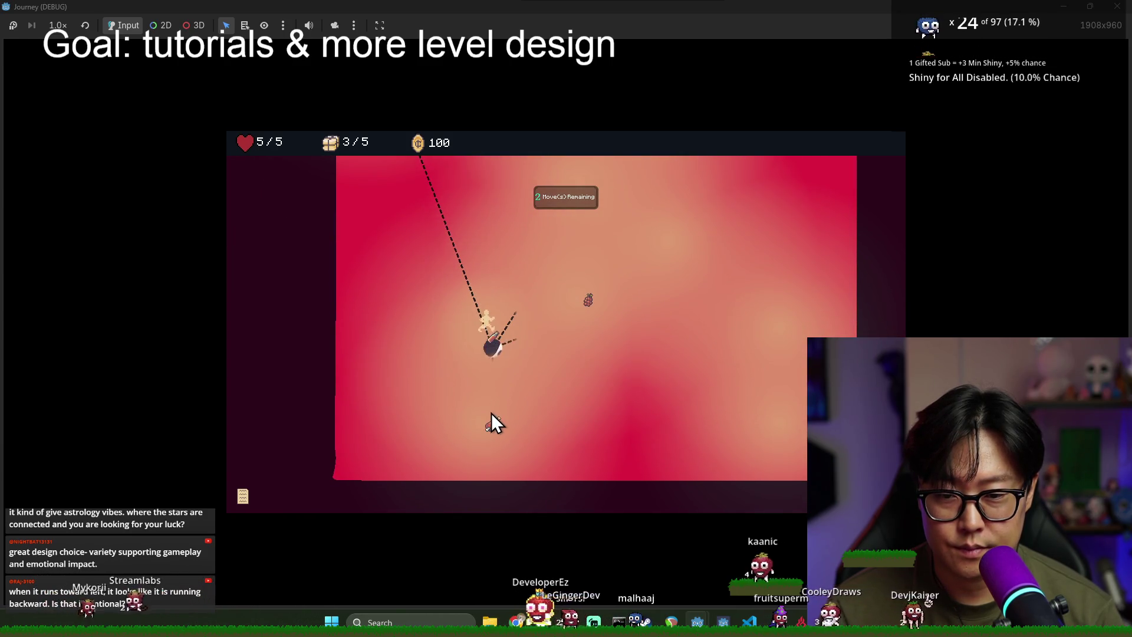
pyautogui.click(493, 429)
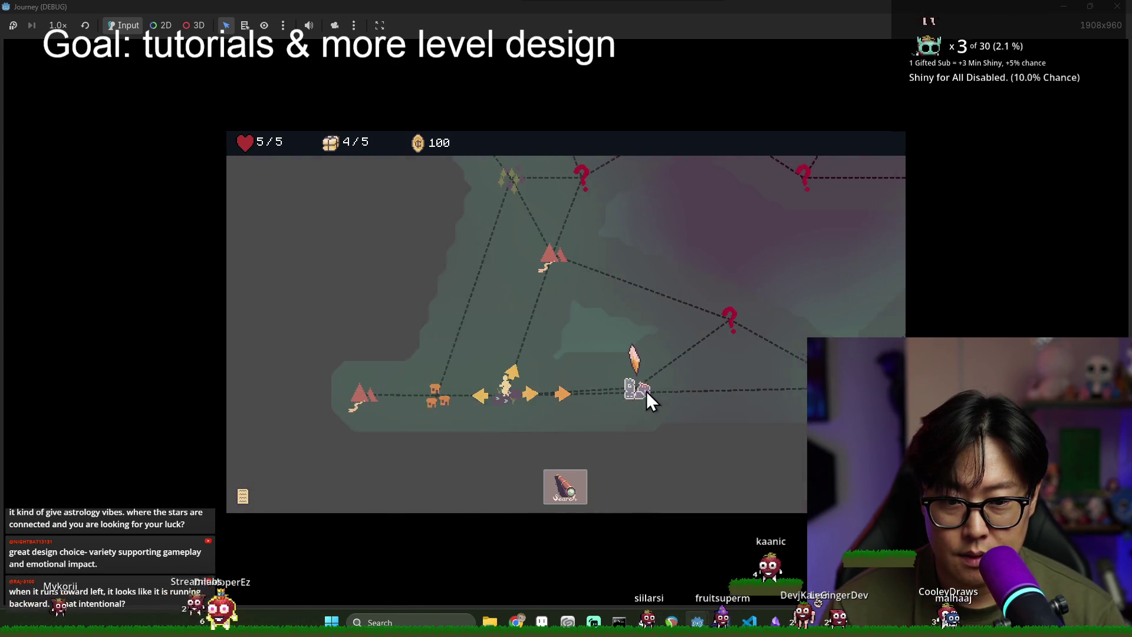
pyautogui.click(647, 391)
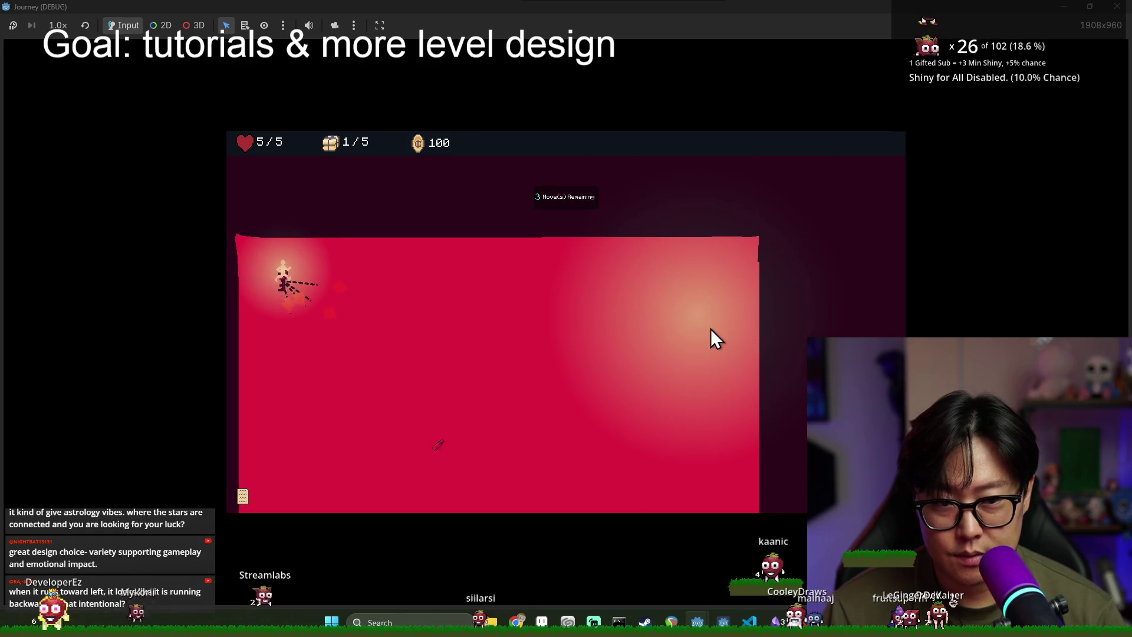
pyautogui.press('F8')
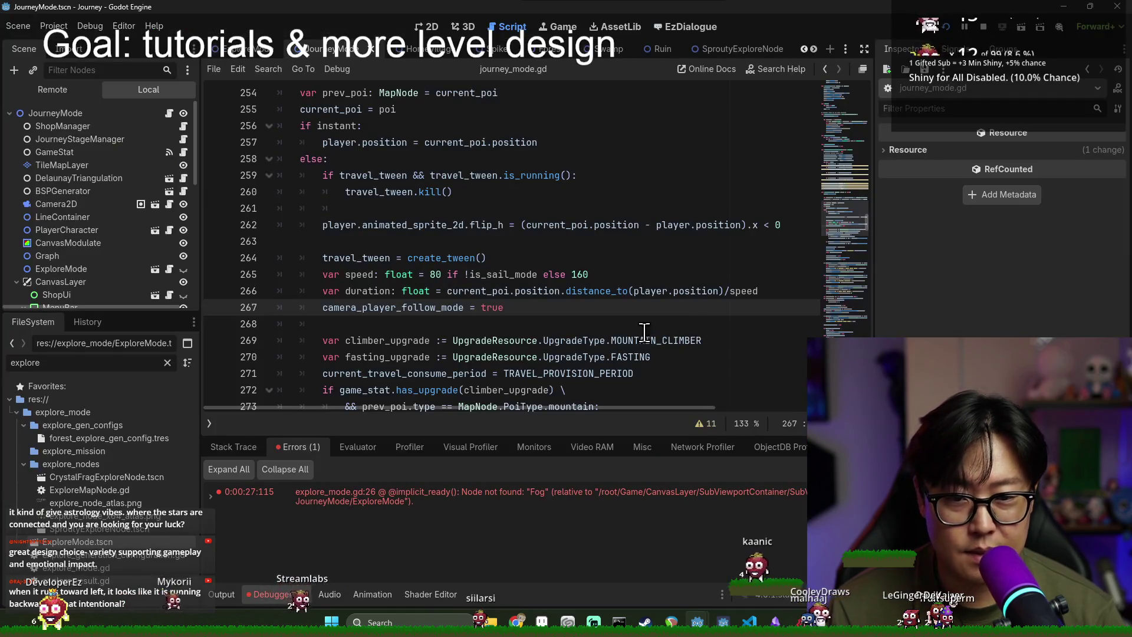
# Step: Open the ExploreMode script and search it for is_revealed
pyautogui.click(521, 291)
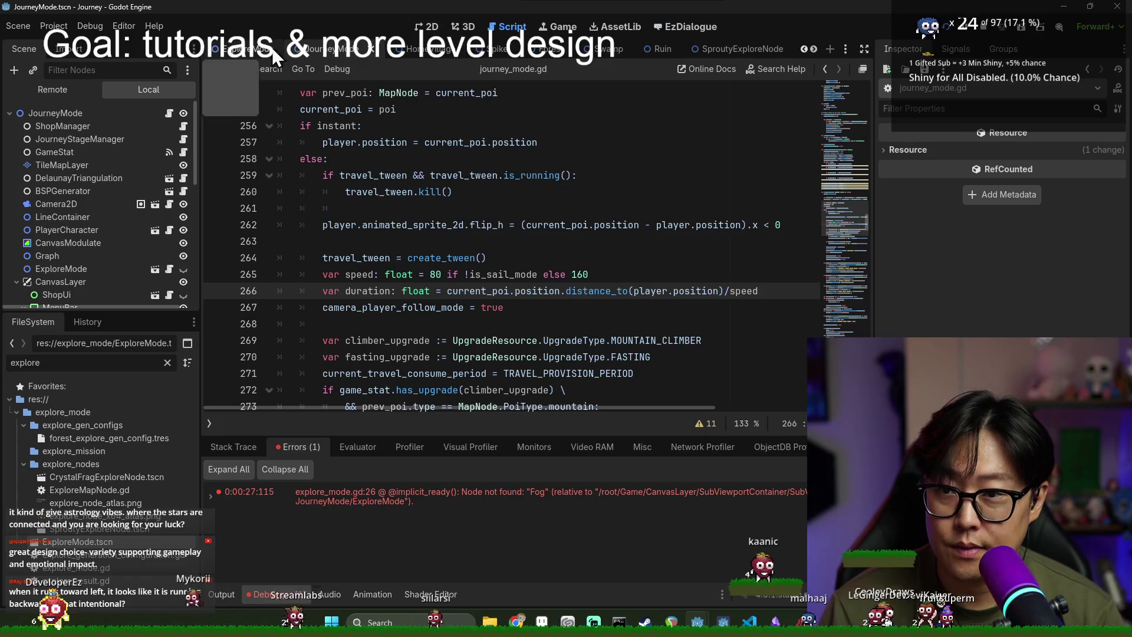
pyautogui.click(247, 48)
pyautogui.click(481, 229)
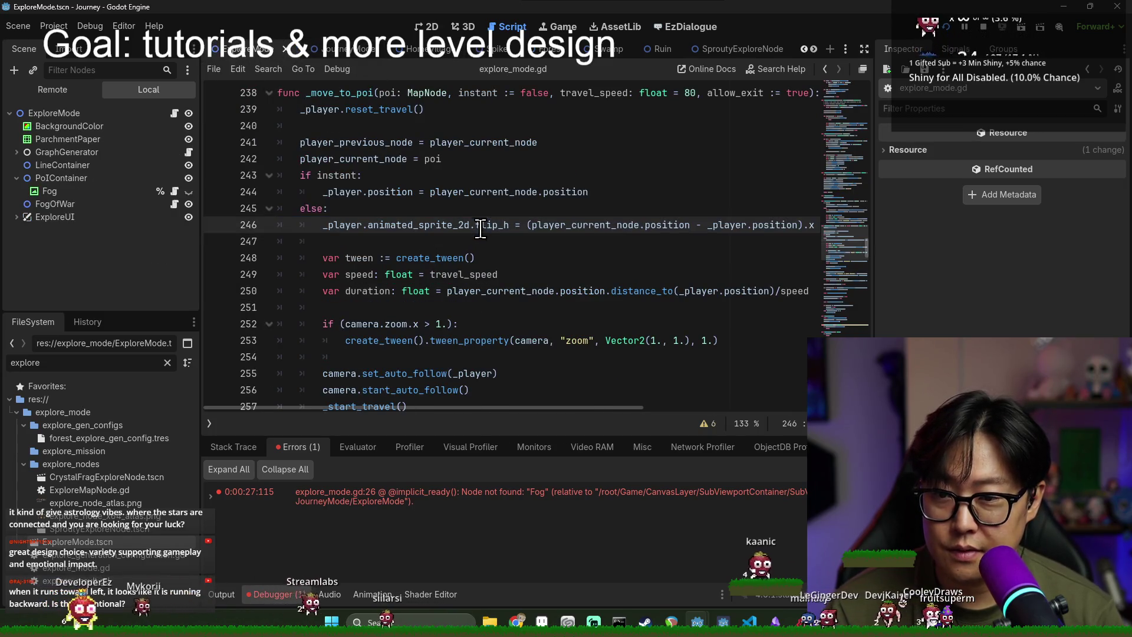
pyautogui.click(429, 314)
pyautogui.hotkey('ctrl', 'f')
pyautogui.write('is_rev')
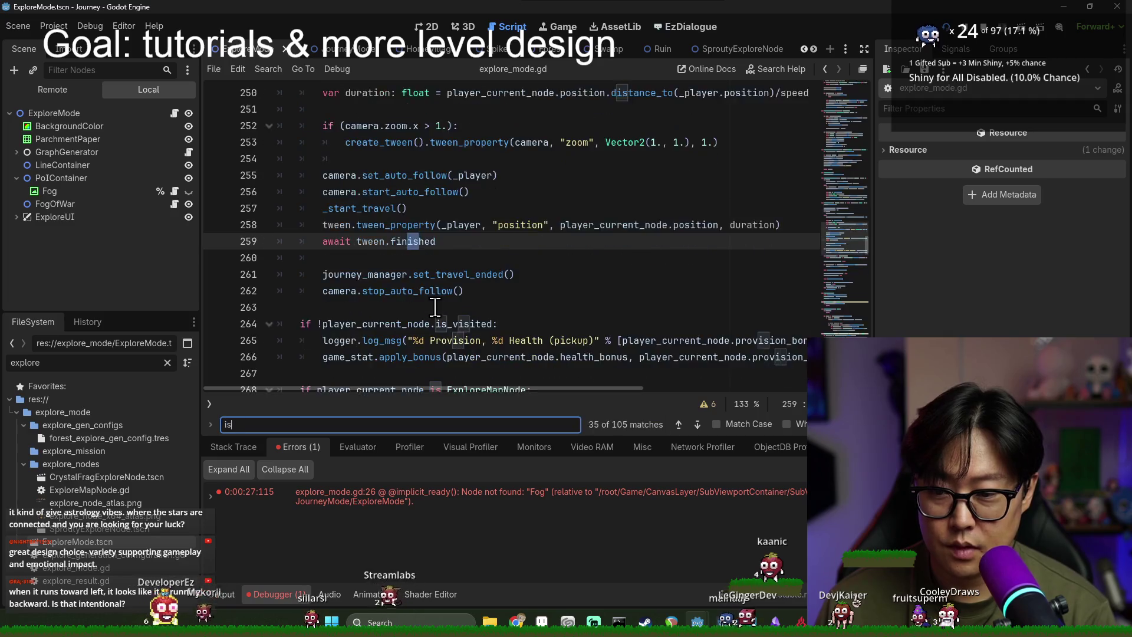
pyautogui.write('ealed')
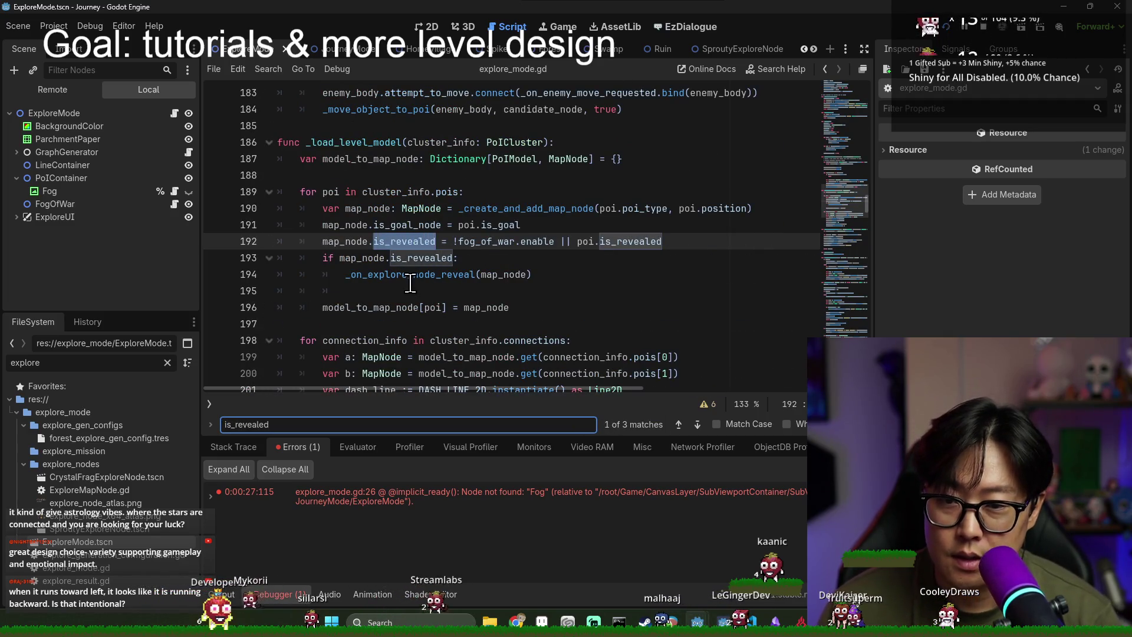
# Step: Follow the _on_explore_node_reveal call to its fog unveil_position call on line 360
pyautogui.doubleClick(411, 276)
pyautogui.keyDown('ctrl'); pyautogui.click(394, 276); pyautogui.keyUp('ctrl')
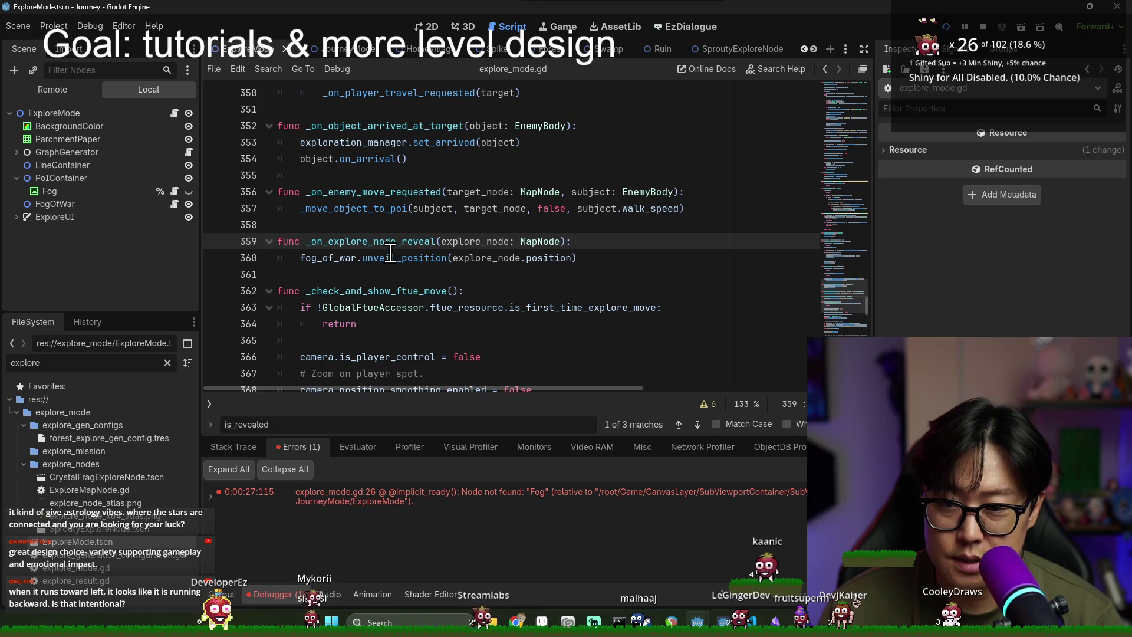
pyautogui.doubleClick(384, 257)
pyautogui.moveTo(606, 257)
pyautogui.mouseDown()
pyautogui.moveTo(277, 258)
pyautogui.moveTo(283, 239)
pyautogui.mouseUp()
pyautogui.doubleClick(342, 243)
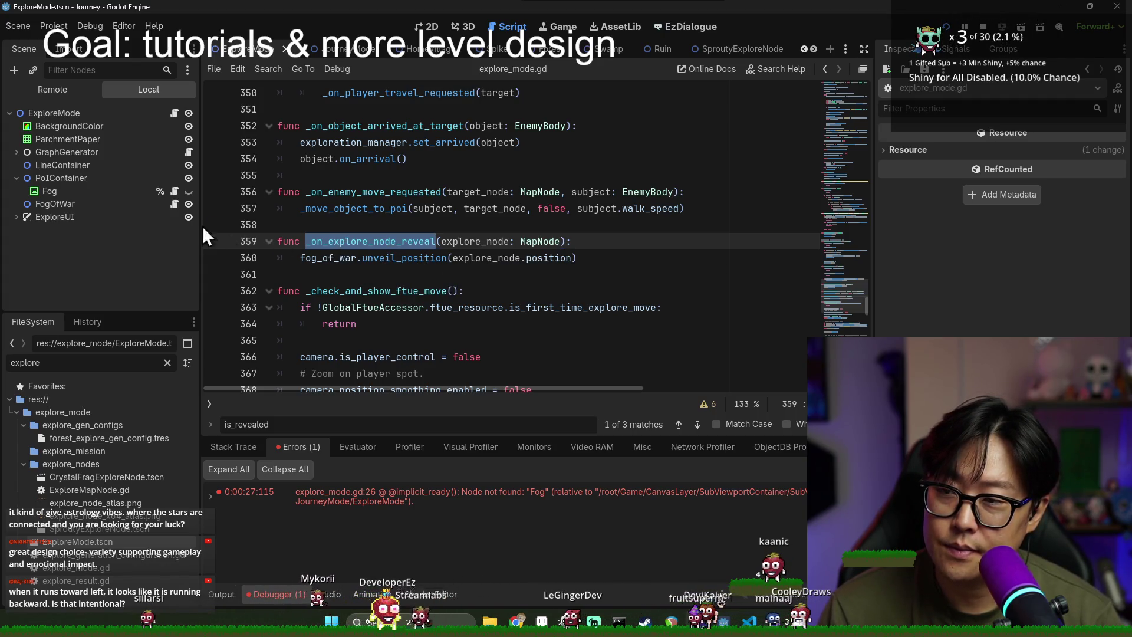
# Step: Locate where _on_object_arrived_at_target is connected, the tween finish on line 236
pyautogui.scroll(3, 342, 255)
pyautogui.click(383, 270)
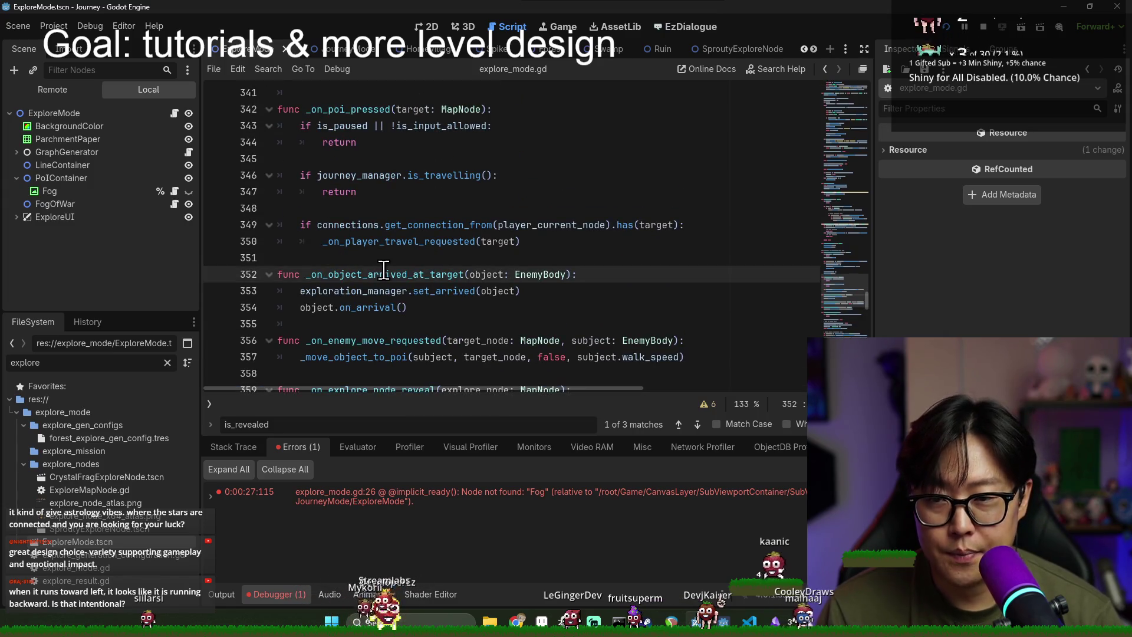
pyautogui.press('Escape')
pyautogui.scroll(-3, 377, 265)
pyautogui.scroll(-3, 365, 254)
pyautogui.scroll(3, 360, 250)
pyautogui.doubleClick(357, 126)
pyautogui.hotkey('ctrl', 'f')
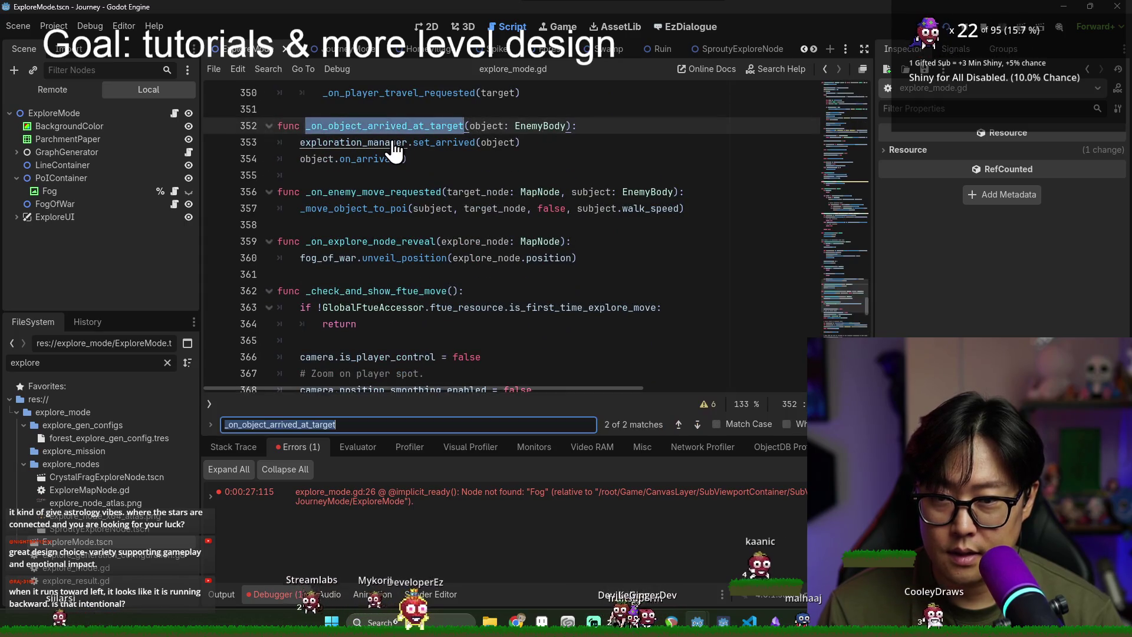
pyautogui.press('Return')
pyautogui.tripleClick(393, 243)
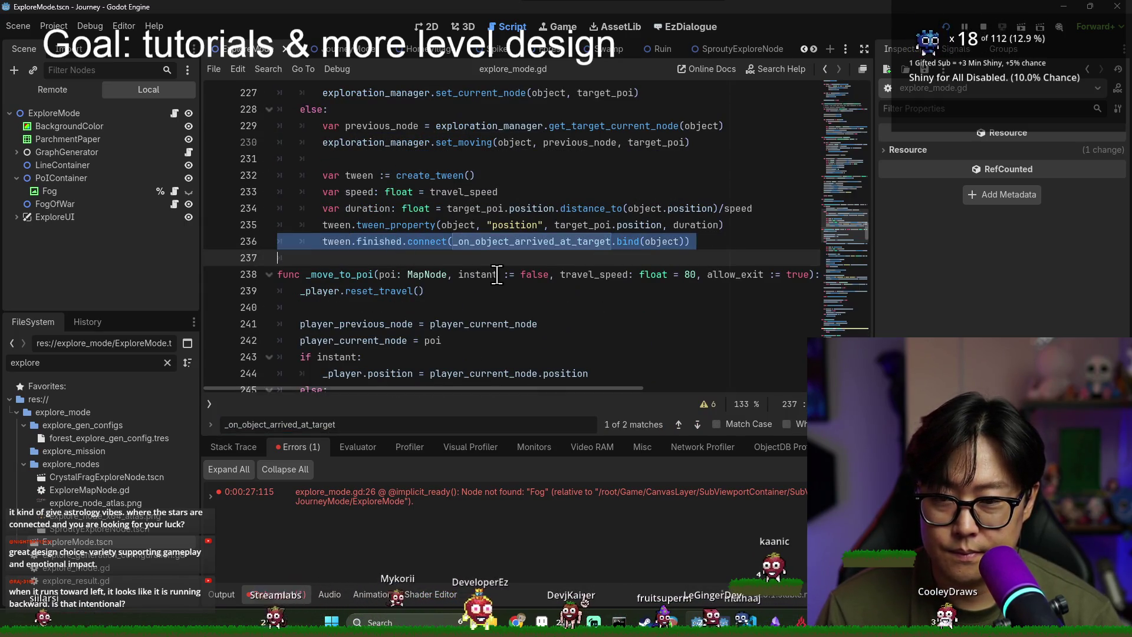
# Step: Cycle through the search matches, then look up _move_object_to_poi
pyautogui.click(365, 422)
pyautogui.press('Return')
pyautogui.press('Return')
pyautogui.press('Return')
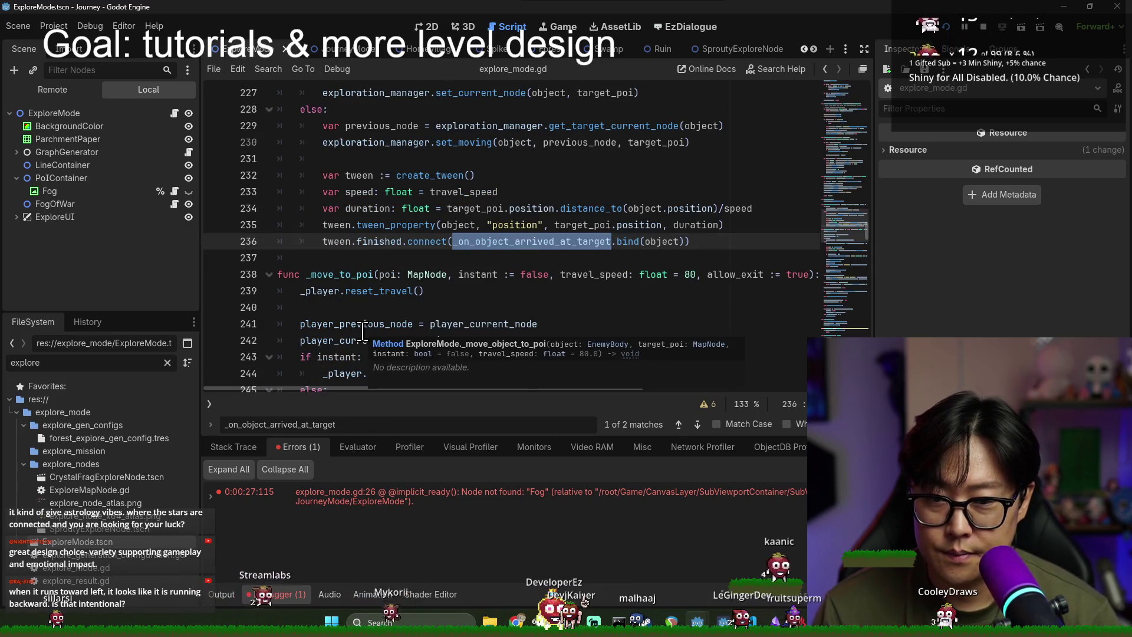
pyautogui.press('Return')
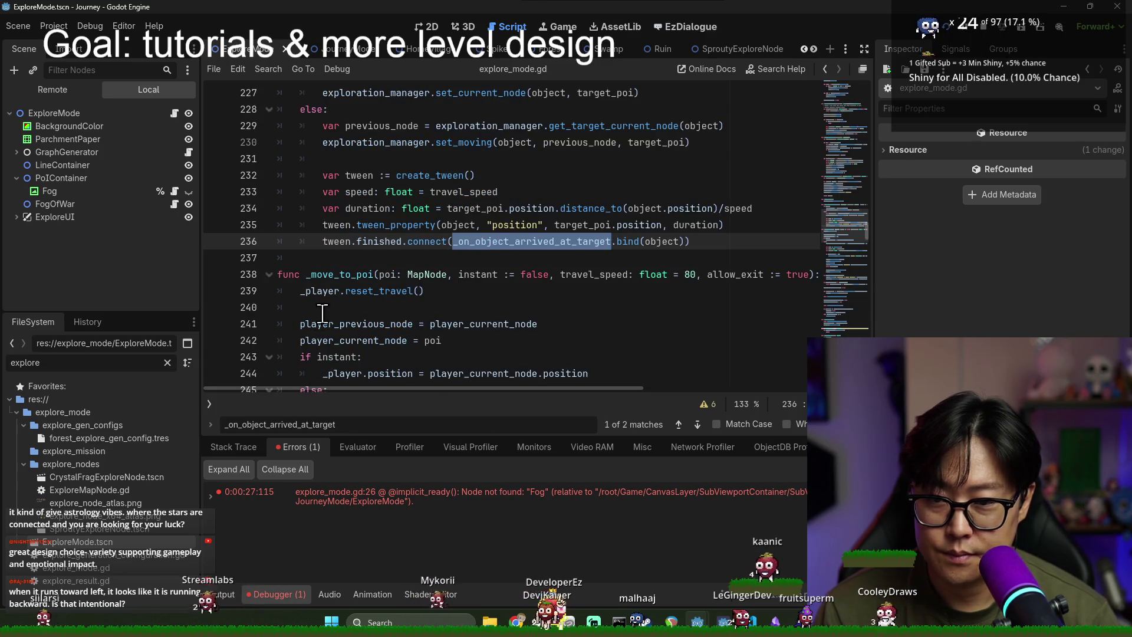
pyautogui.press('Escape')
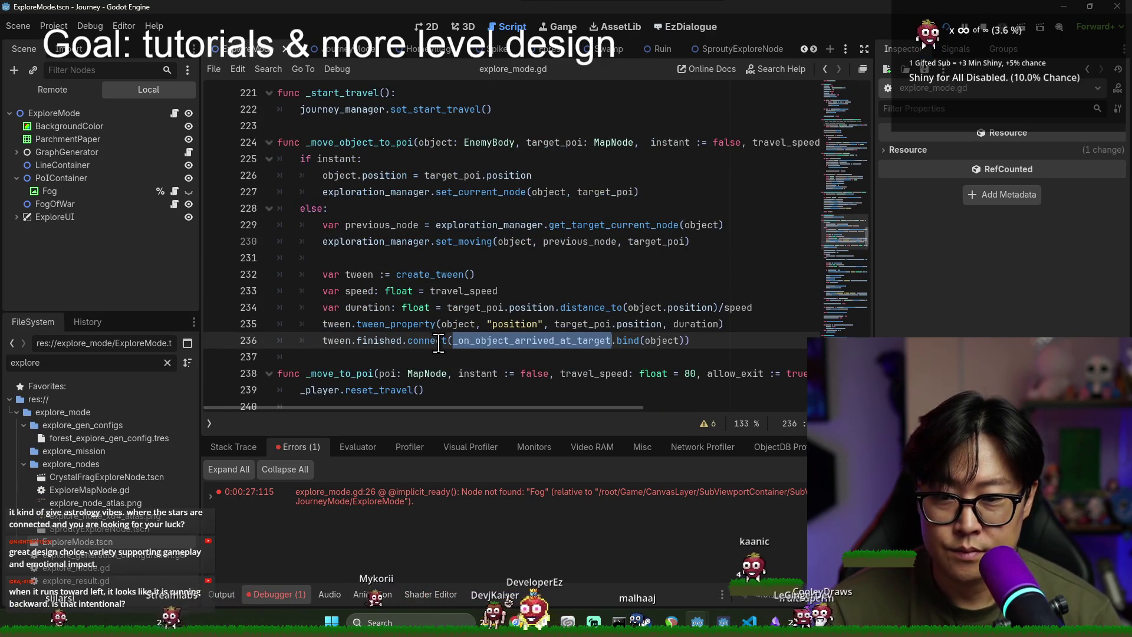
pyautogui.doubleClick(377, 142)
pyautogui.hotkey('ctrl', 'f')
pyautogui.press('Escape')
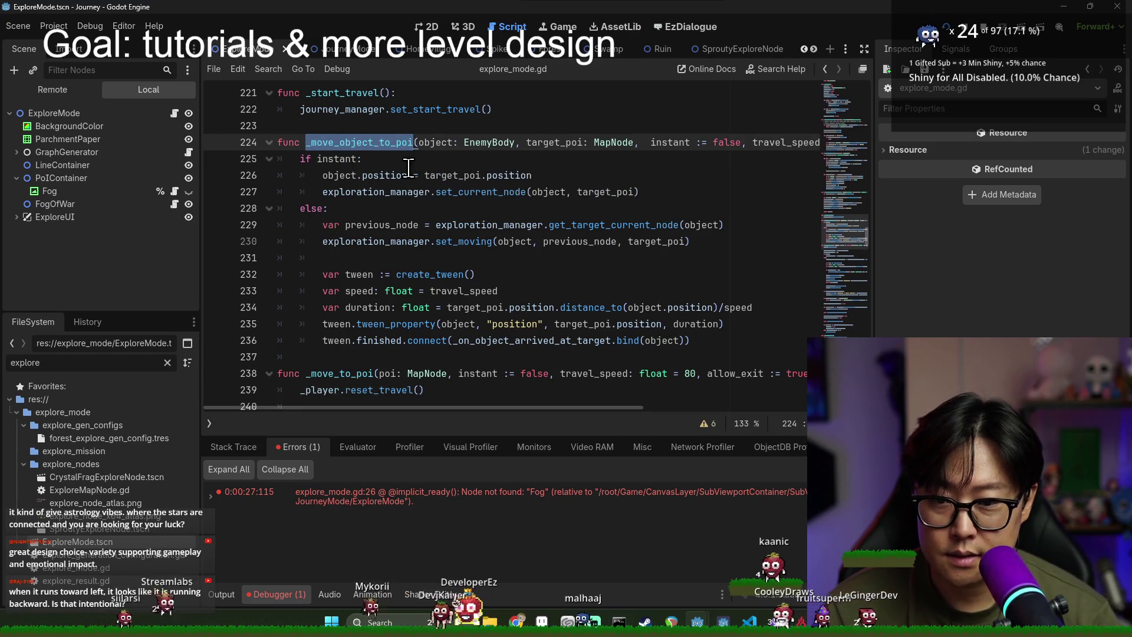
# Step: Search 'is_revealed' to reach line 192 in _load_level_model and show the debugger errors
pyautogui.hscroll(3, 390, 265)
pyautogui.scroll(-5, 375, 354)
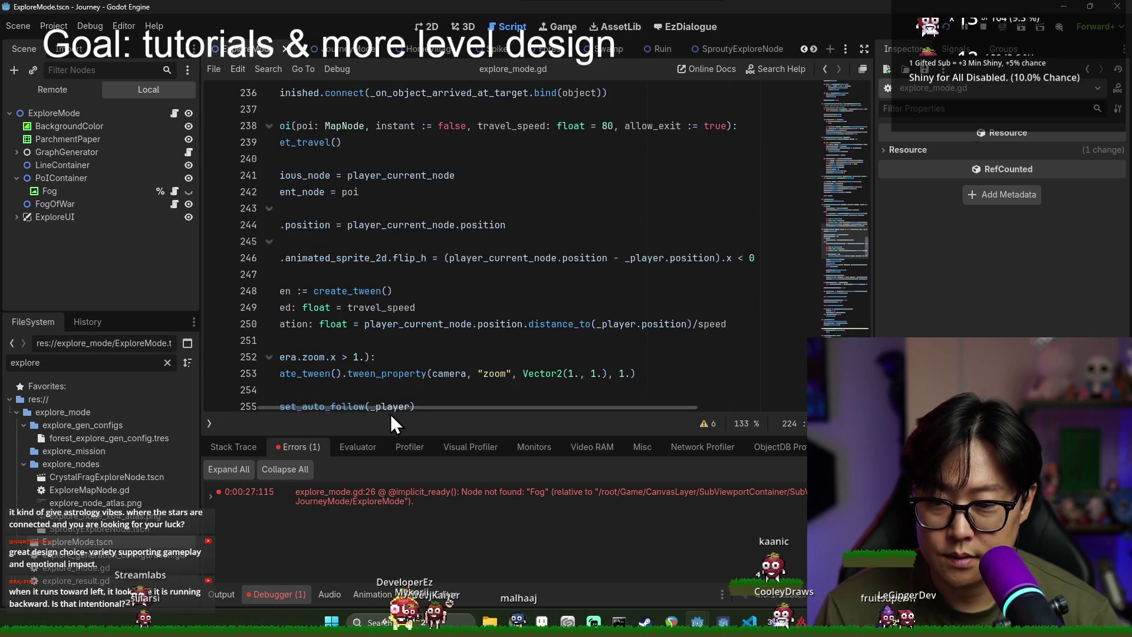
pyautogui.hscroll(-3, 325, 424)
pyautogui.hotkey('ctrl', 'f')
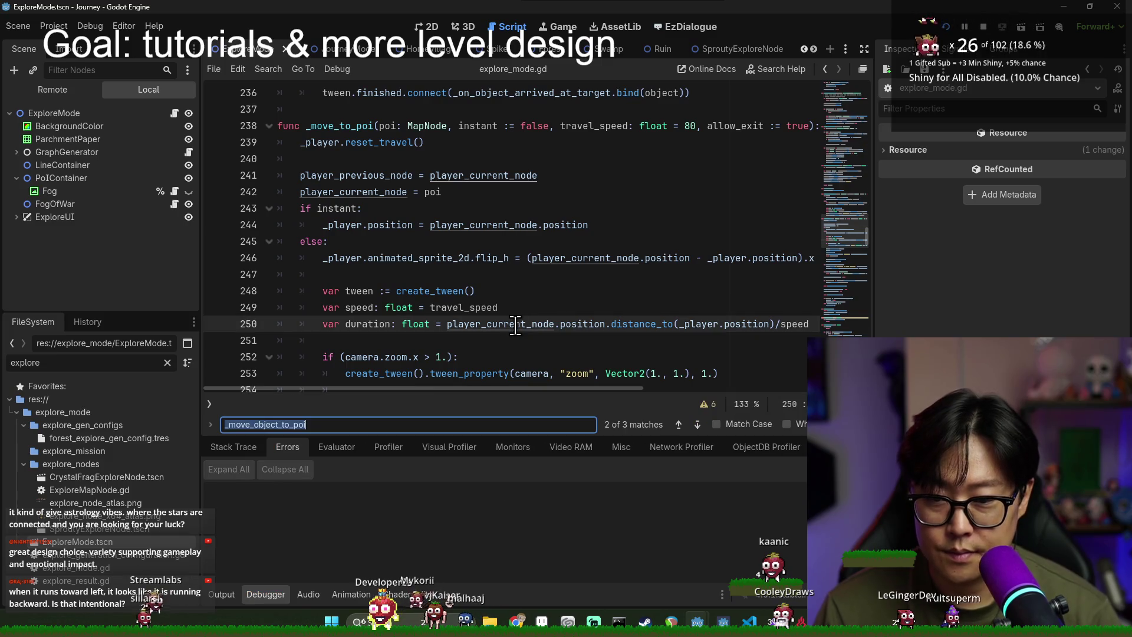
pyautogui.write('is_revealed')
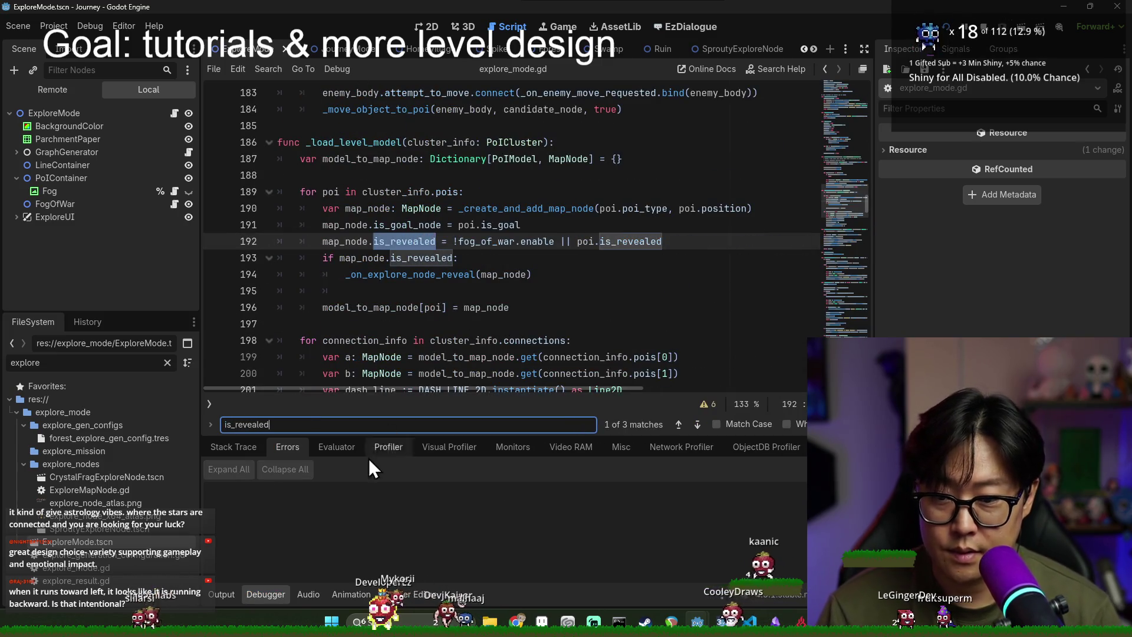
pyautogui.click(267, 596)
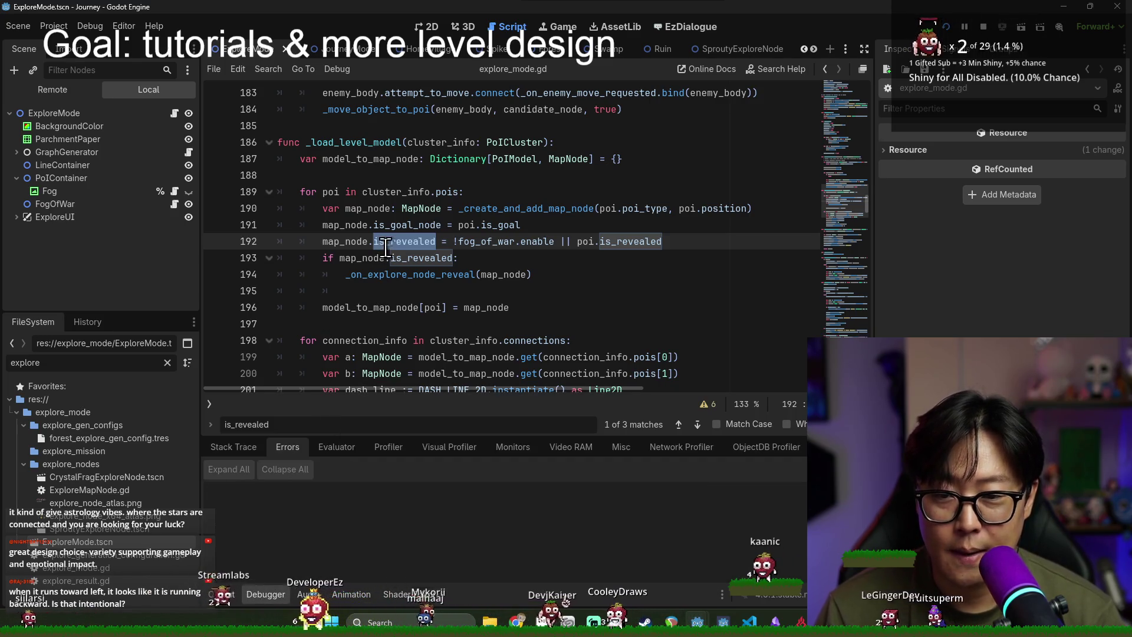
# Step: Delete the if map_node.is_revealed reveal block on lines 193–194 and save the script
pyautogui.tripleClick(345, 257)
pyautogui.keyDown('shift'); pyautogui.click(538, 274); pyautogui.keyUp('shift')
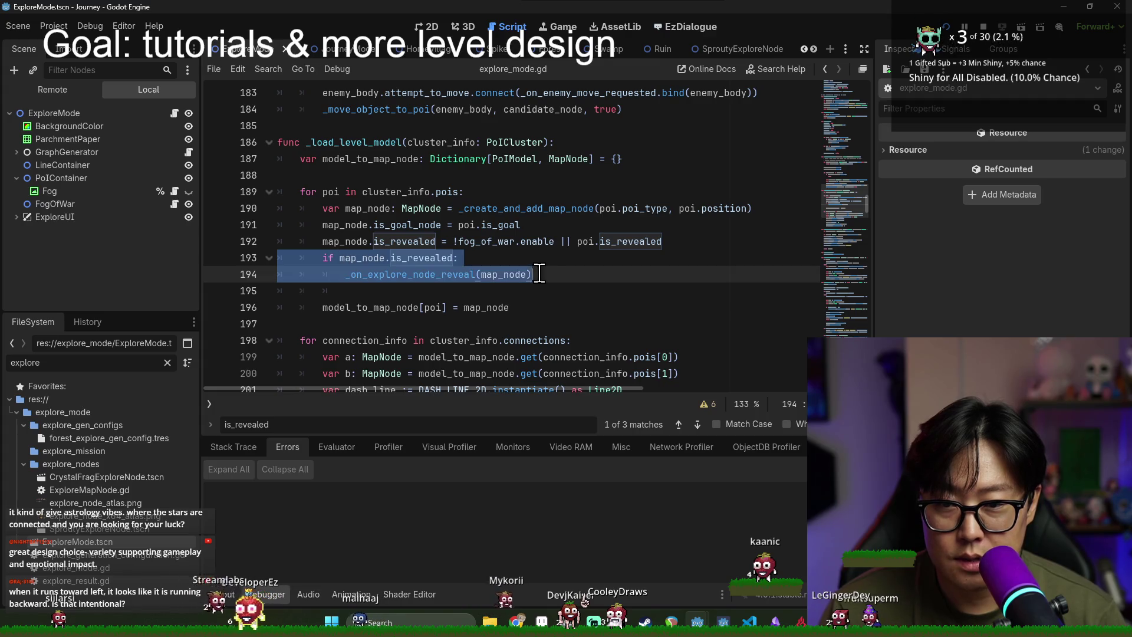
pyautogui.press('BackSpace')
pyautogui.press('BackSpace')
pyautogui.write('!')
pyautogui.hotkey('ctrl', 's')
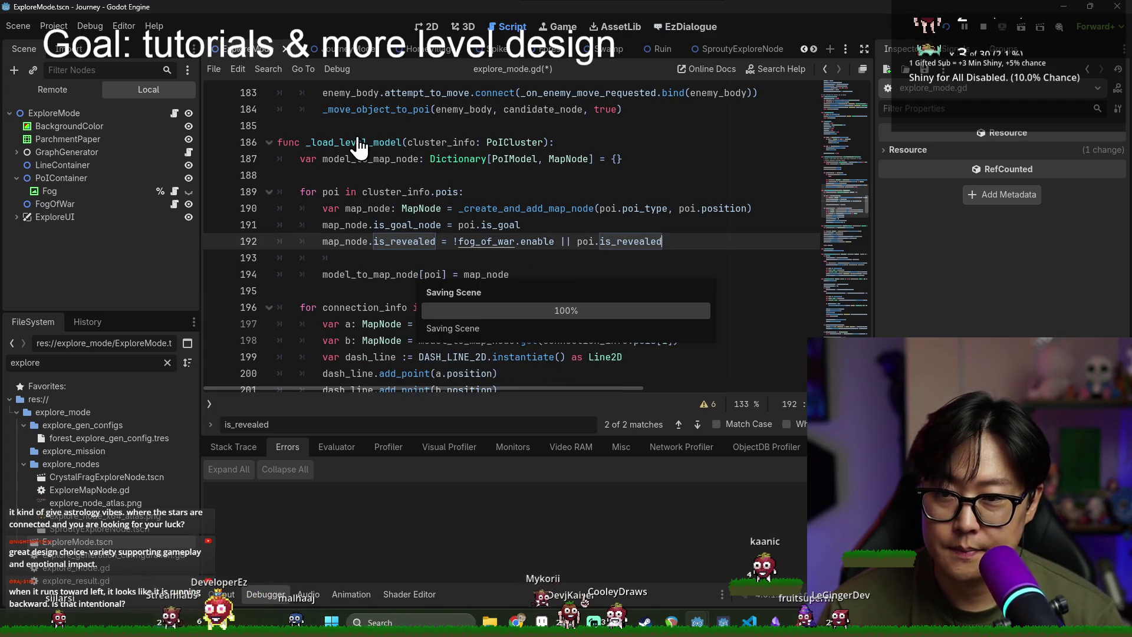
# Step: Find where _load_level_model is called and highlight uses of explore_level_model
pyautogui.click(359, 137)
pyautogui.hotkey('ctrl', 'f')
pyautogui.press('Return')
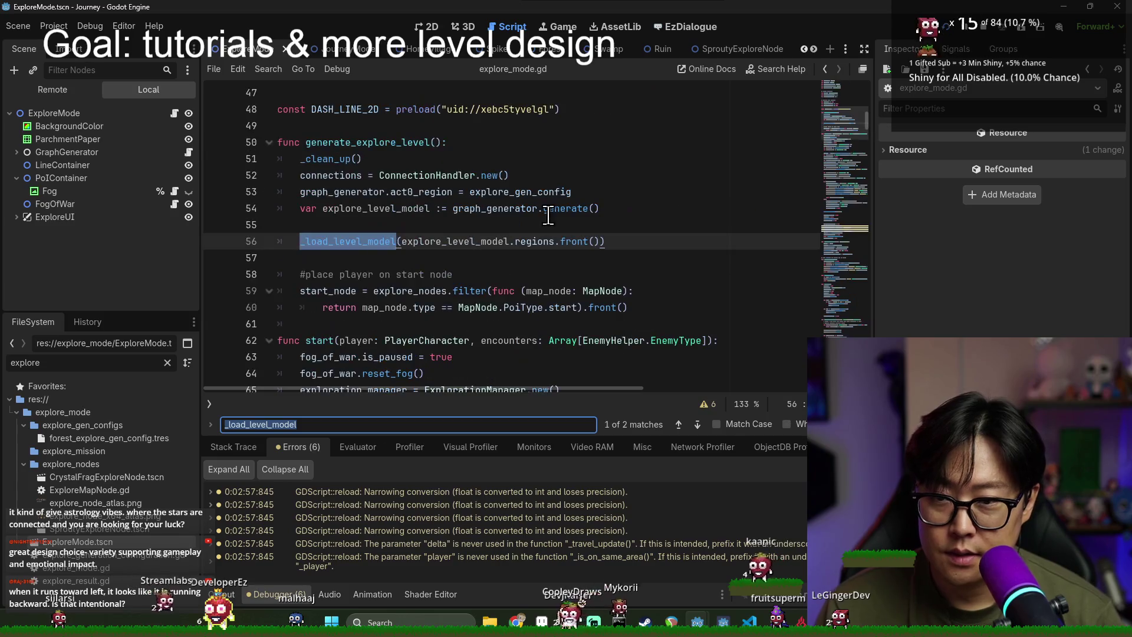
pyautogui.doubleClick(457, 242)
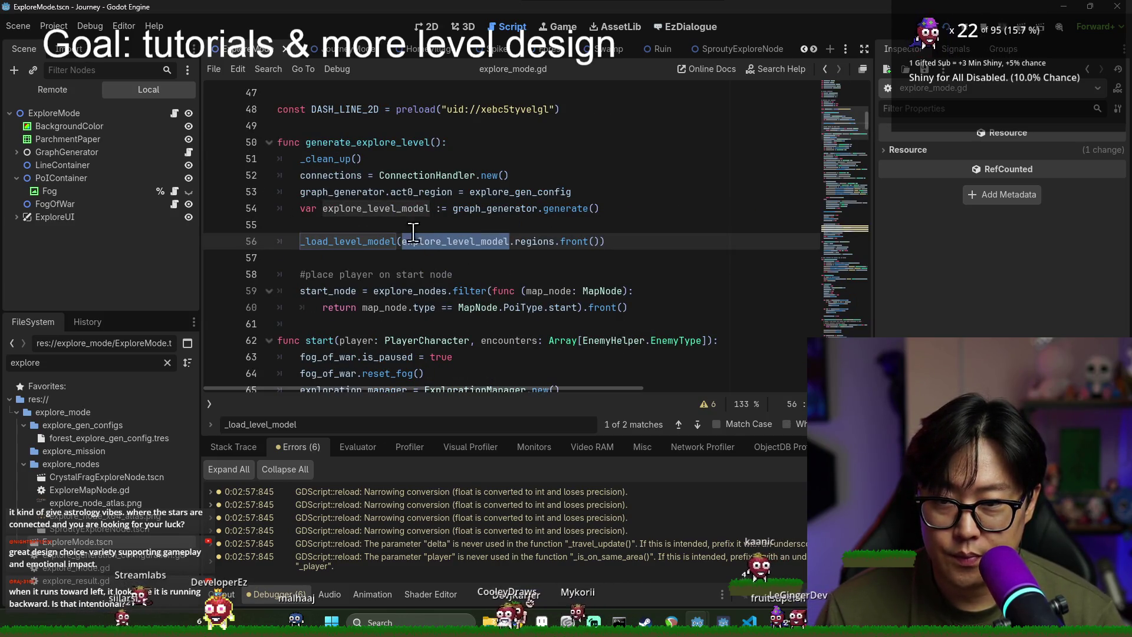
pyautogui.scroll(-2, 401, 207)
pyautogui.scroll(2, 365, 177)
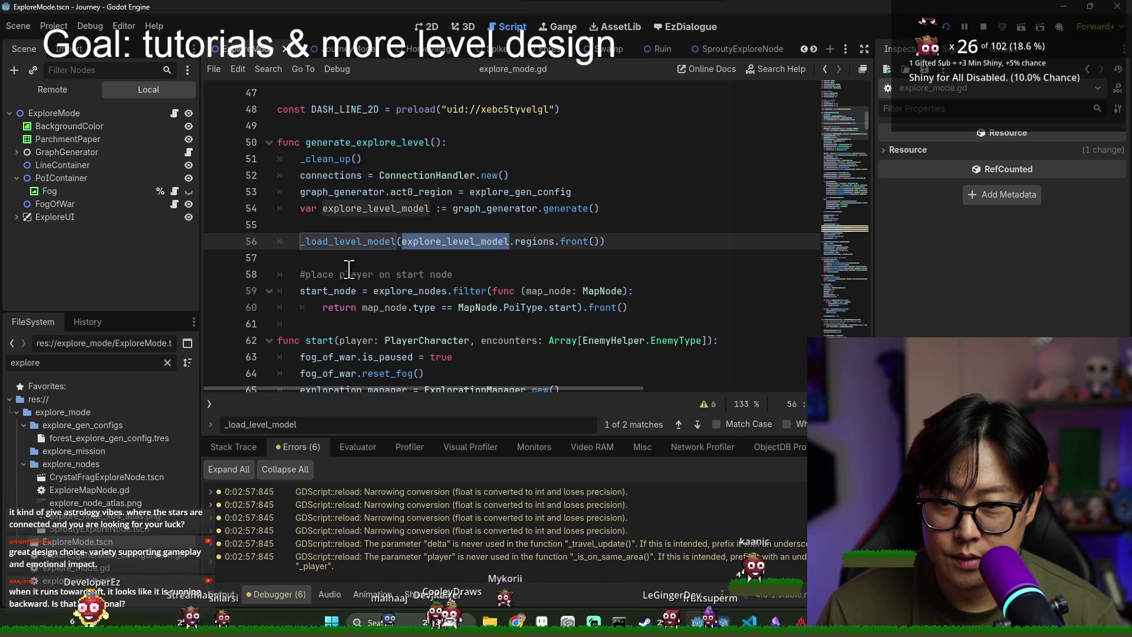
# Step: Search for generate_explore_level to see where the level is built
pyautogui.doubleClick(346, 291)
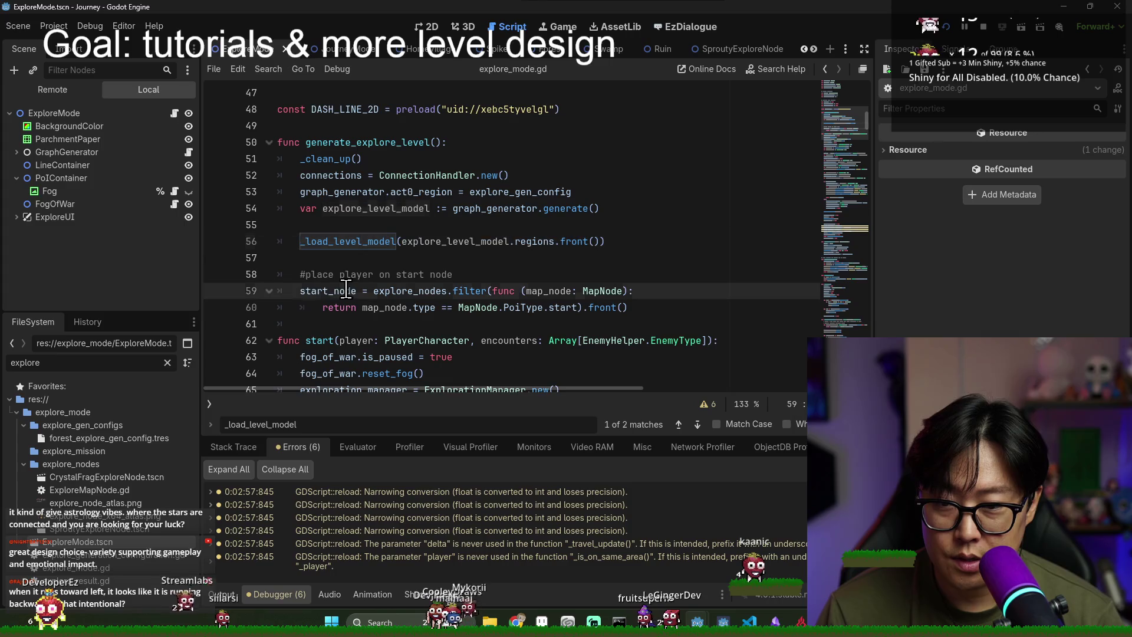
pyautogui.doubleClick(356, 143)
pyautogui.hotkey('ctrl', 'f')
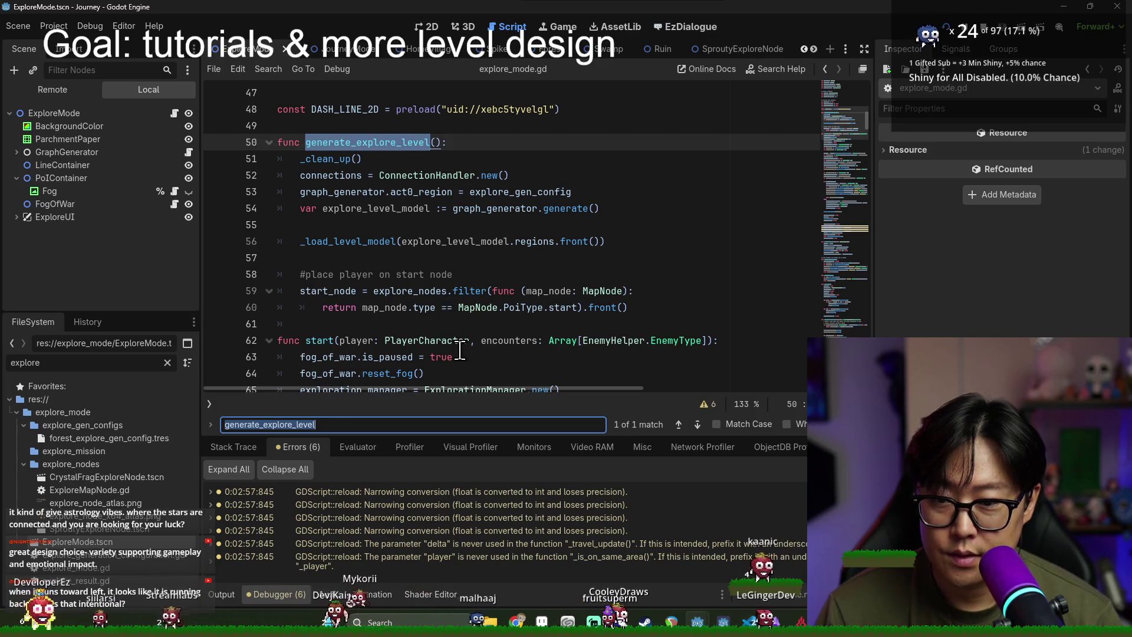
pyautogui.scroll(1, 453, 321)
pyautogui.scroll(1, 453, 321)
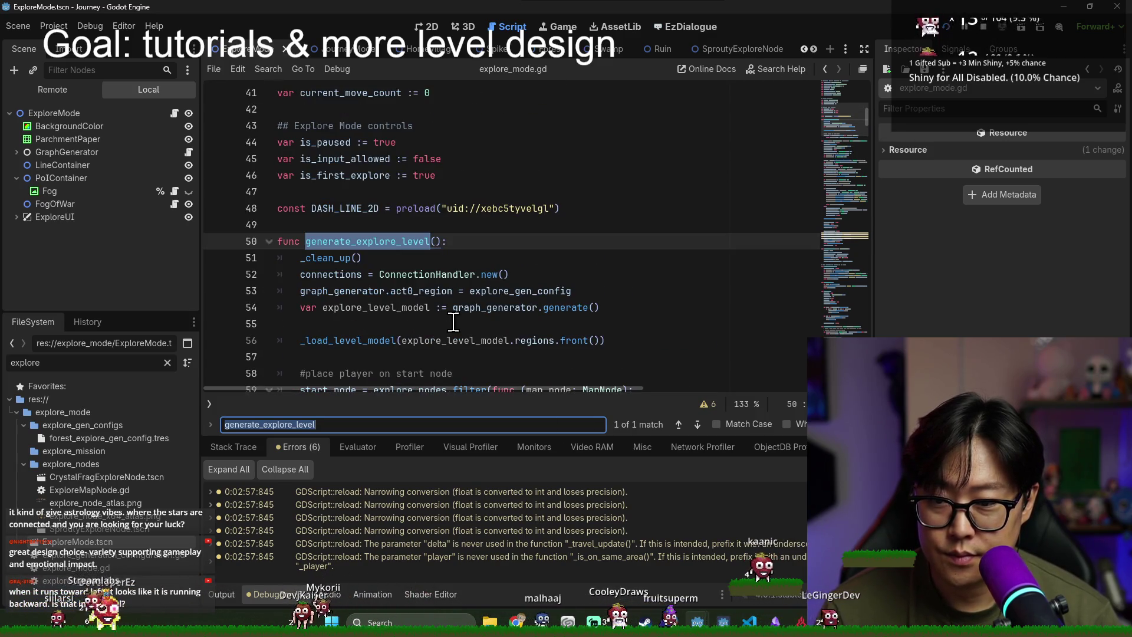
pyautogui.press('Escape')
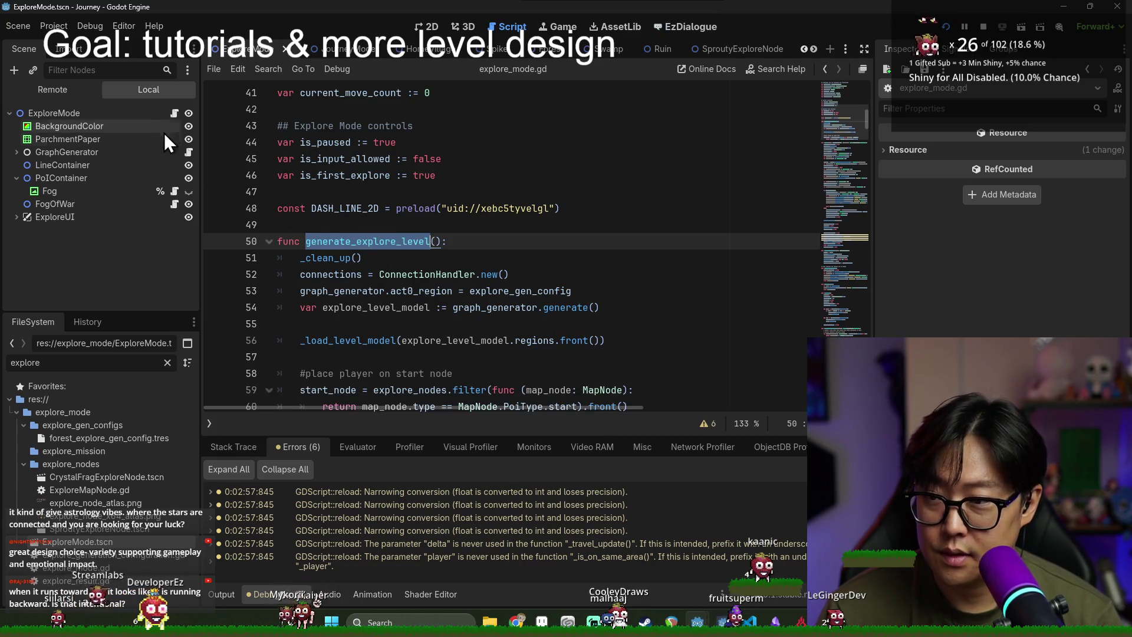
pyautogui.doubleClick(377, 241)
pyautogui.hotkey('ctrl', 'f')
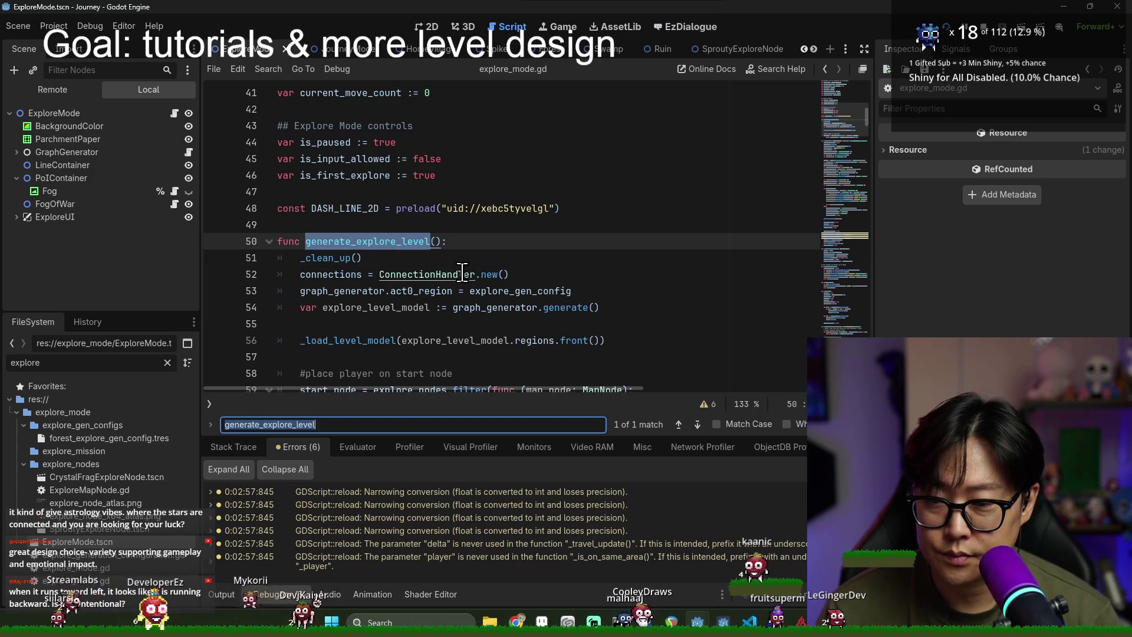
pyautogui.scroll(-3, 412, 262)
# Step: Inspect start(), where the fog is paused and fog_of_war.reset_fog() is called
pyautogui.doubleClick(319, 291)
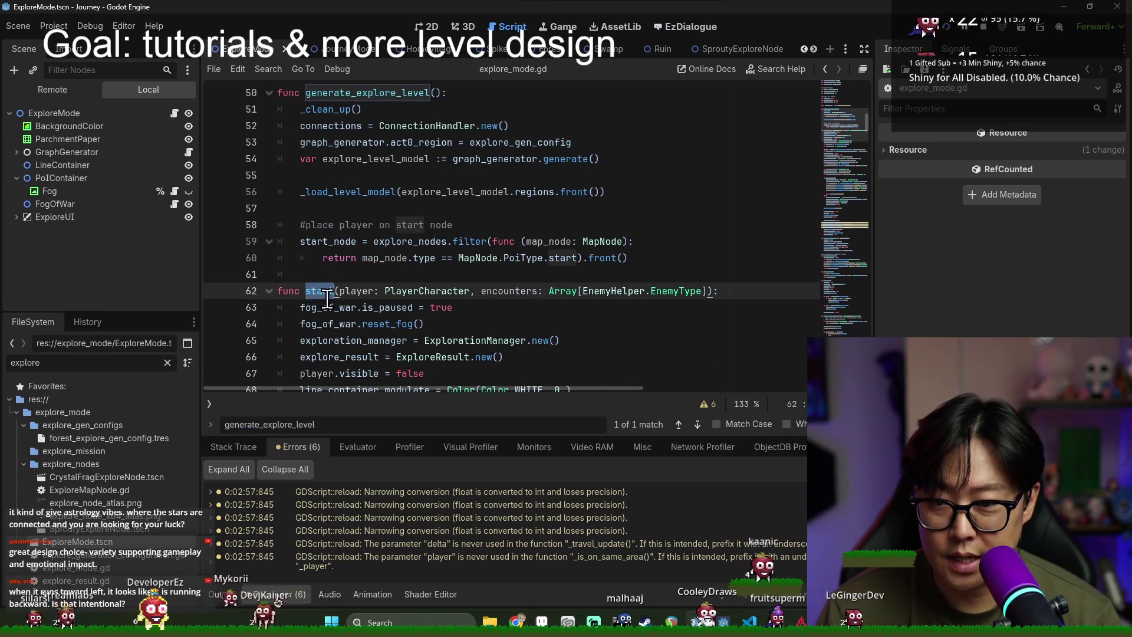
pyautogui.scroll(-1, 330, 277)
pyautogui.doubleClick(341, 258)
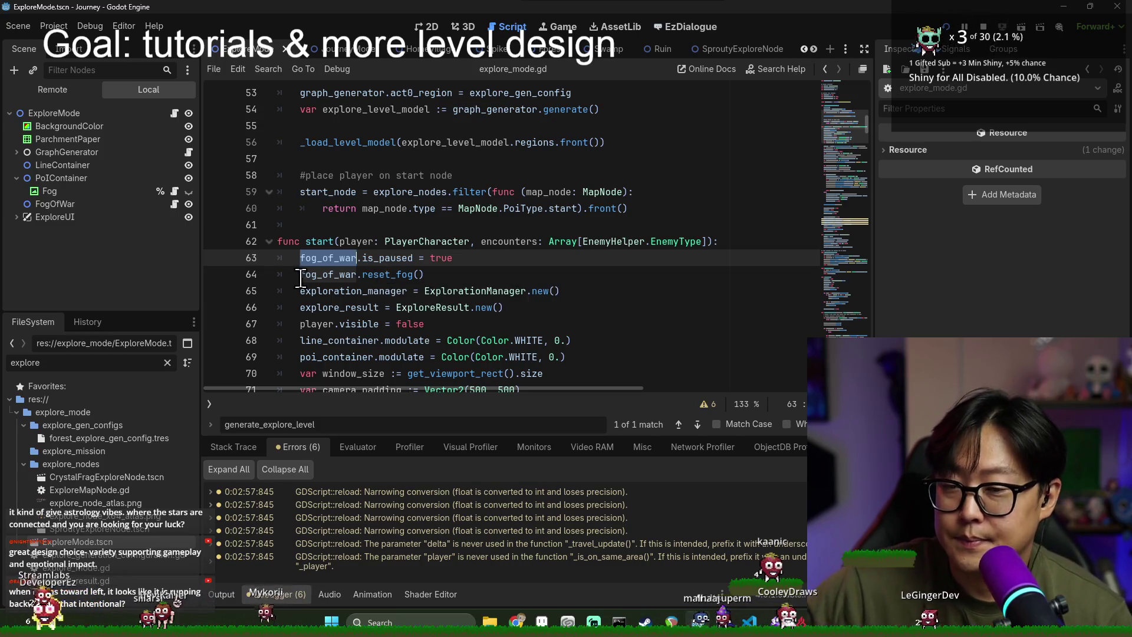
pyautogui.doubleClick(325, 275)
pyautogui.tripleClick(378, 282)
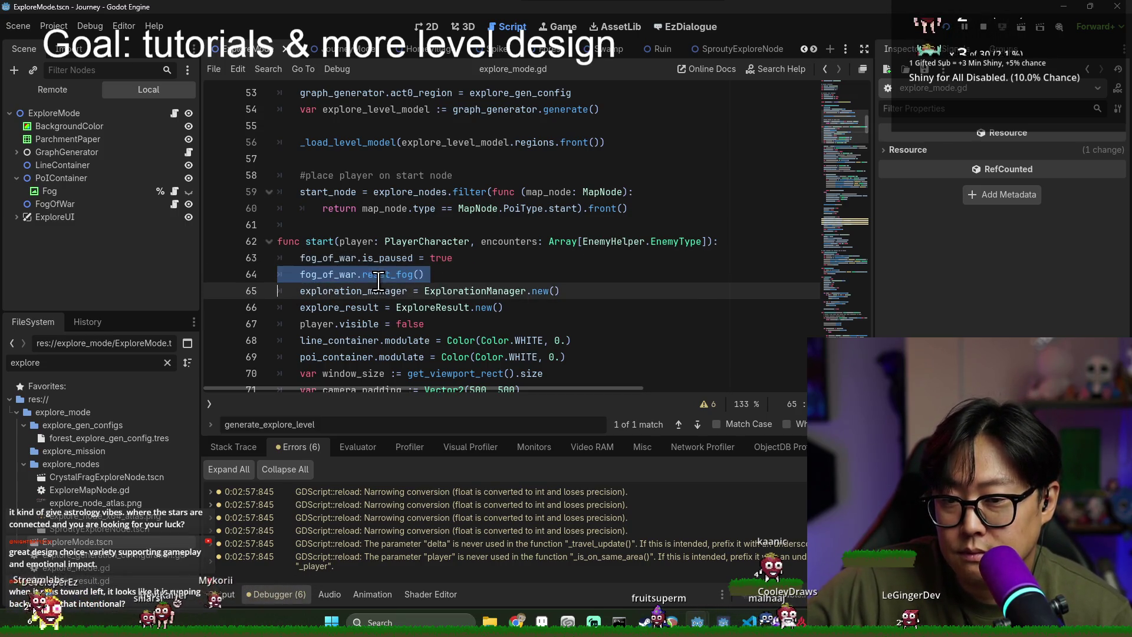
pyautogui.doubleClick(333, 275)
pyautogui.doubleClick(401, 290)
pyautogui.doubleClick(324, 275)
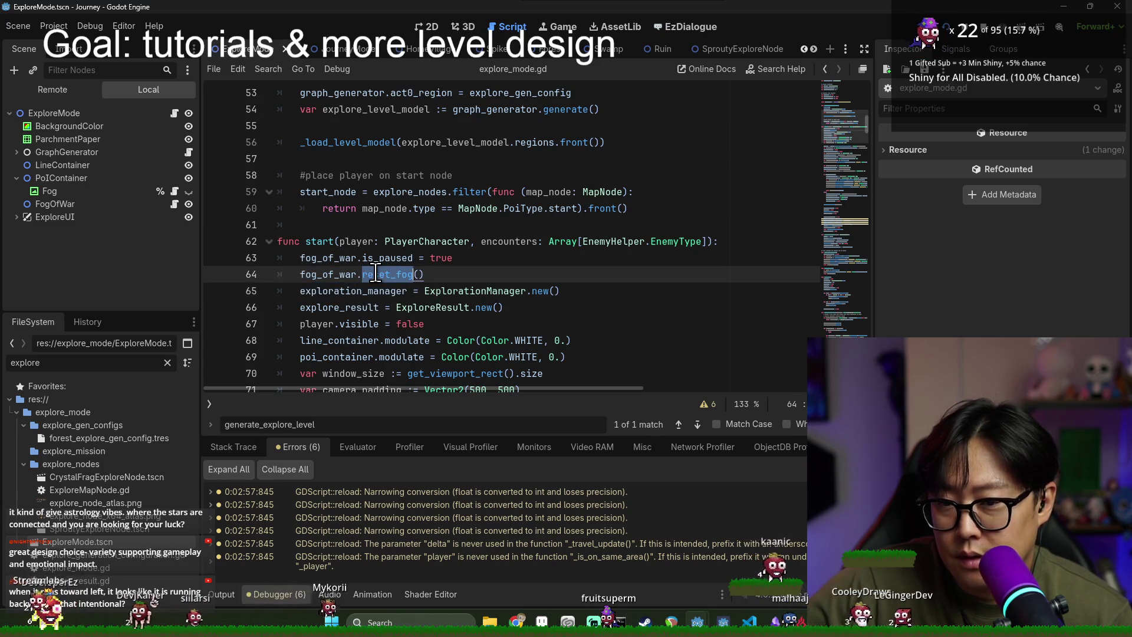
pyautogui.scroll(1, 375, 274)
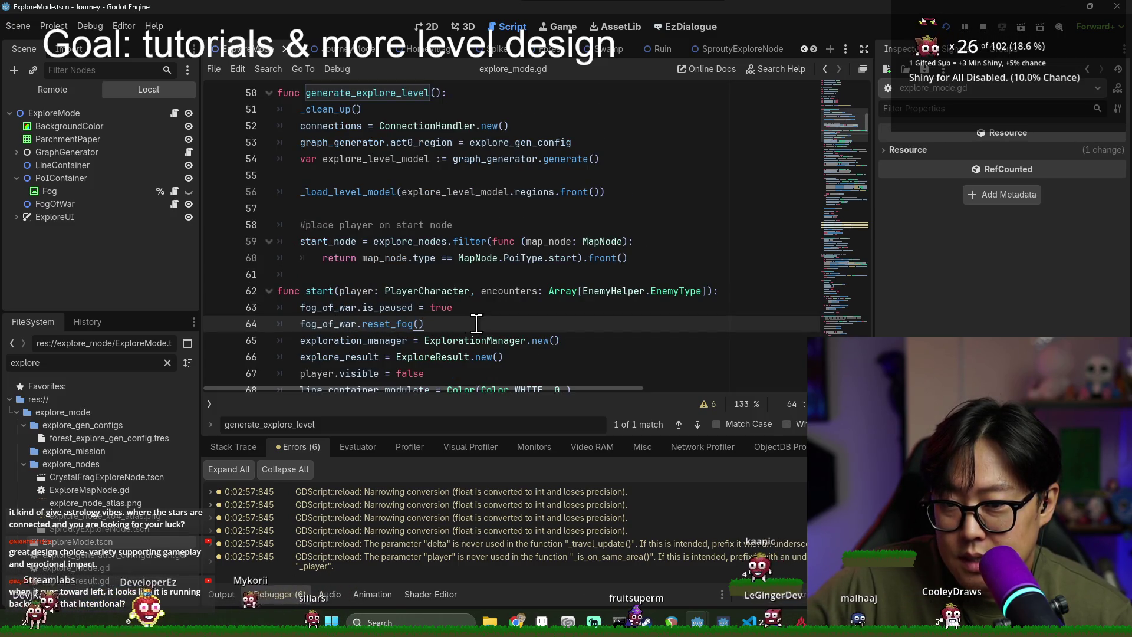
# Step: Move the fog_of_war.reset_fog() call to just under _clean_up() in generate_explore_level
pyautogui.moveTo(387, 324)
pyautogui.mouseDown()
pyautogui.moveTo(368, 260)
pyautogui.moveTo(409, 281)
pyautogui.mouseUp()
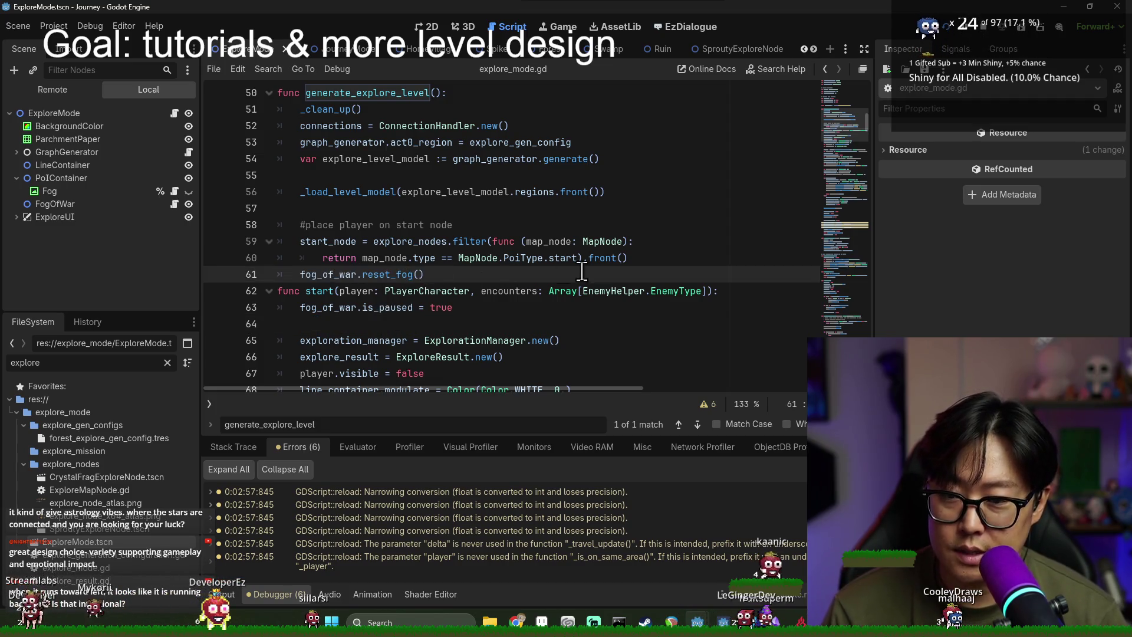
pyautogui.press('Return')
pyautogui.press('End')
pyautogui.press('Return')
pyautogui.tripleClick(344, 291)
pyautogui.hotkey('ctrl', 'x')
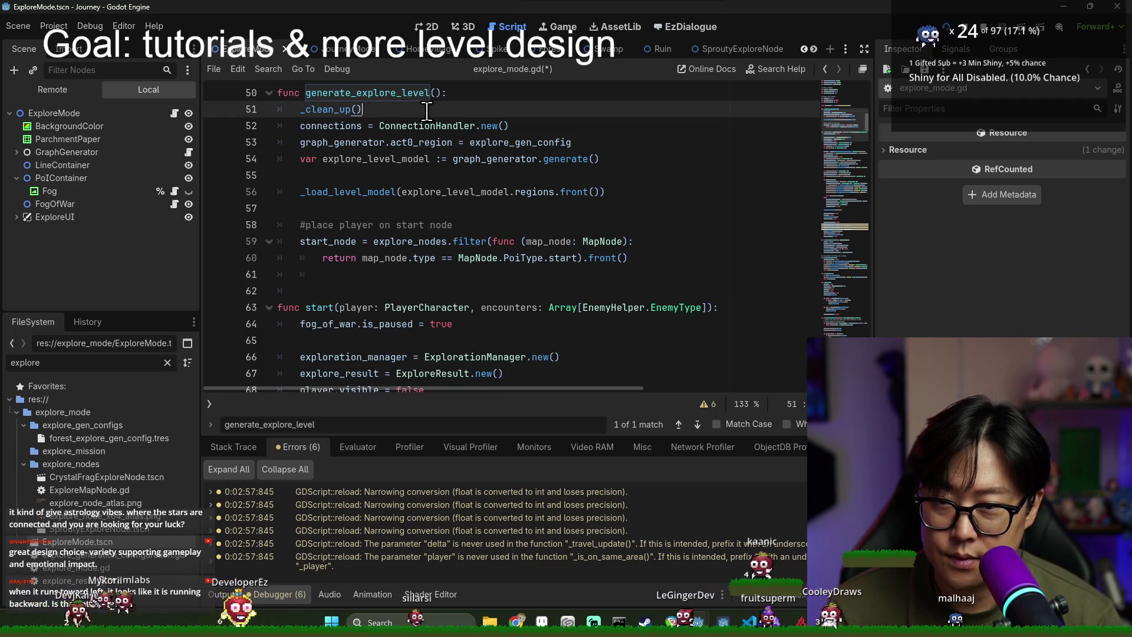
pyautogui.click(361, 110)
pyautogui.press('Return')
pyautogui.hotkey('ctrl', 'v')
# Step: Move the is_paused line from start to the top of generate_explore_level and save
pyautogui.click(364, 144)
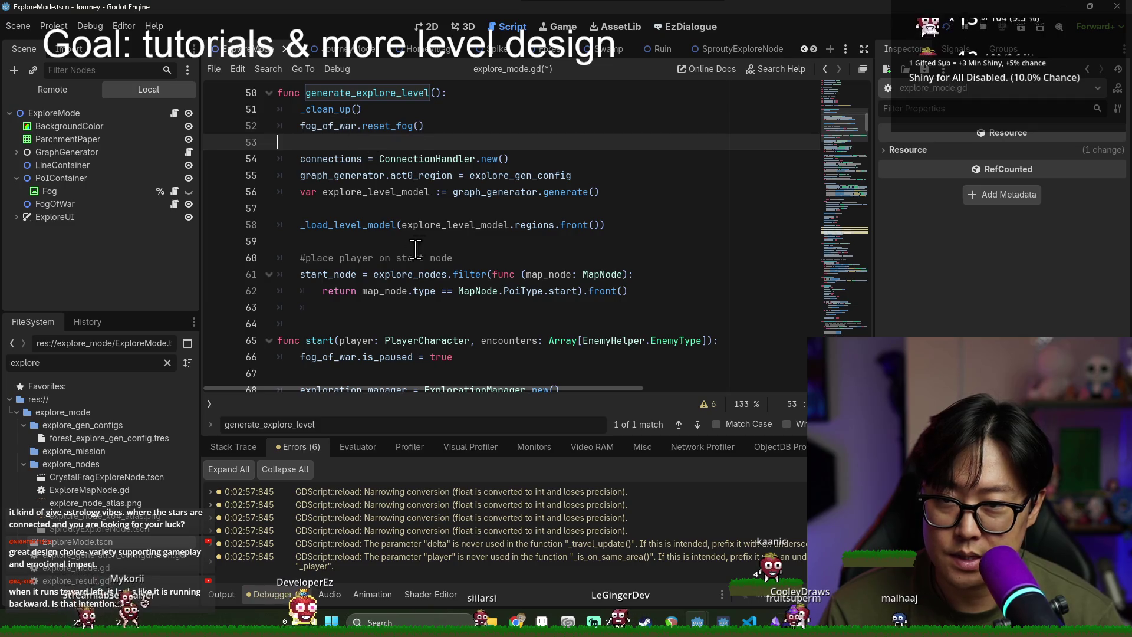
pyautogui.click(362, 366)
pyautogui.press('BackSpace')
pyautogui.tripleClick(396, 353)
pyautogui.hotkey('ctrl', 'x')
pyautogui.click(460, 92)
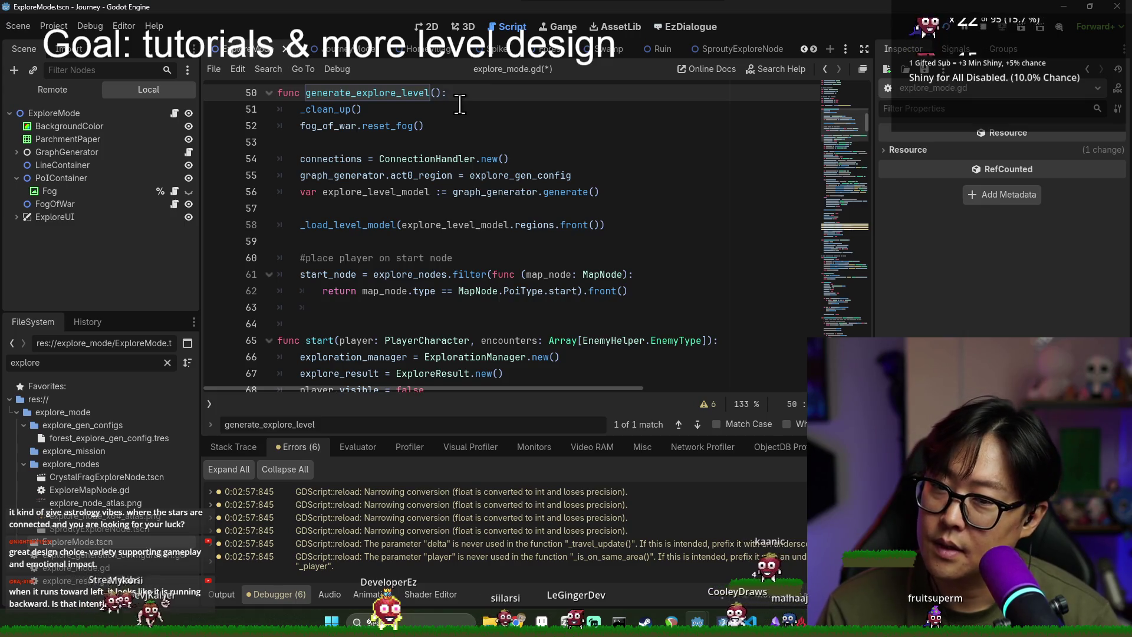
pyautogui.press('Return')
pyautogui.hotkey('ctrl', 'v')
pyautogui.hotkey('shift', 'Tab')
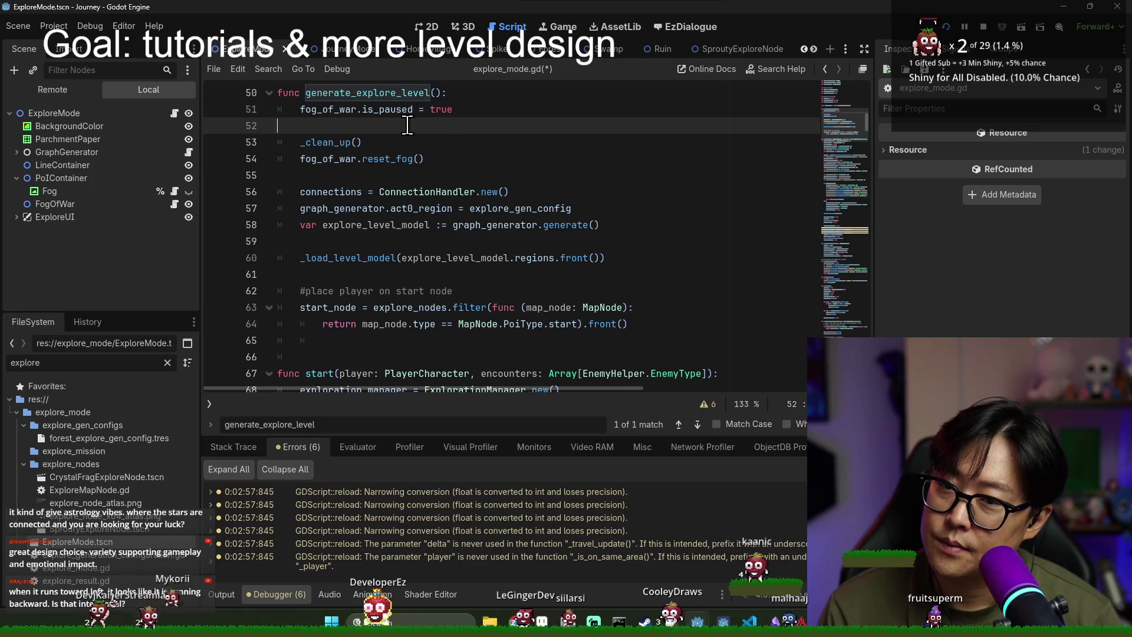
pyautogui.press('BackSpace')
pyautogui.hotkey('ctrl', 's')
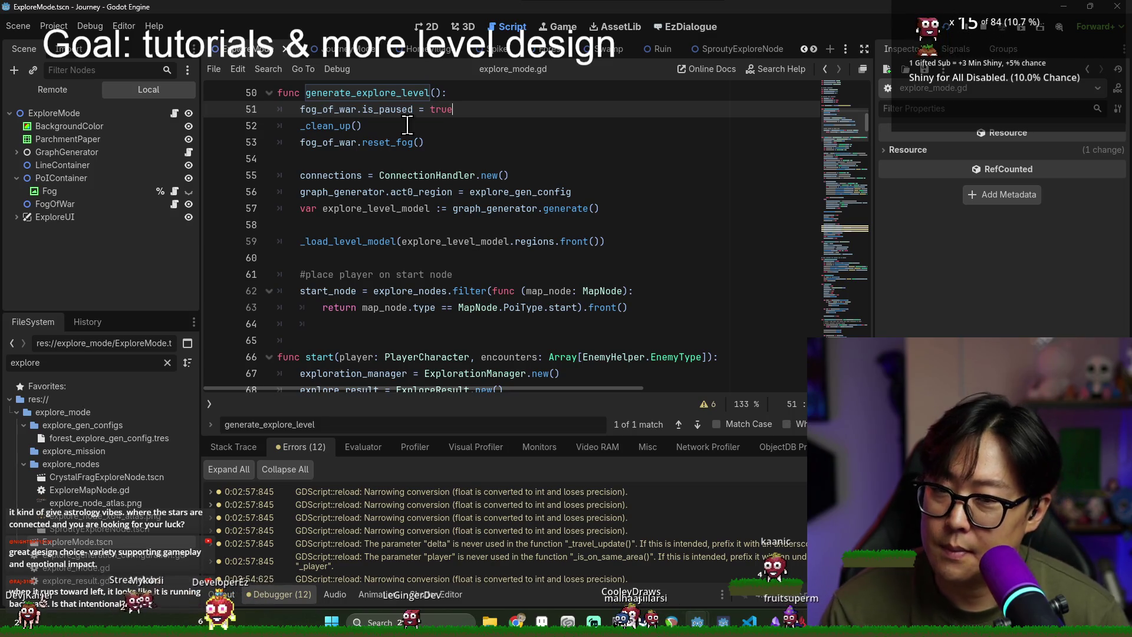
# Step: Remove the extra blank line before start and review the _load_level_model and start_node lines
pyautogui.scroll(-1, 331, 259)
pyautogui.click(327, 269)
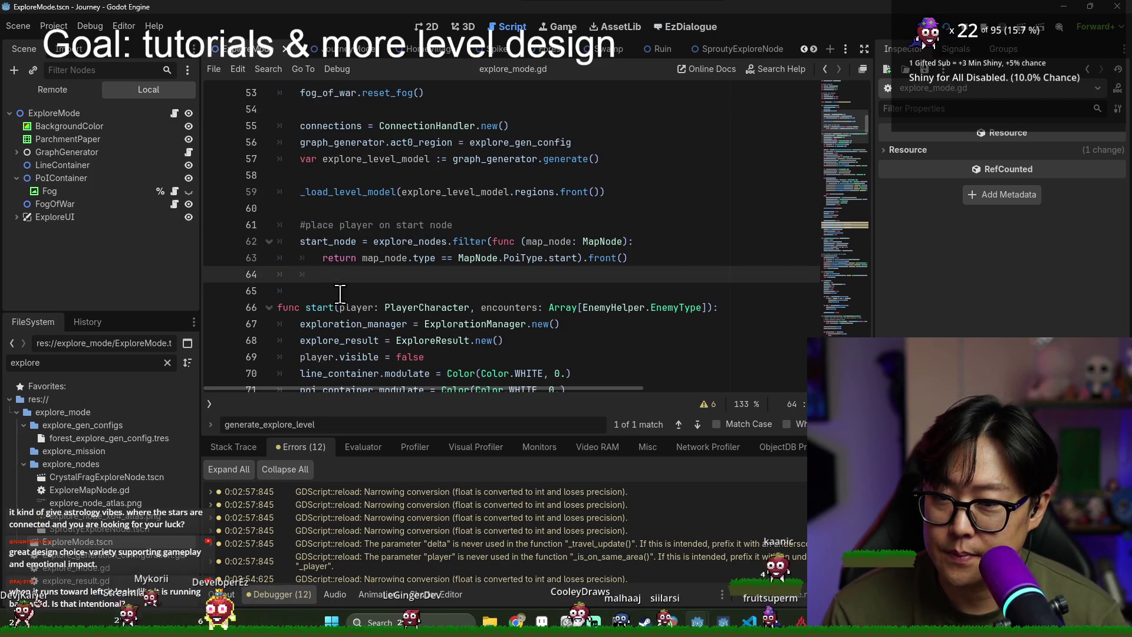
pyautogui.press('BackSpace')
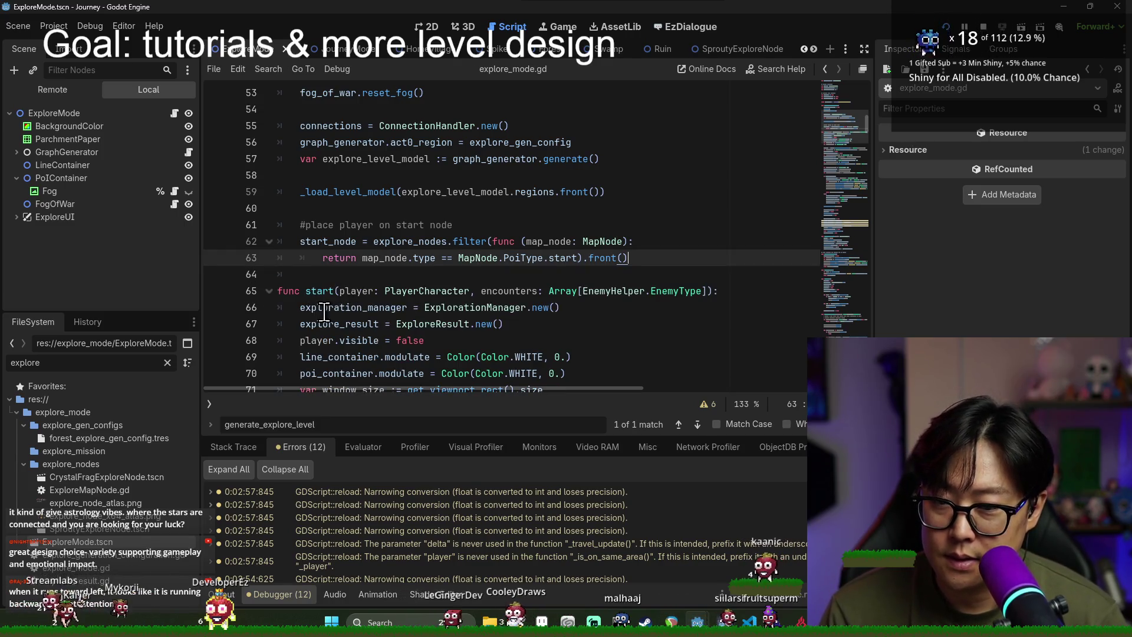
pyautogui.doubleClick(334, 192)
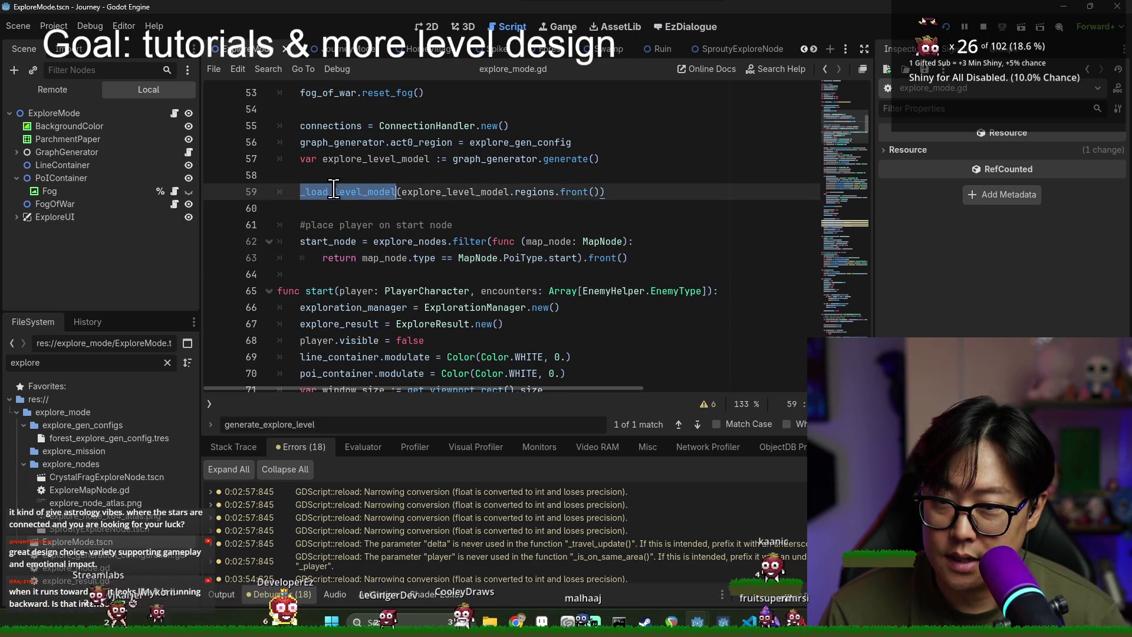
pyautogui.doubleClick(331, 242)
pyautogui.scroll(-2, 393, 293)
pyautogui.scroll(-11, 388, 296)
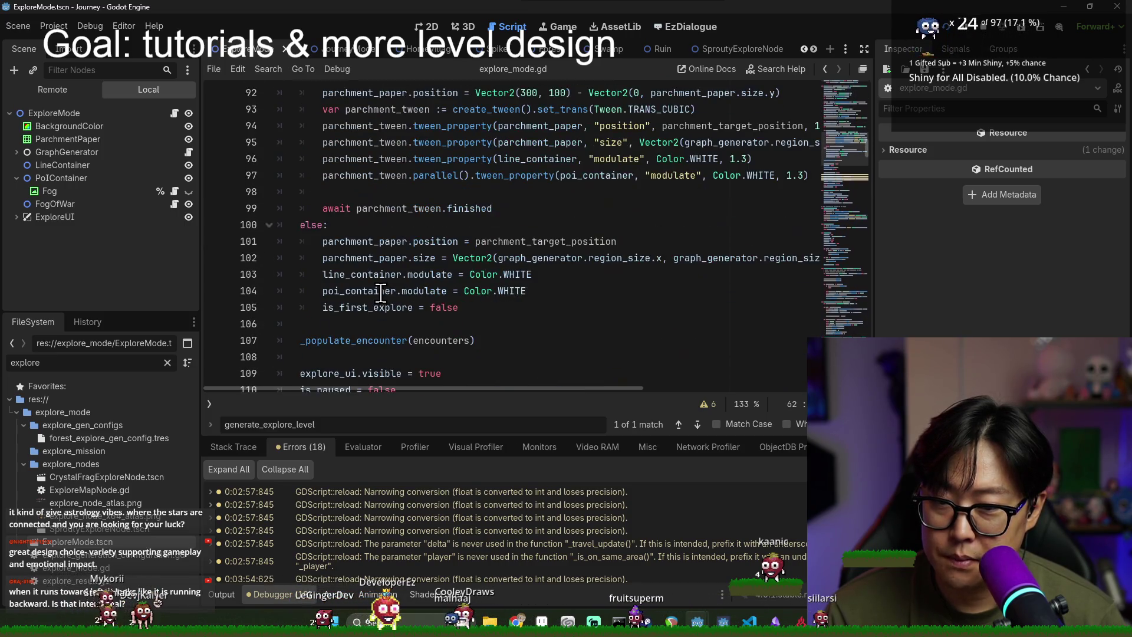
pyautogui.scroll(-3, 372, 336)
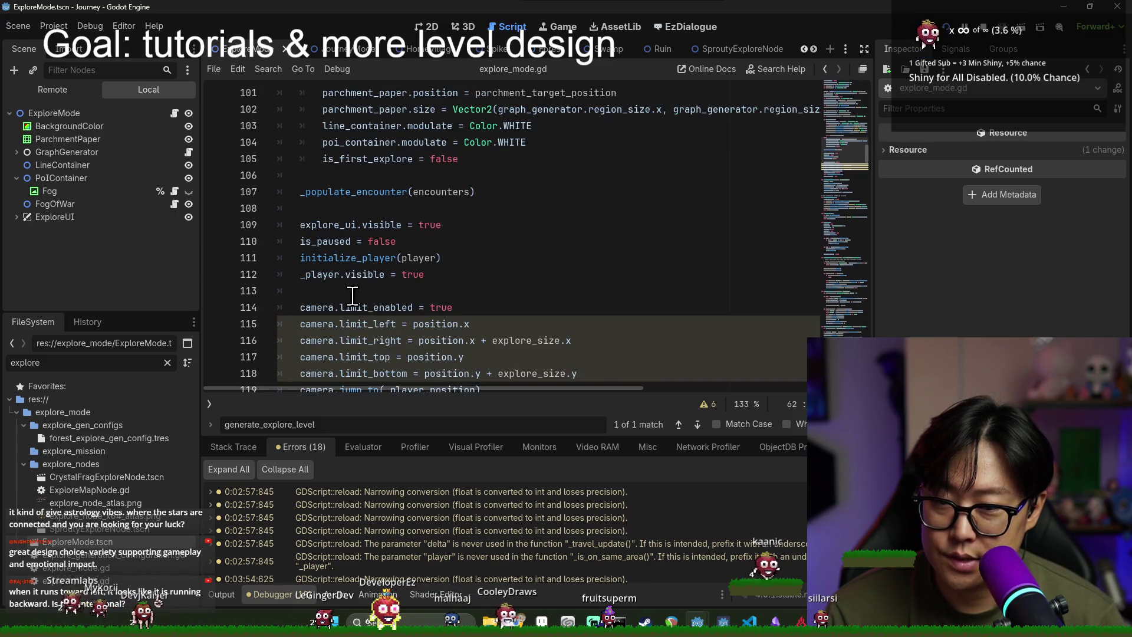
pyautogui.scroll(16, 353, 295)
pyautogui.scroll(-1, 355, 267)
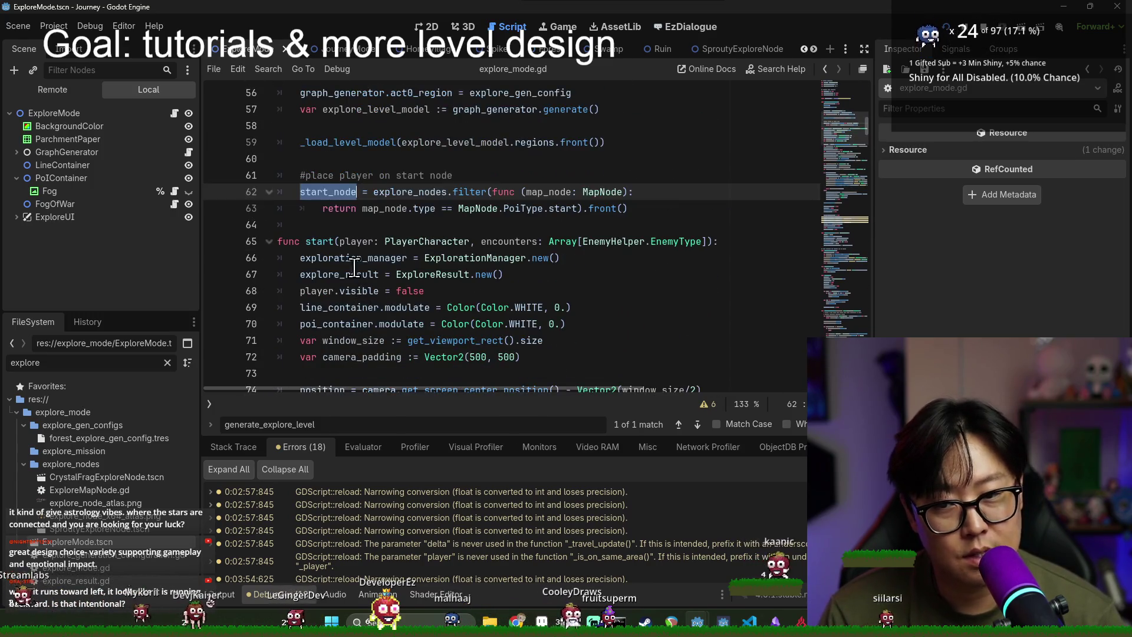
# Step: Undo the recent fog edits, moving reset_fog back out of _clean_up
pyautogui.click(354, 267)
pyautogui.press('Return')
pyautogui.press('Up')
pyautogui.press('Up')
pyautogui.press('Up')
pyautogui.hotkey('ctrl', 'z')
pyautogui.hotkey('ctrl', 'z')
pyautogui.hotkey('ctrl', 'z')
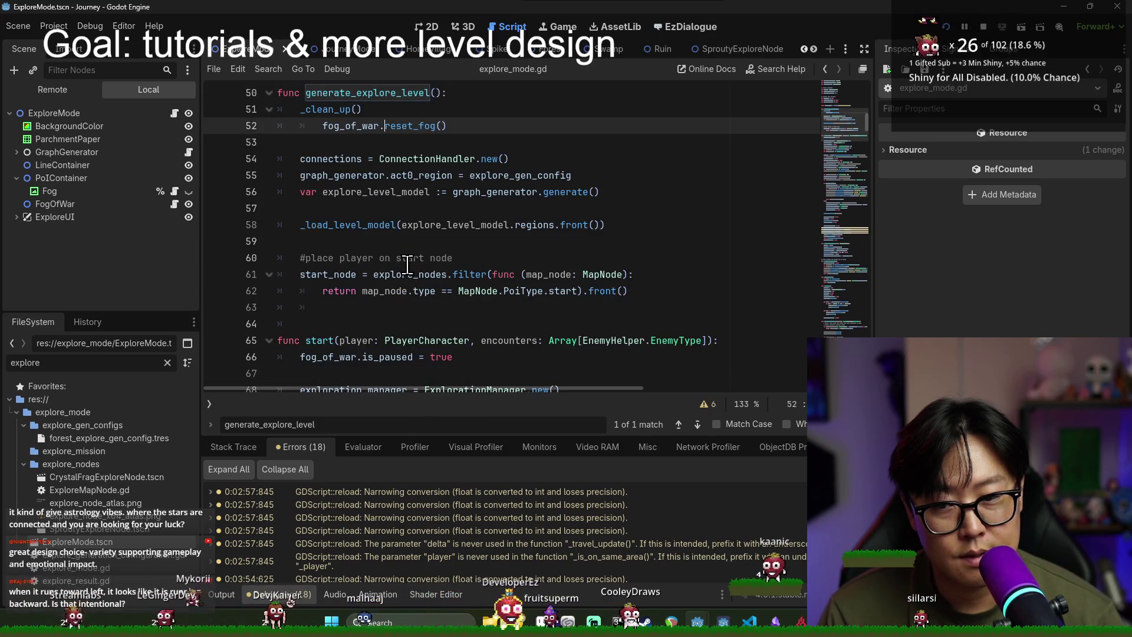
pyautogui.hotkey('ctrl', 'z')
pyautogui.hotkey('ctrl', 'z')
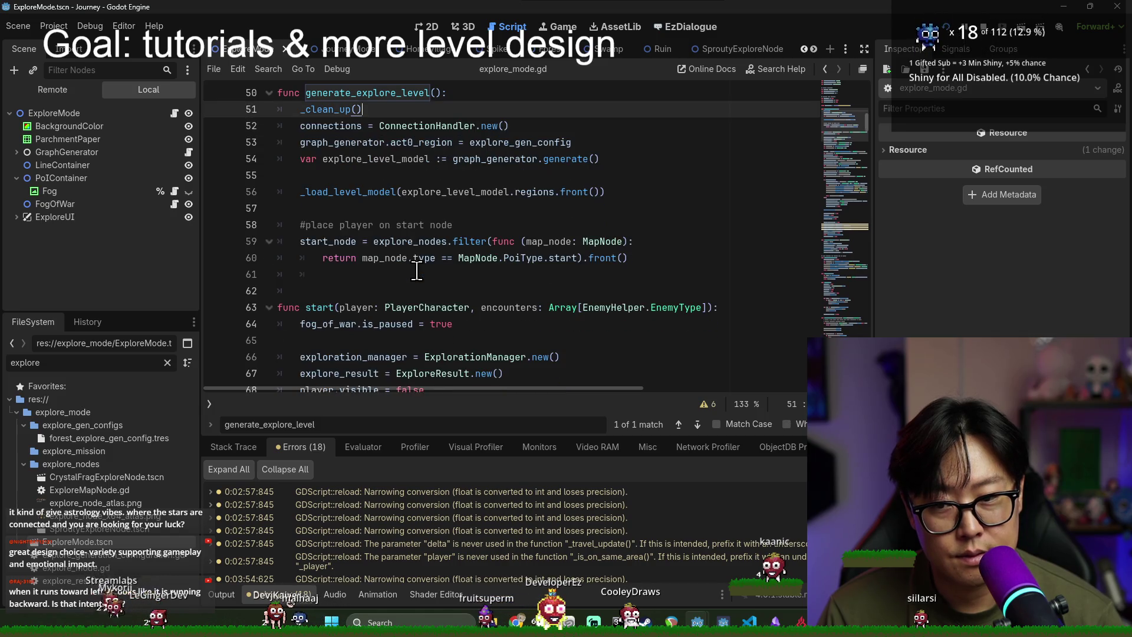
pyautogui.hotkey('ctrl', 'z')
pyautogui.hotkey('ctrl', 'z')
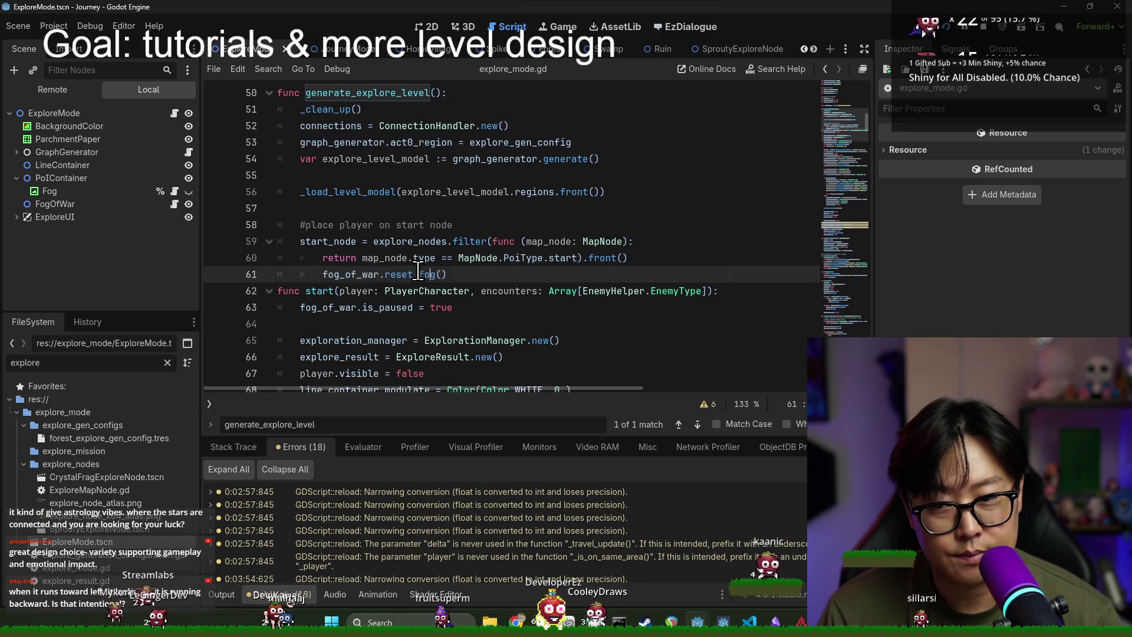
pyautogui.hotkey('ctrl', 'z')
pyautogui.hotkey('ctrl', 'z')
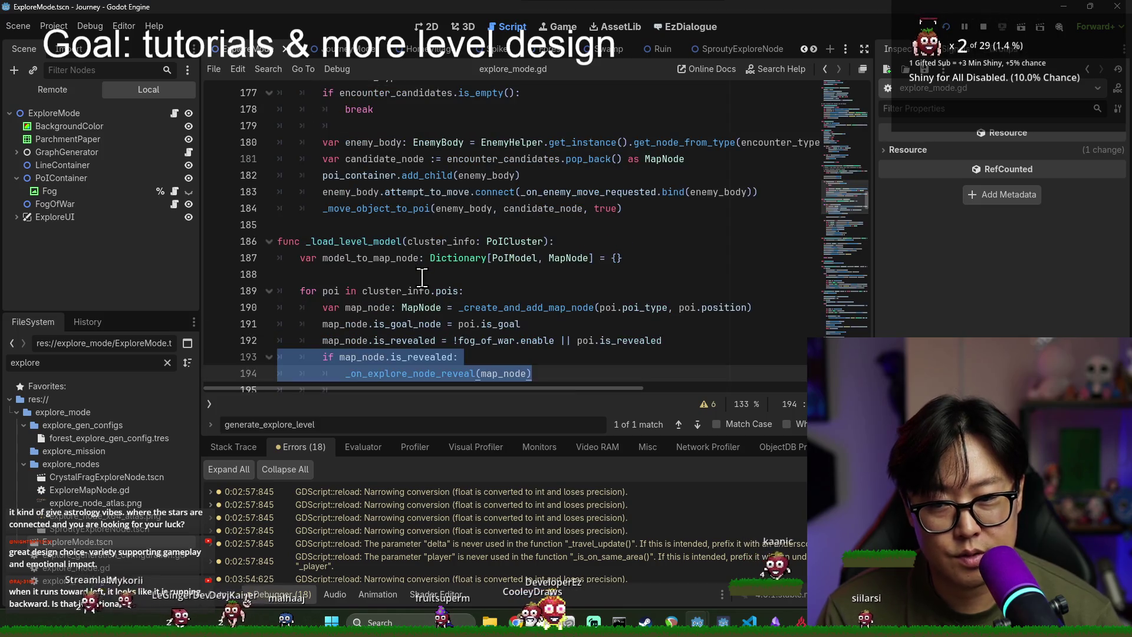
# Step: Undo once more to drop the is_revealed block from _load_level_model and save
pyautogui.hotkey('ctrl', 'z')
pyautogui.hotkey('ctrl', 's')
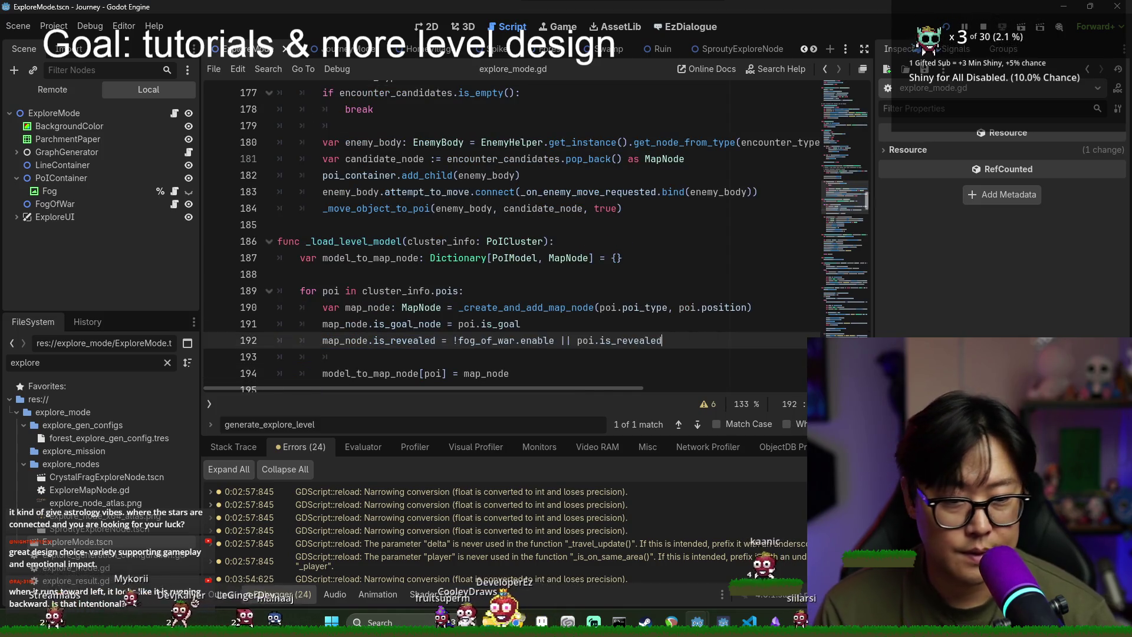
pyautogui.moveTo(869, 200); pyautogui.dragTo(854, 97)
pyautogui.scroll(-10, 419, 296)
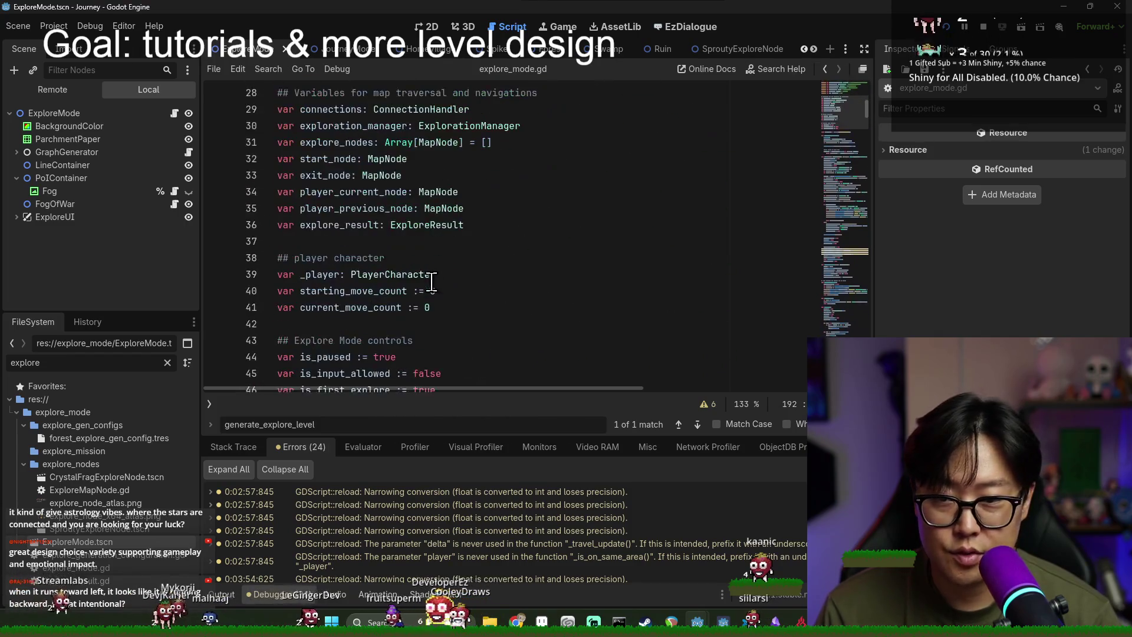
pyautogui.scroll(-10, 418, 297)
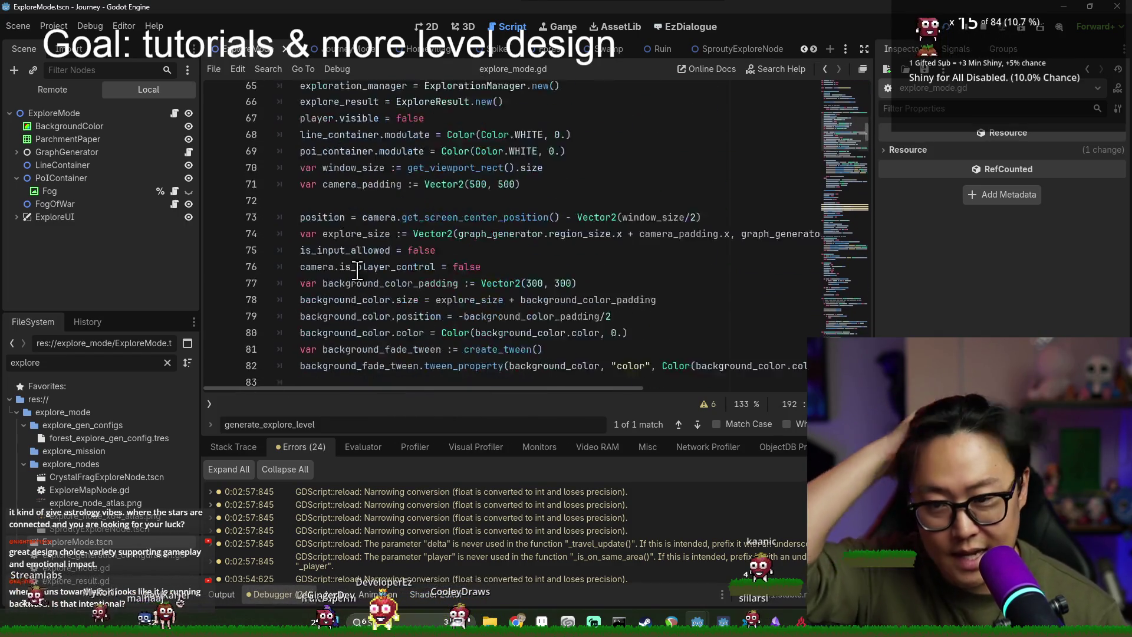
pyautogui.scroll(-6, 358, 291)
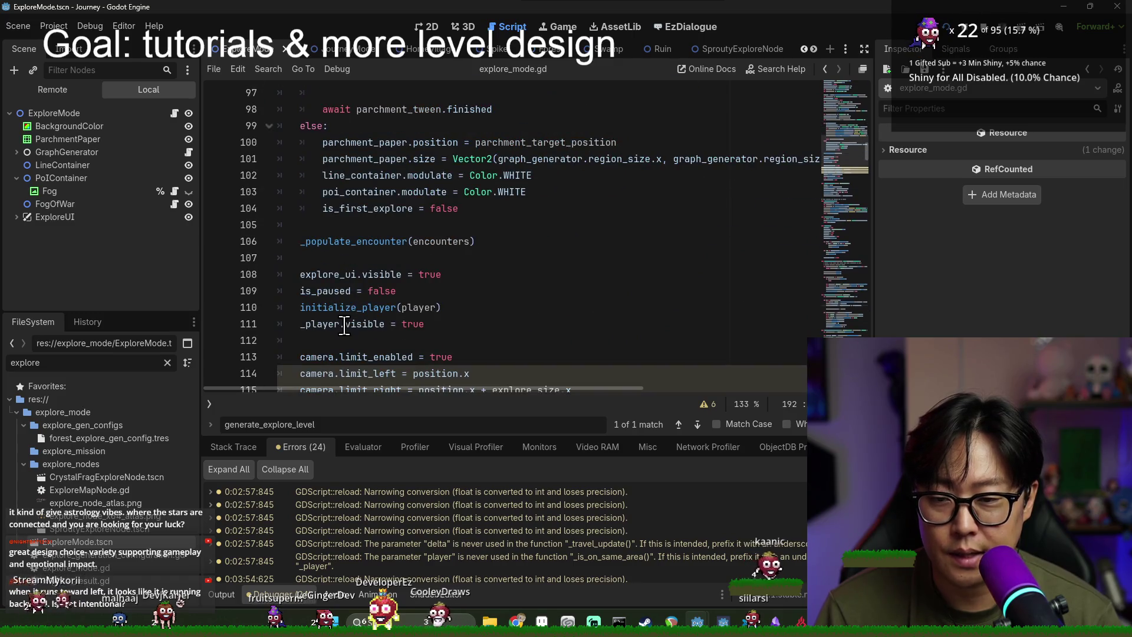
pyautogui.scroll(-3, 344, 326)
# Step: Insert a new line after initialize_player(player) on line 110
pyautogui.doubleClick(348, 159)
pyautogui.doubleClick(365, 175)
pyautogui.doubleClick(327, 175)
pyautogui.scroll(-3, 412, 235)
pyautogui.scroll(5, 434, 233)
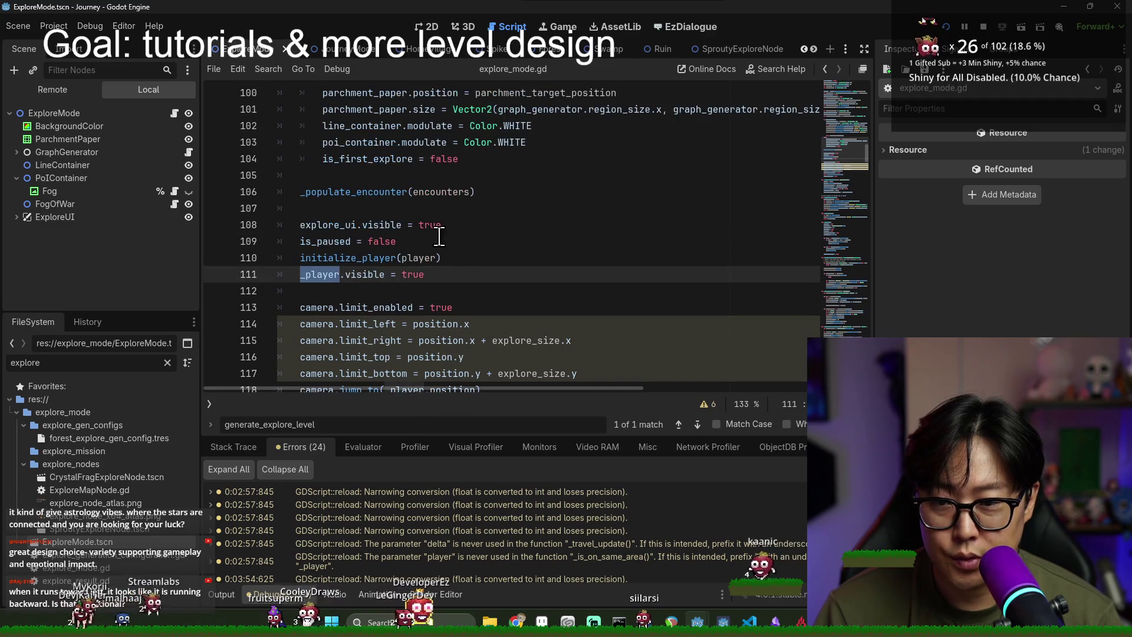
pyautogui.click(459, 261)
pyautogui.press('Return')
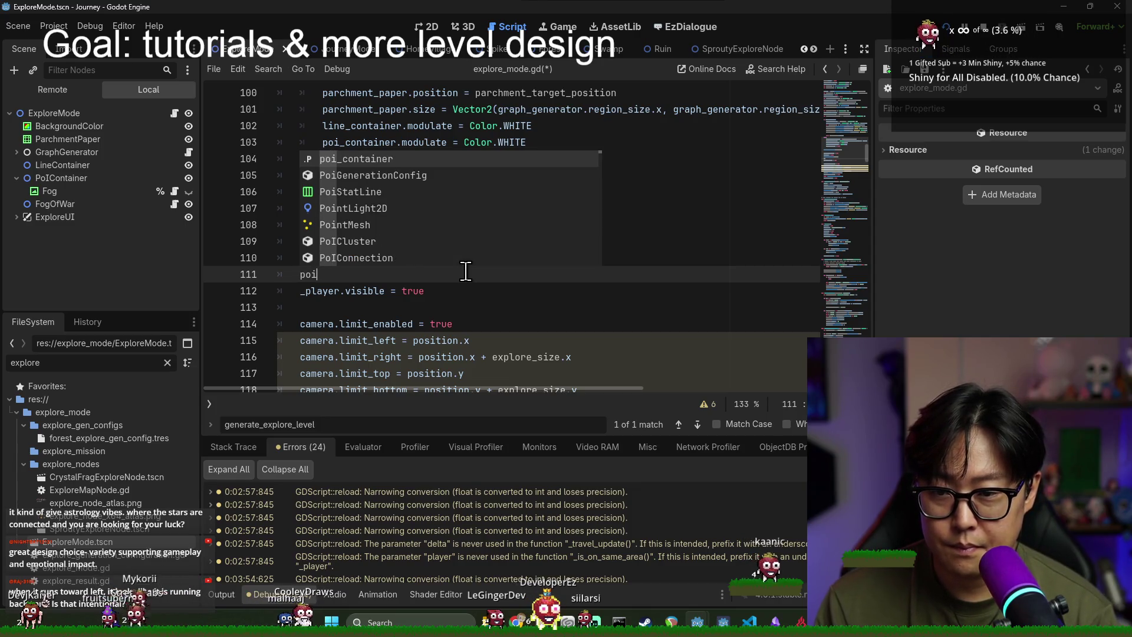
pyautogui.press('Return')
# Step: Delete the autocompleted poi_container text, leaving line 111 empty
pyautogui.doubleClick(355, 275)
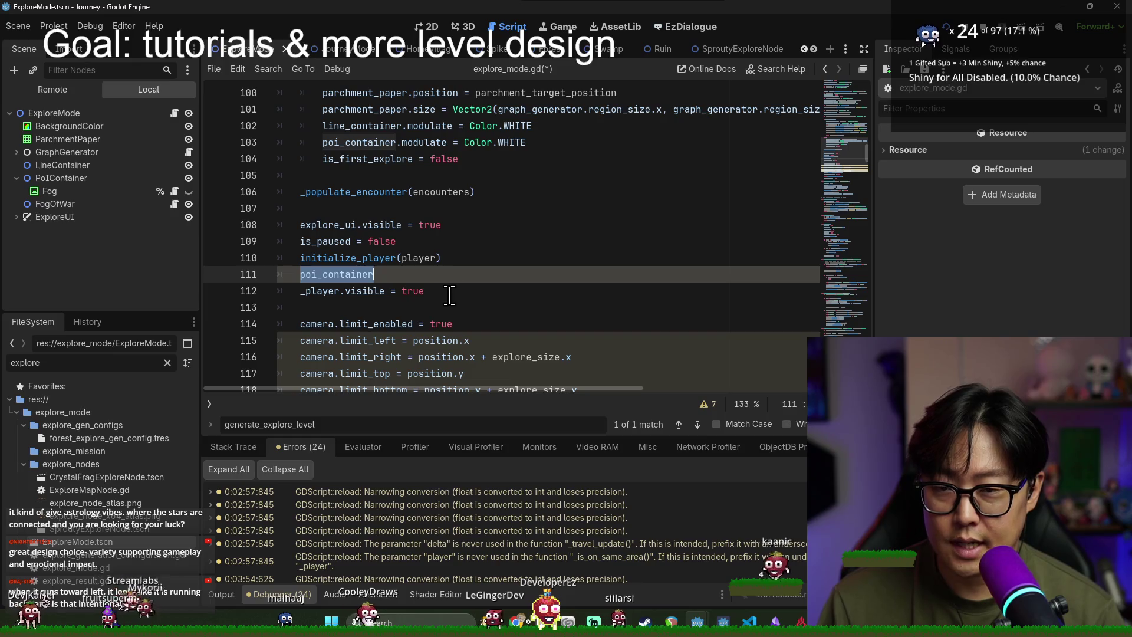
pyautogui.scroll(2, 448, 295)
pyautogui.scroll(-1, 378, 342)
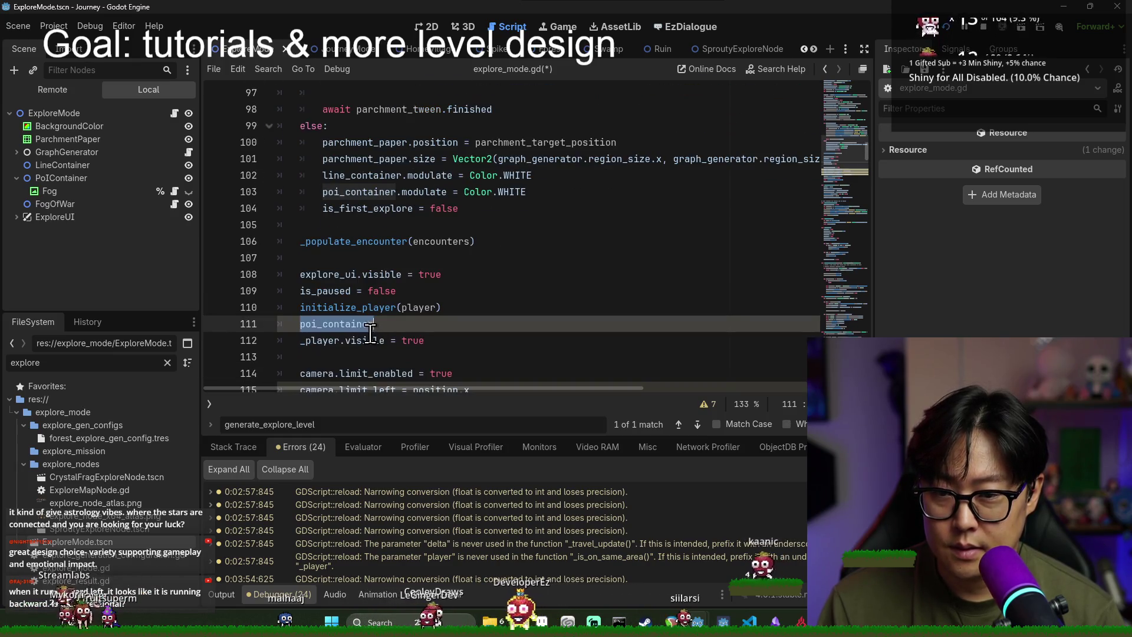
pyautogui.tripleClick(334, 326)
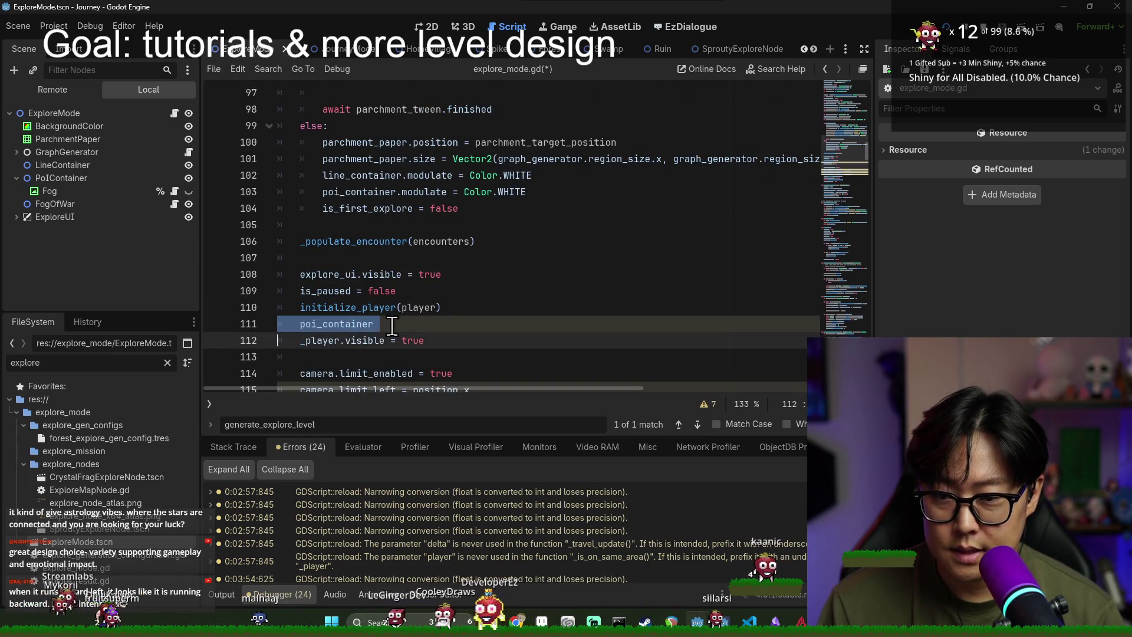
pyautogui.doubleClick(345, 324)
pyautogui.press('BackSpace')
pyautogui.scroll(1, 404, 272)
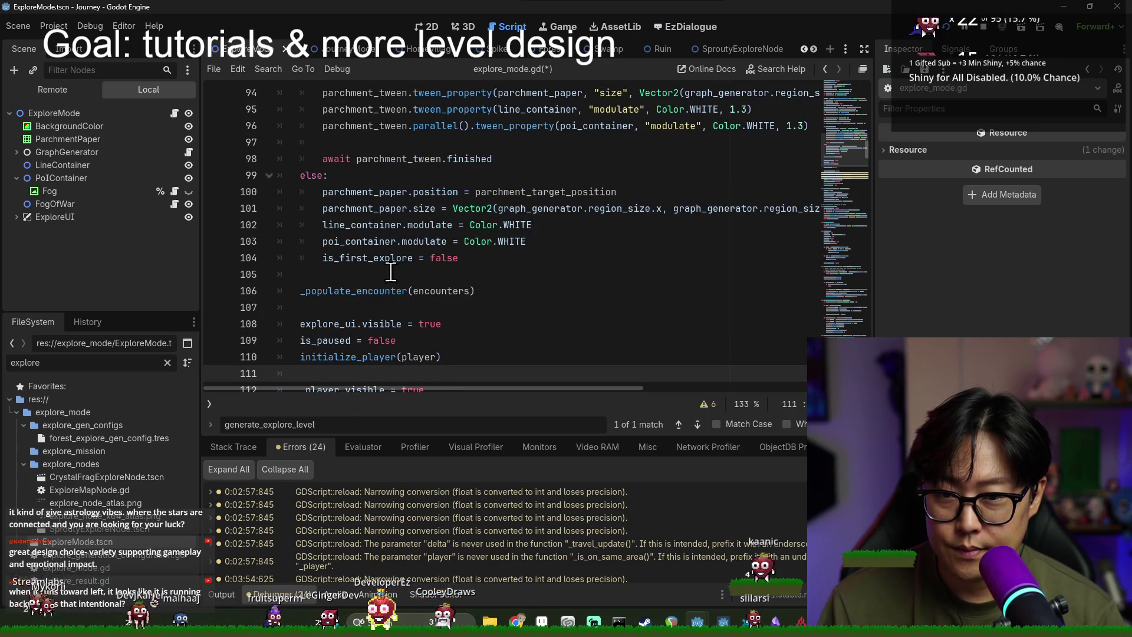
# Step: Start a loop on line 111: for poi in poi_container.get_children()
pyautogui.click(386, 275)
pyautogui.hotkey('ctrl', 'z')
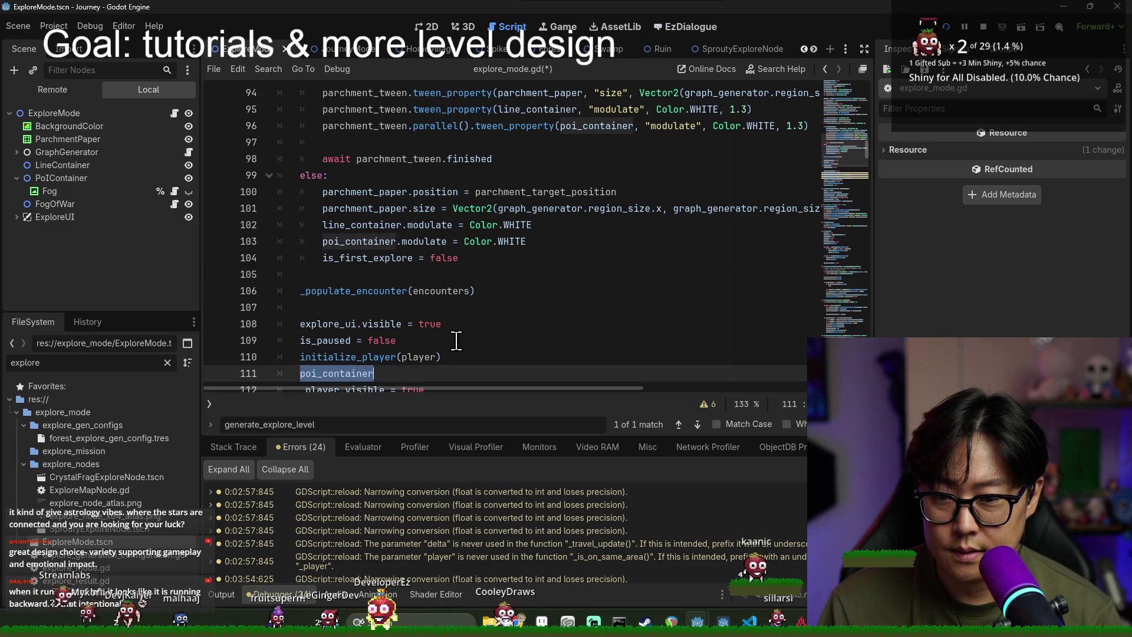
pyautogui.click(415, 376)
pyautogui.write('get')
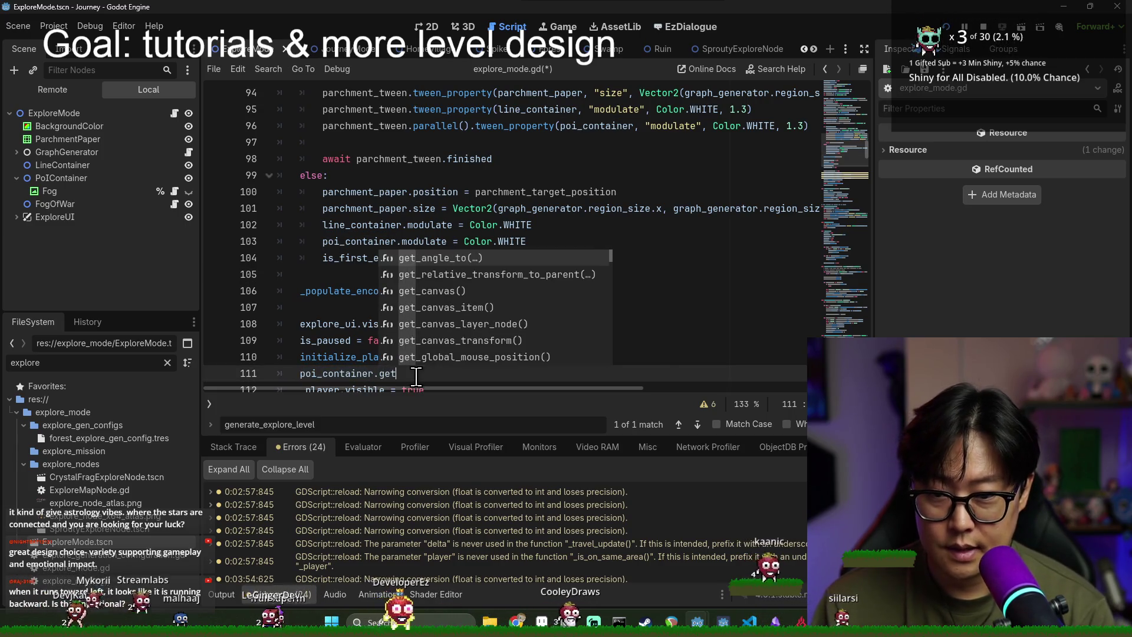
pyautogui.write('_child')
pyautogui.press('Return')
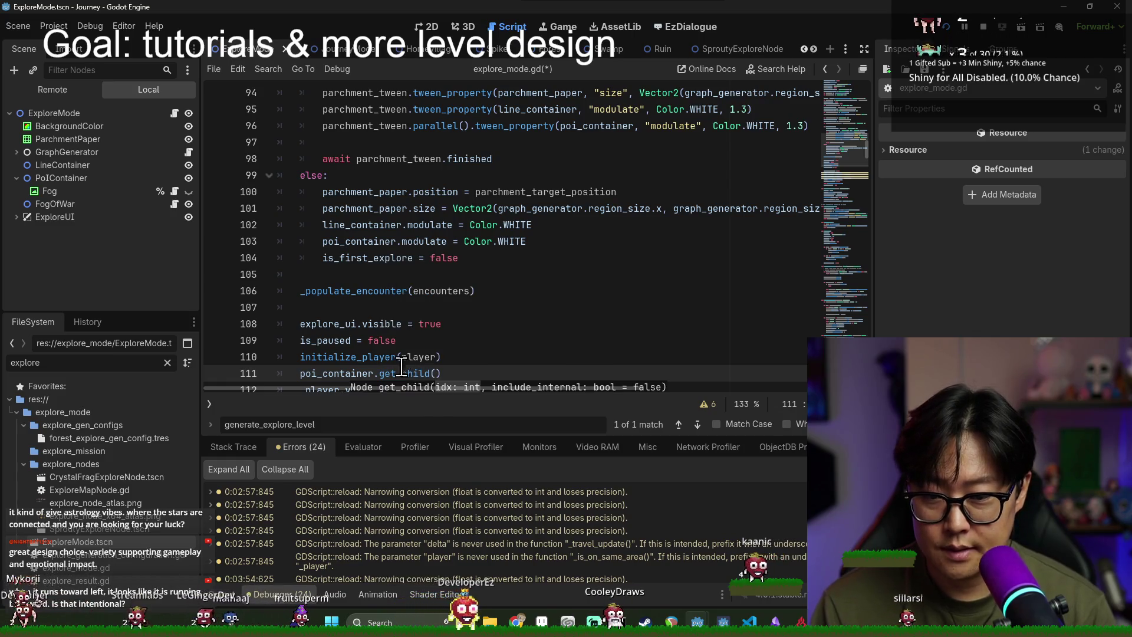
pyautogui.press('Left')
pyautogui.write('ren')
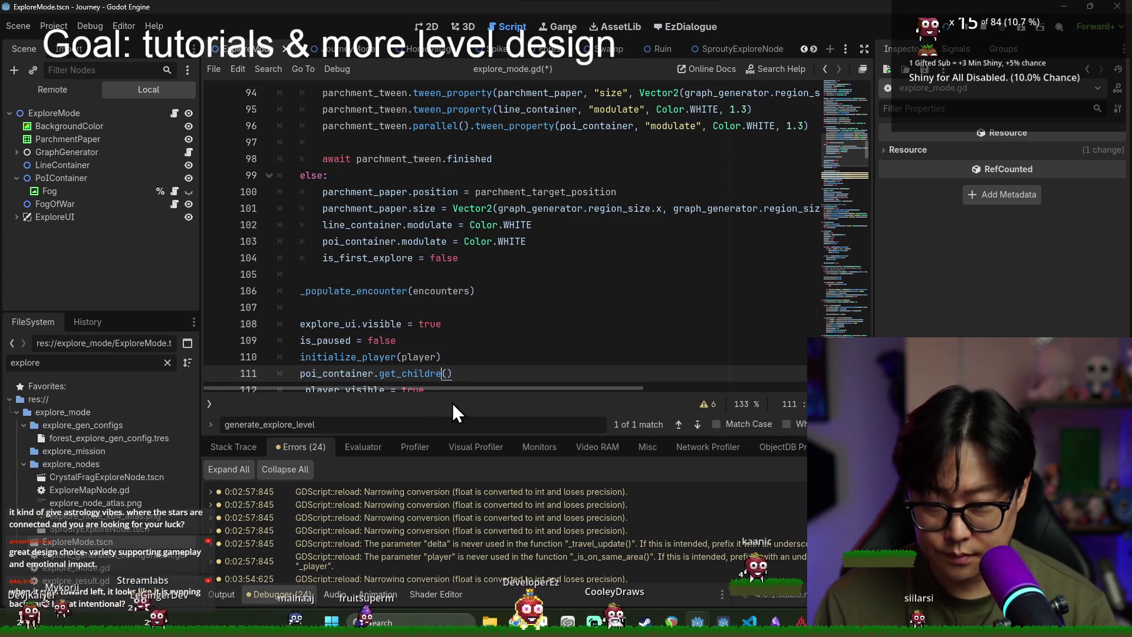
pyautogui.write('en')
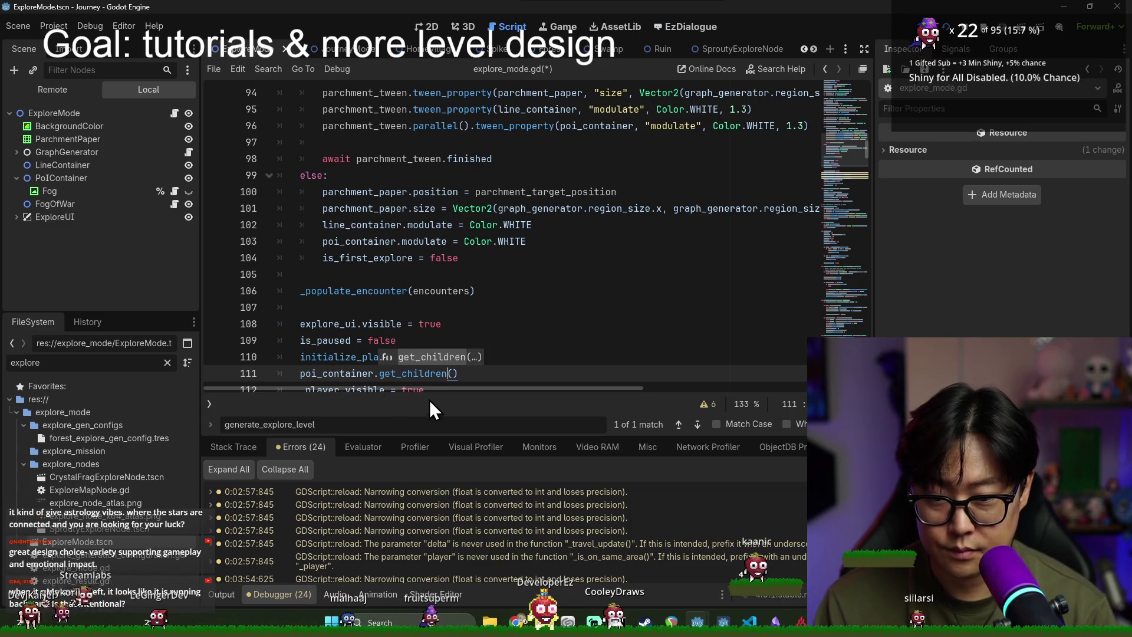
pyautogui.press('Home')
pyautogui.write('for poi in ')
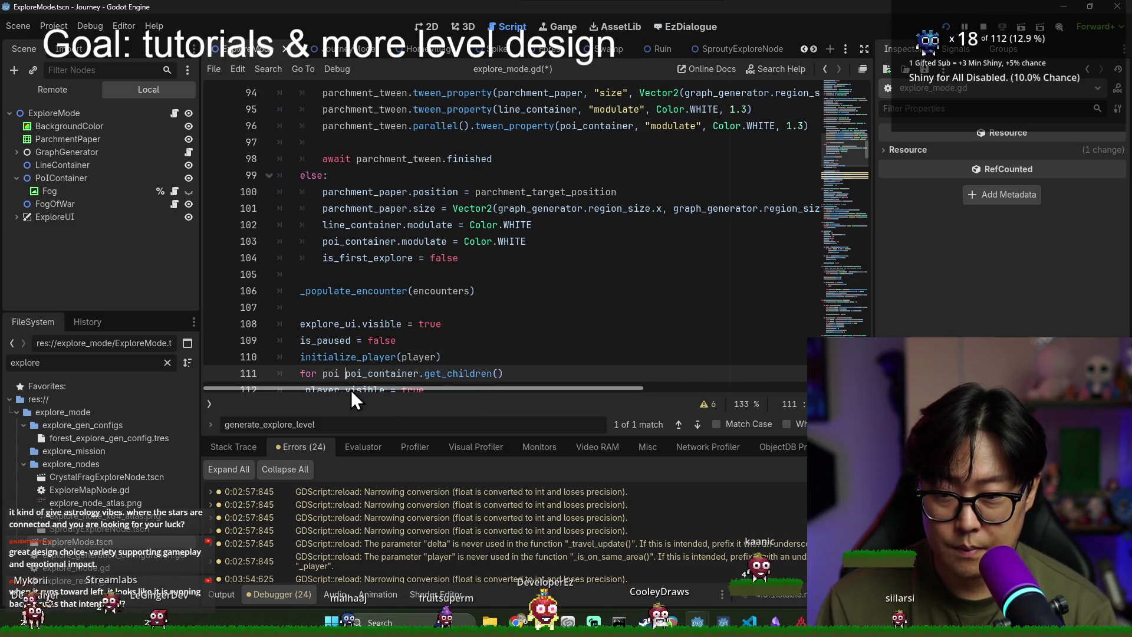
pyautogui.write(':')
pyautogui.press('Return')
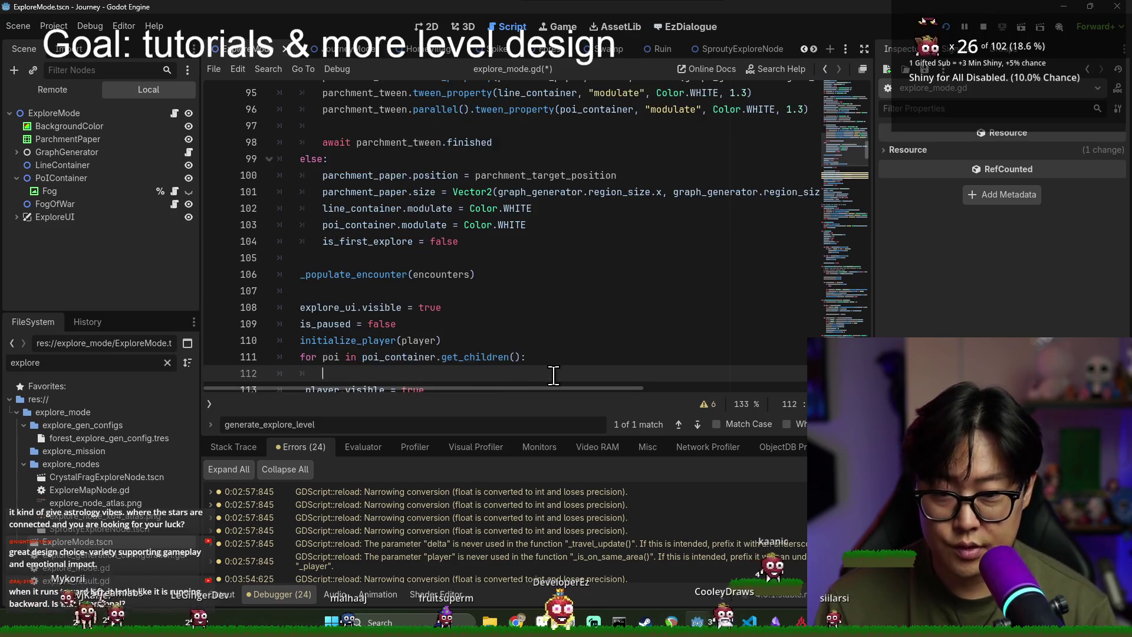
# Step: Inside the loop, add the check 'if poi is MapNode && poi.is_revealed'
pyautogui.scroll(-3, 582, 359)
pyautogui.press('BackSpace')
pyautogui.write('f poi')
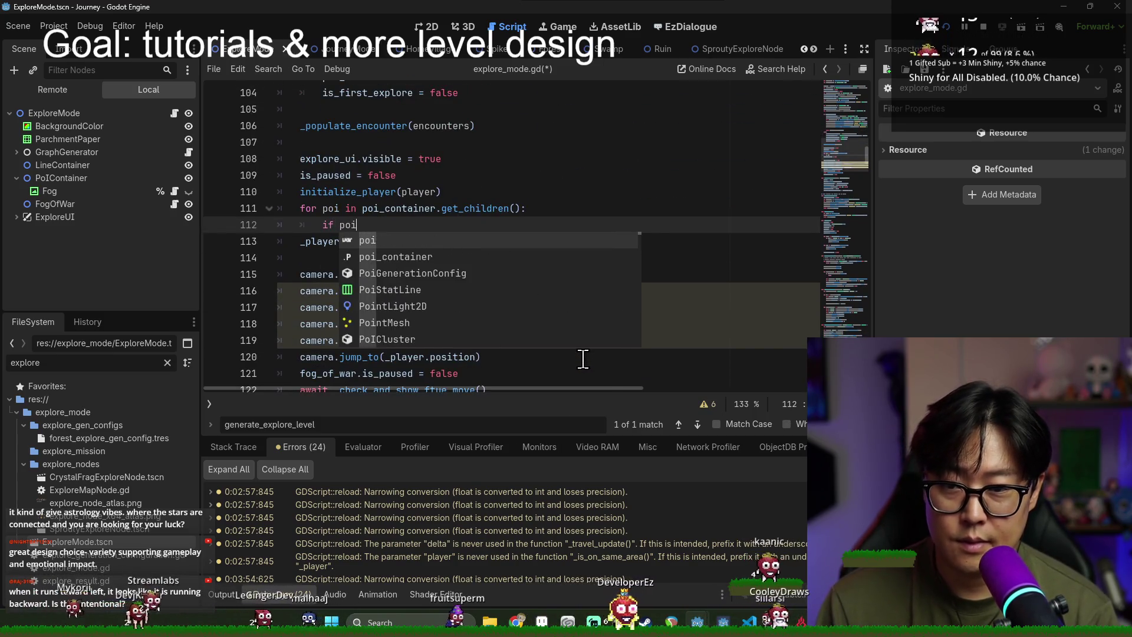
pyautogui.write(' is MapNode & poi')
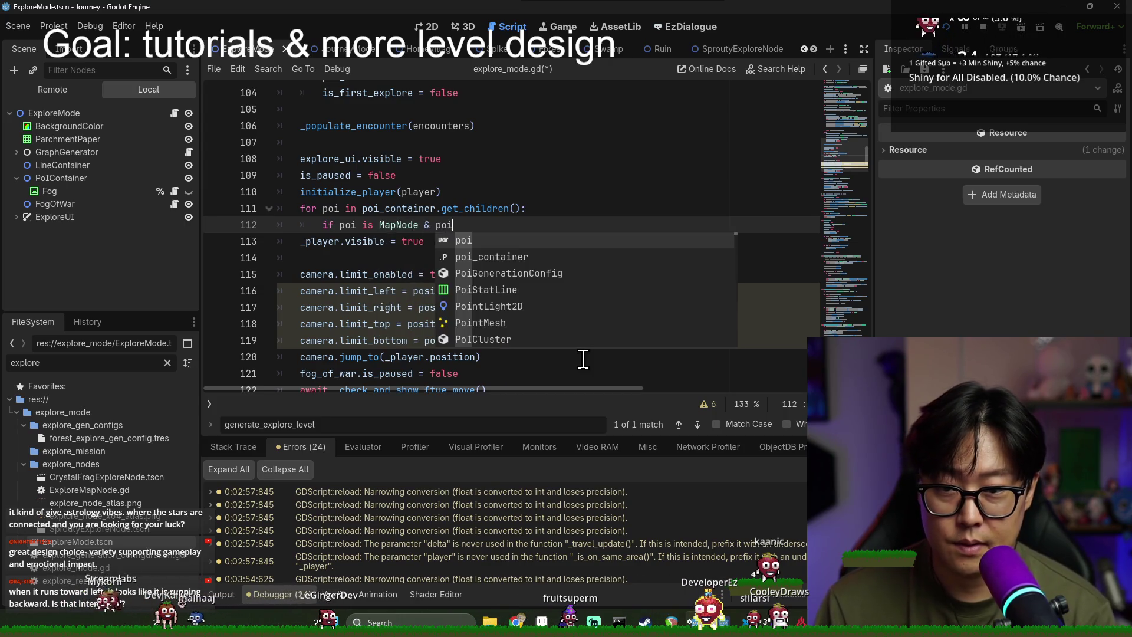
pyautogui.press('Escape')
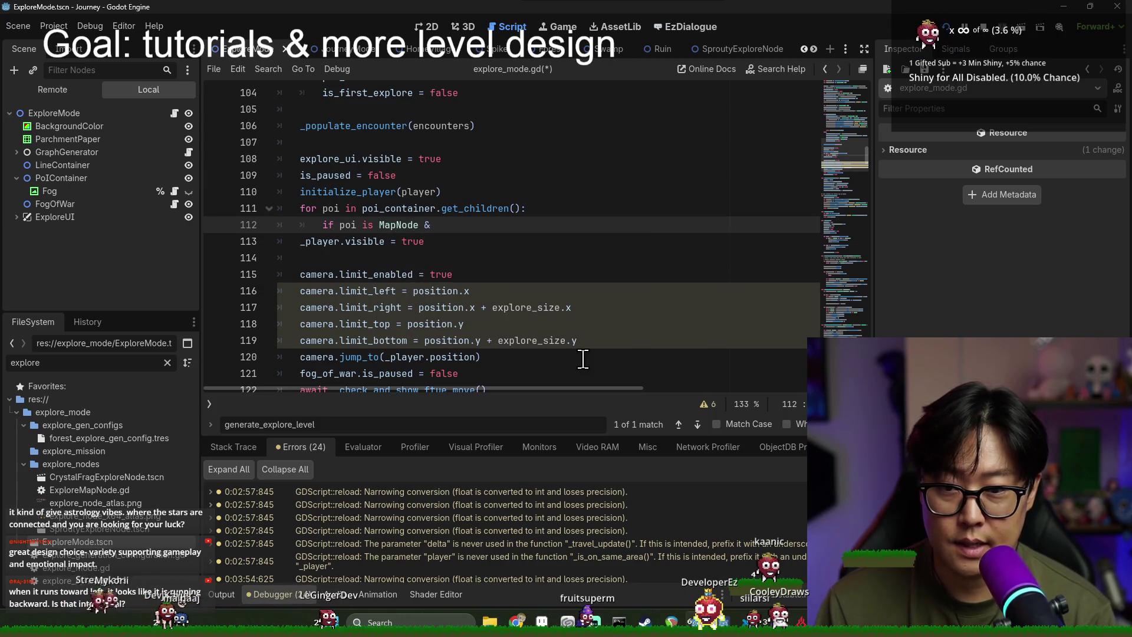
pyautogui.write('& poi.is_revealed:')
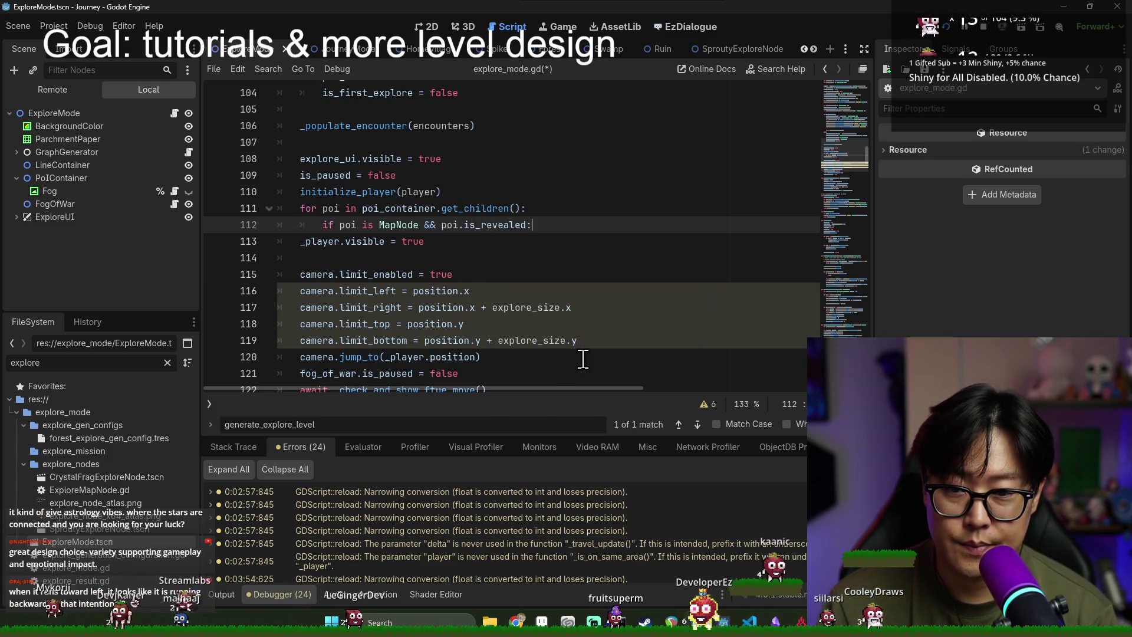
pyautogui.press('Return')
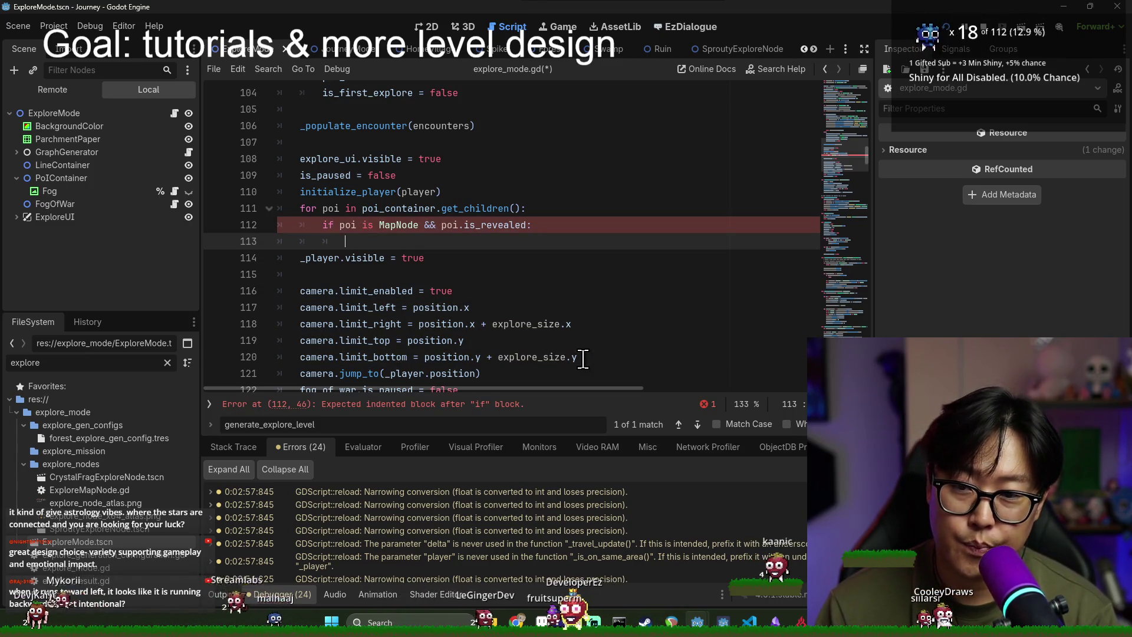
# Step: Call fog_of_war.unveil_position(poi.position) in the if block, save, and run the game
pyautogui.write('fog_of_war')
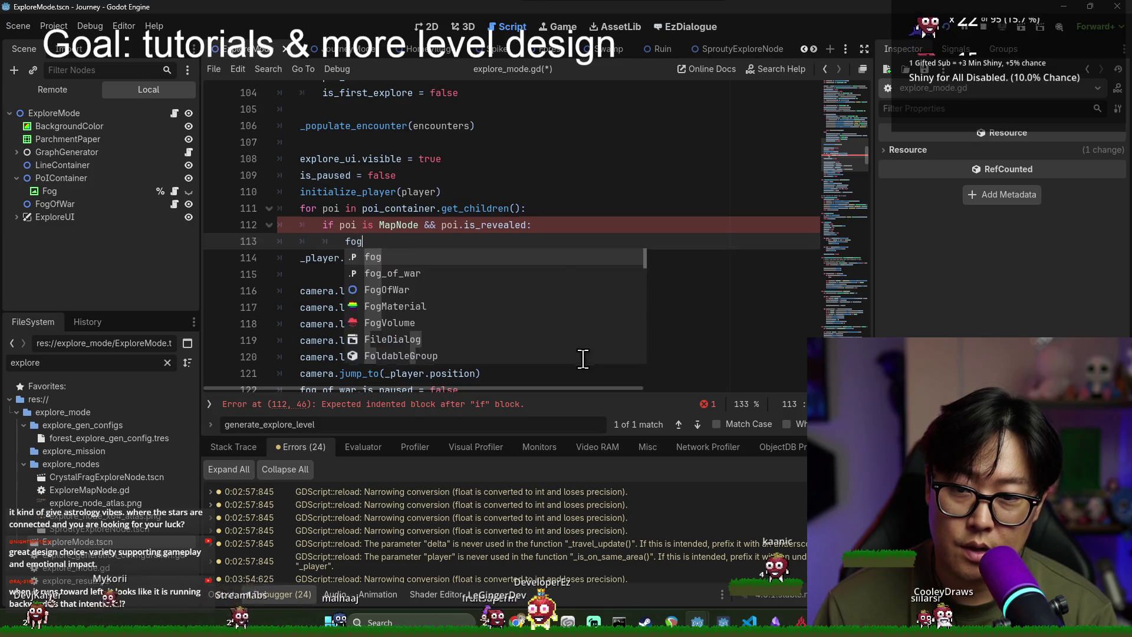
pyautogui.write('.re')
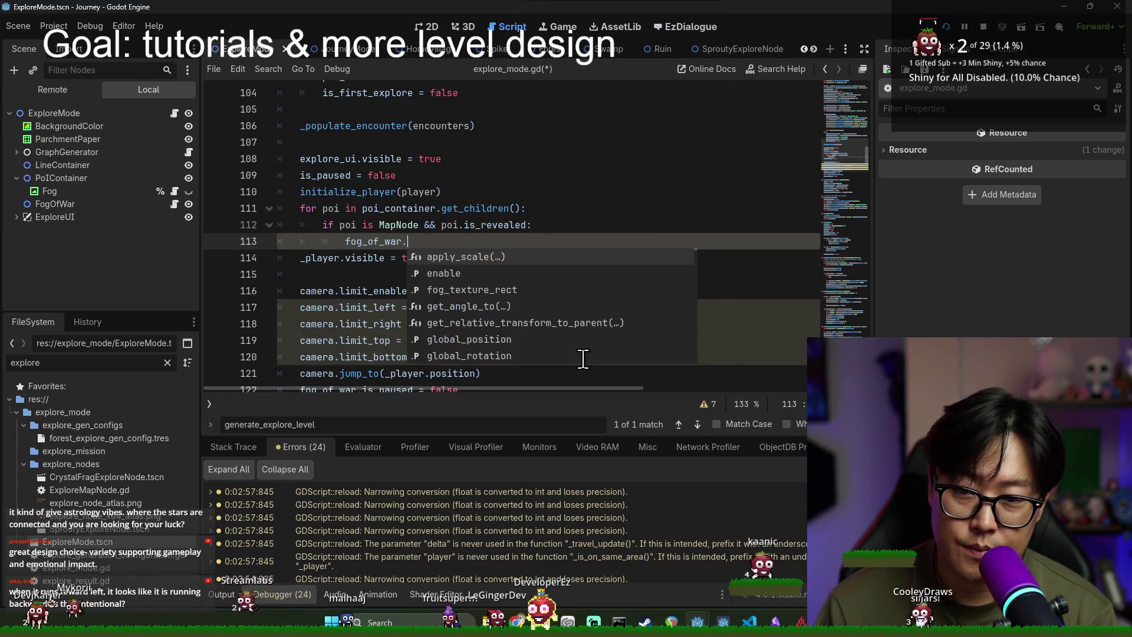
pyautogui.press('BackSpace')
pyautogui.press('BackSpace')
pyautogui.press('BackSpace')
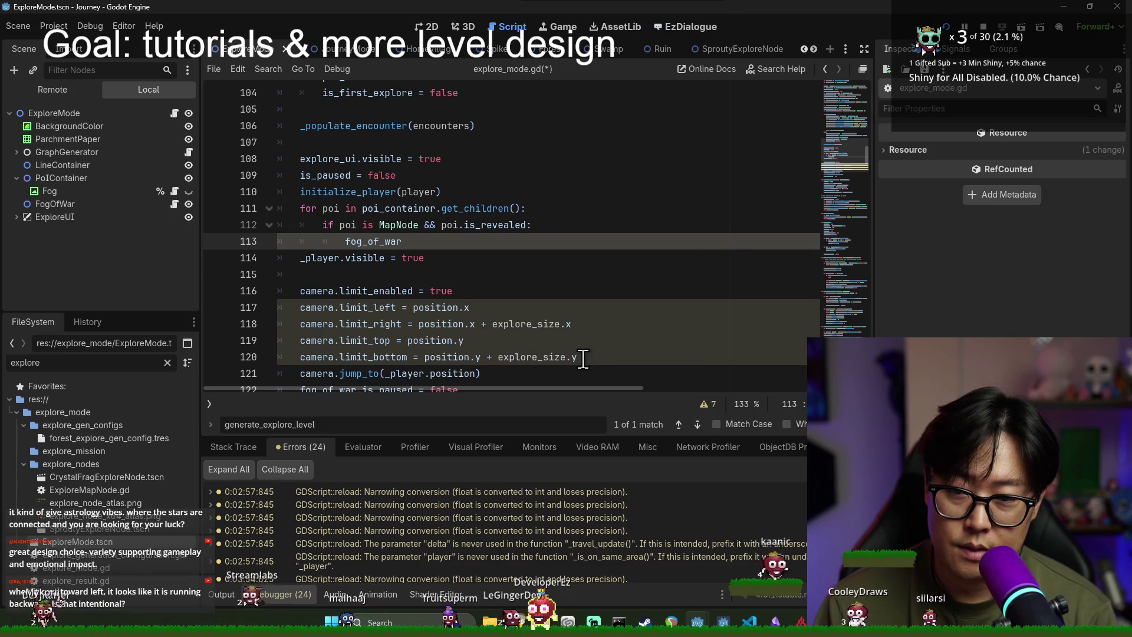
pyautogui.write('f_war.re')
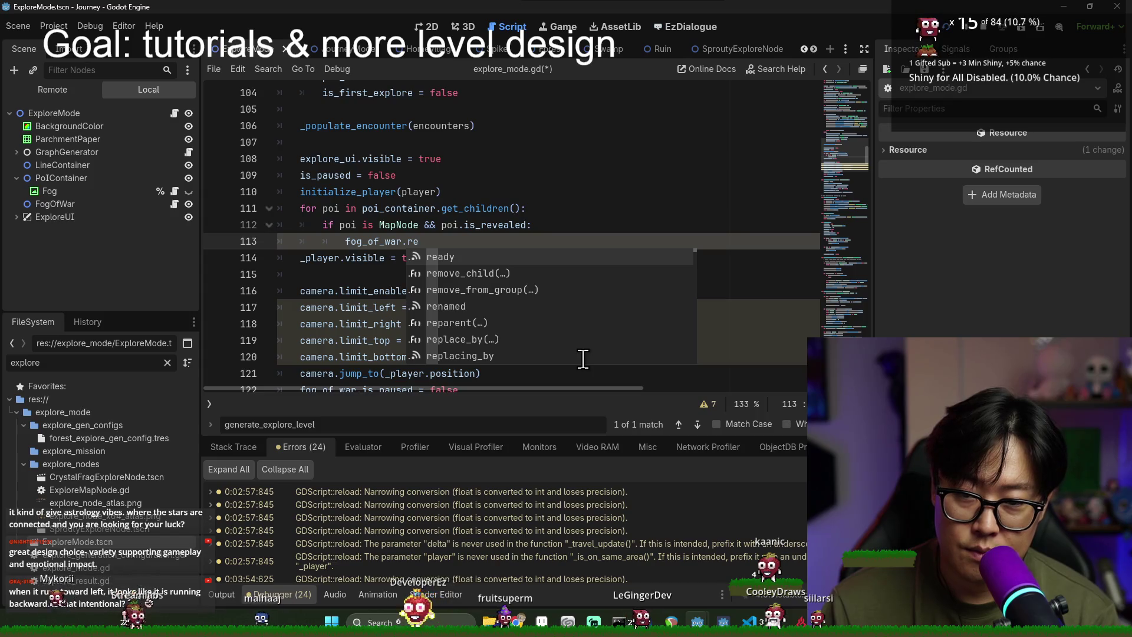
pyautogui.press('BackSpace')
pyautogui.press('BackSpace')
pyautogui.write('unv')
pyautogui.press('Return')
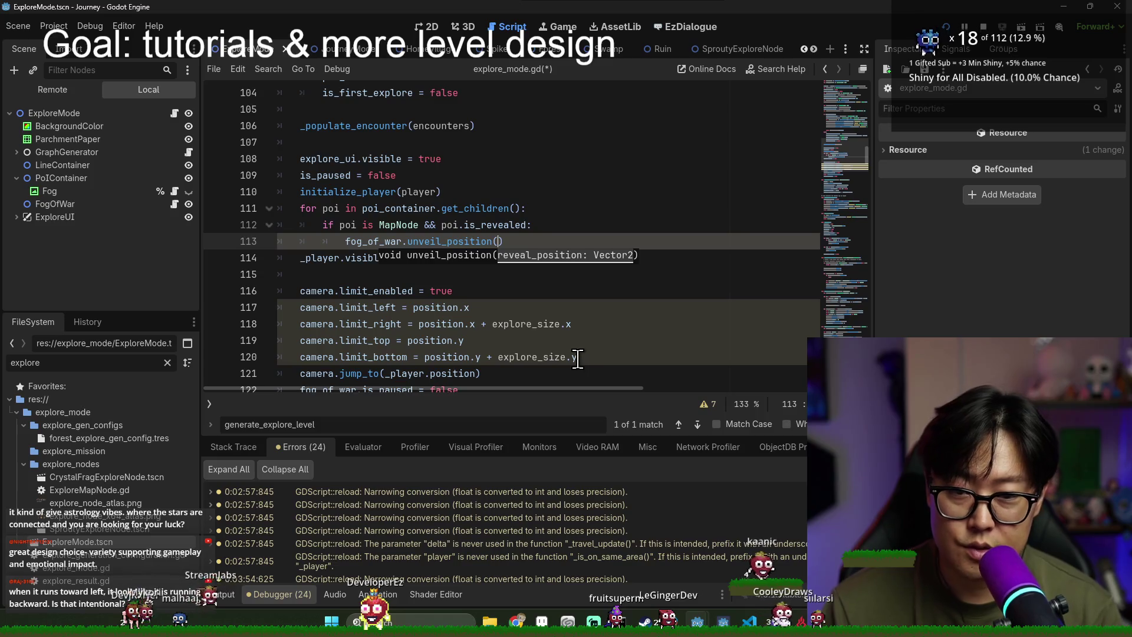
pyautogui.write('poi.pos')
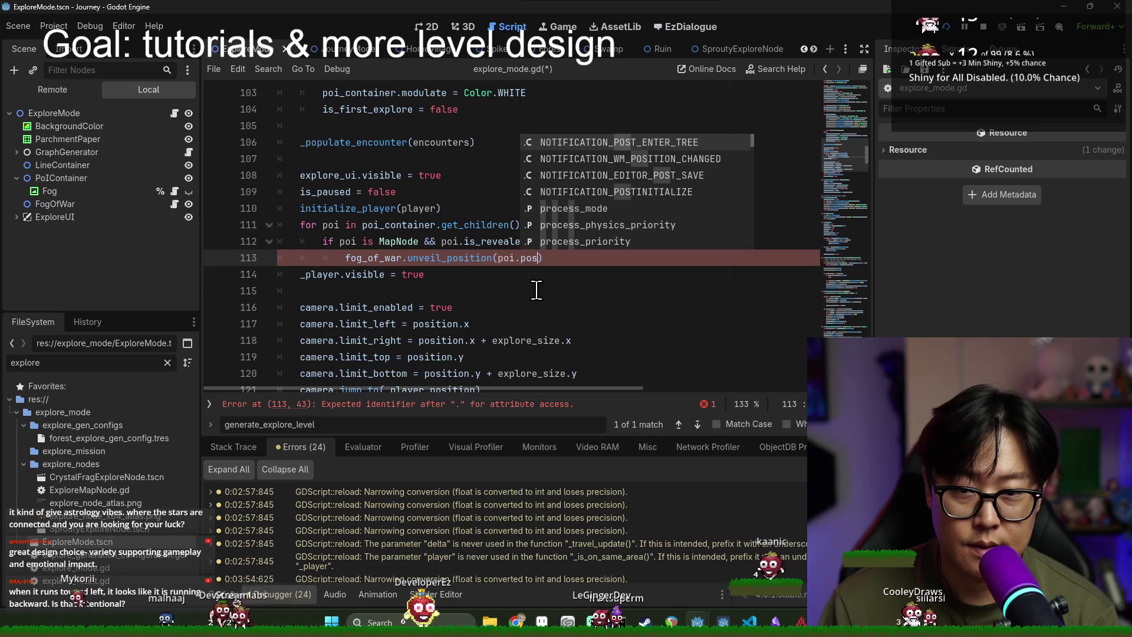
pyautogui.write('ition')
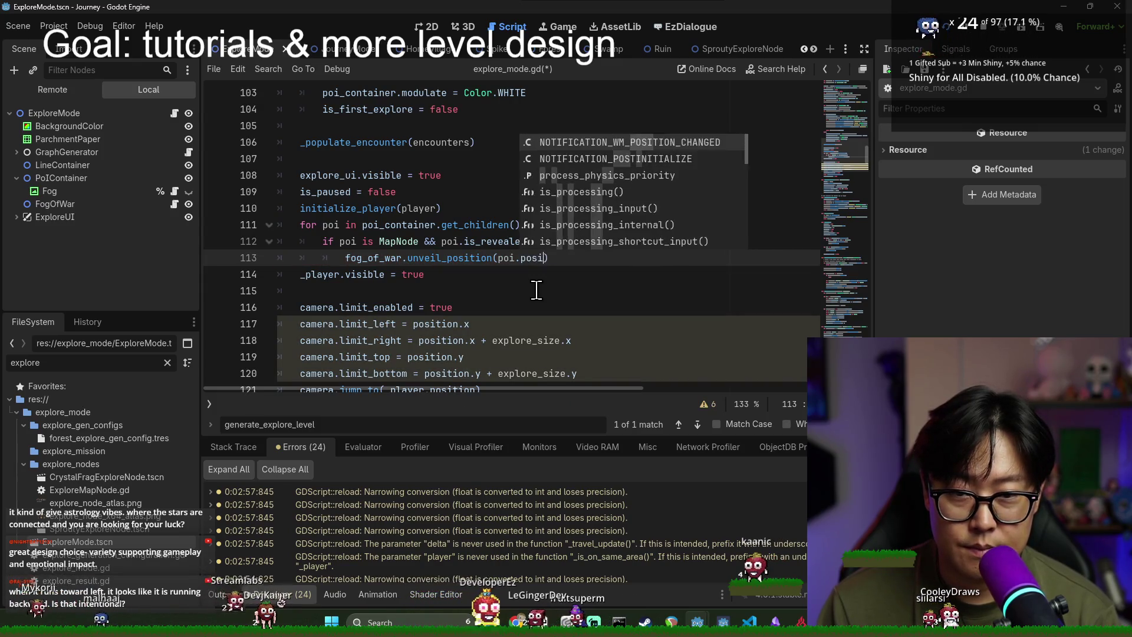
pyautogui.hotkey('ctrl', 's')
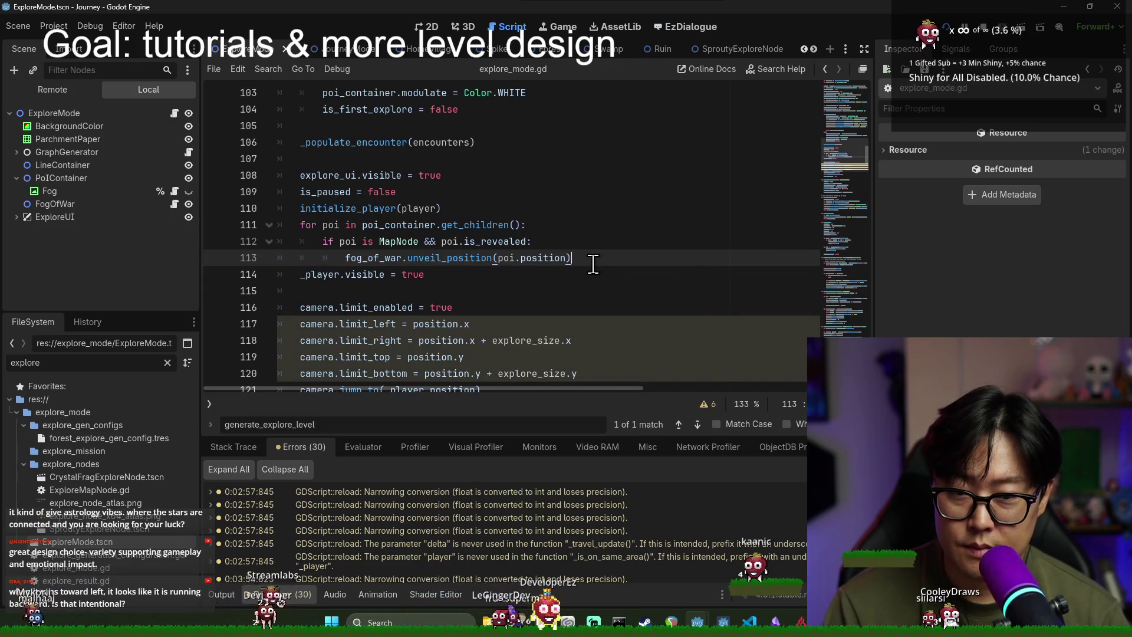
pyautogui.press('Return')
pyautogui.press('Down')
pyautogui.press('Down')
pyautogui.press('Down')
pyautogui.hotkey('ctrl', 's')
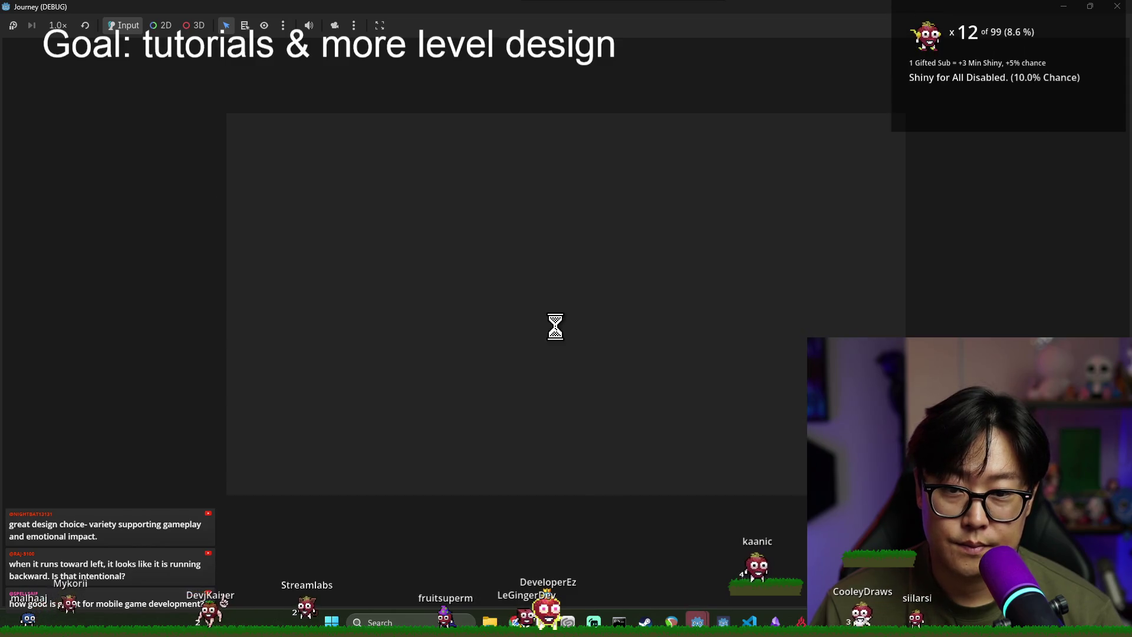
# Step: Clean up the empty lines 114–116 after the fog loop and save the script
pyautogui.hotkey('alt', 'Tab')
pyautogui.hotkey('alt', 'Tab')
pyautogui.click(347, 242)
pyautogui.click(465, 312)
pyautogui.press('F5')
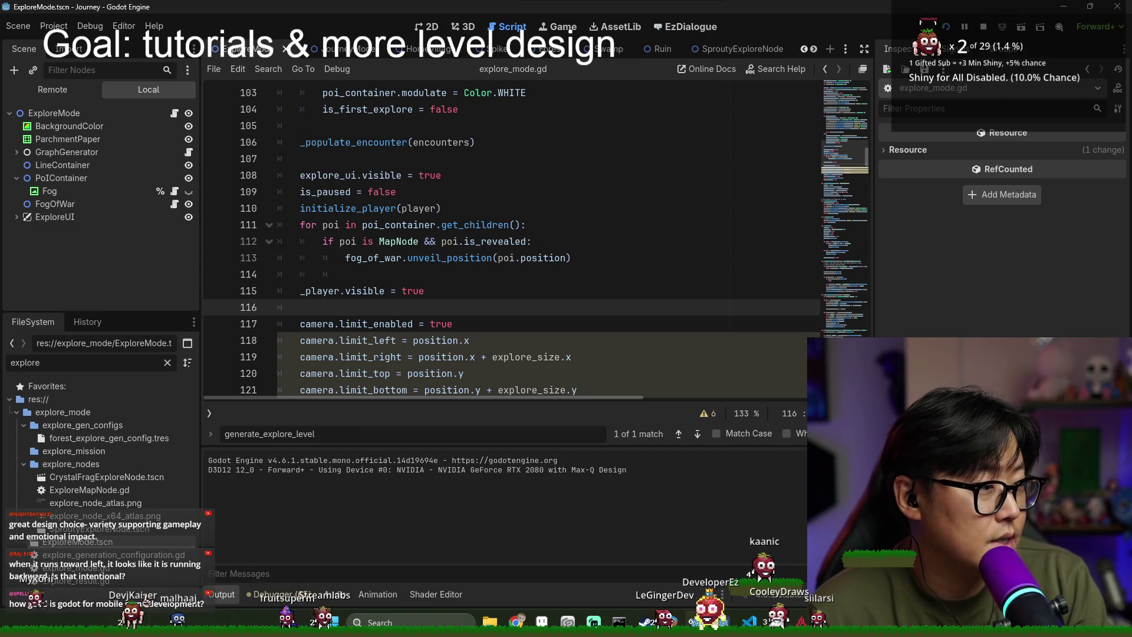
pyautogui.click(437, 284)
pyautogui.click(419, 275)
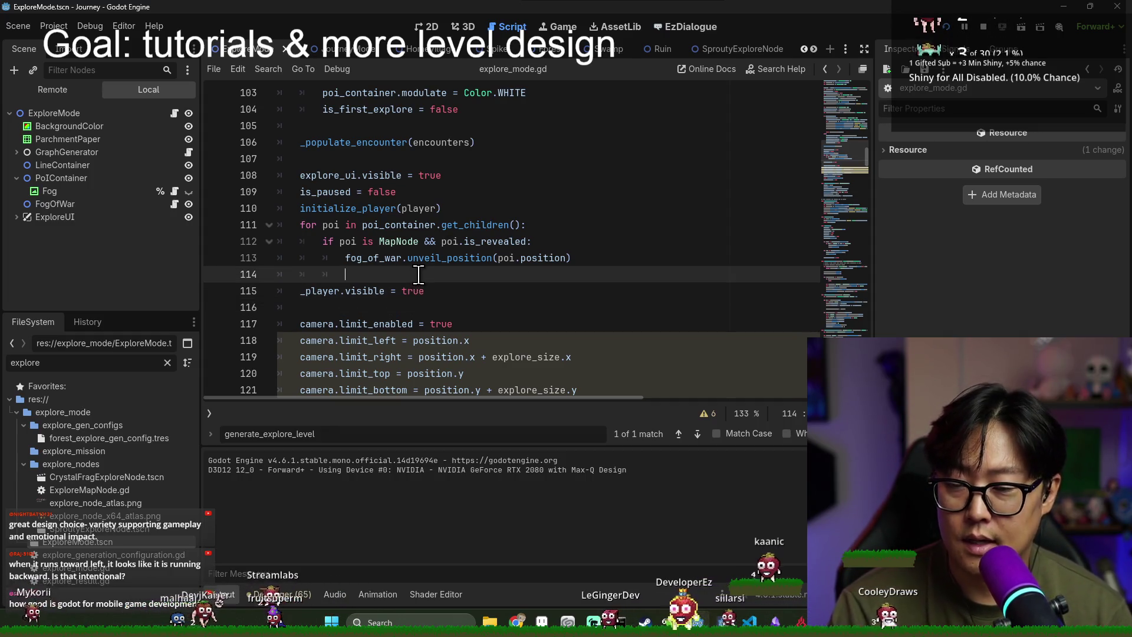
pyautogui.hotkey('ctrl', 's')
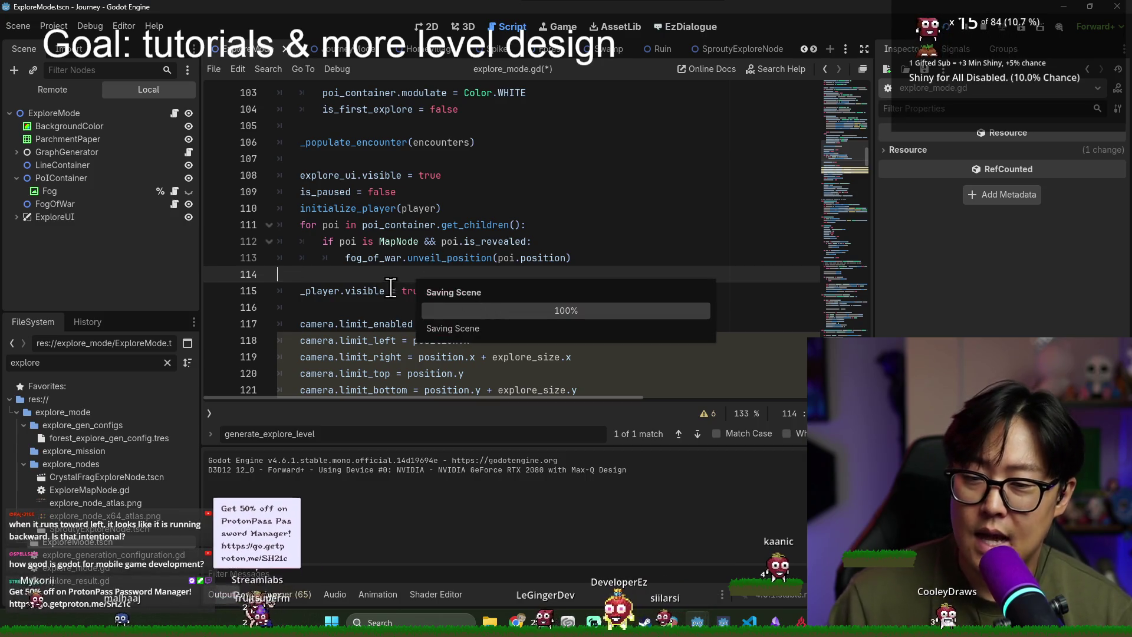
pyautogui.click(369, 305)
pyautogui.press('Up')
pyautogui.press('Up')
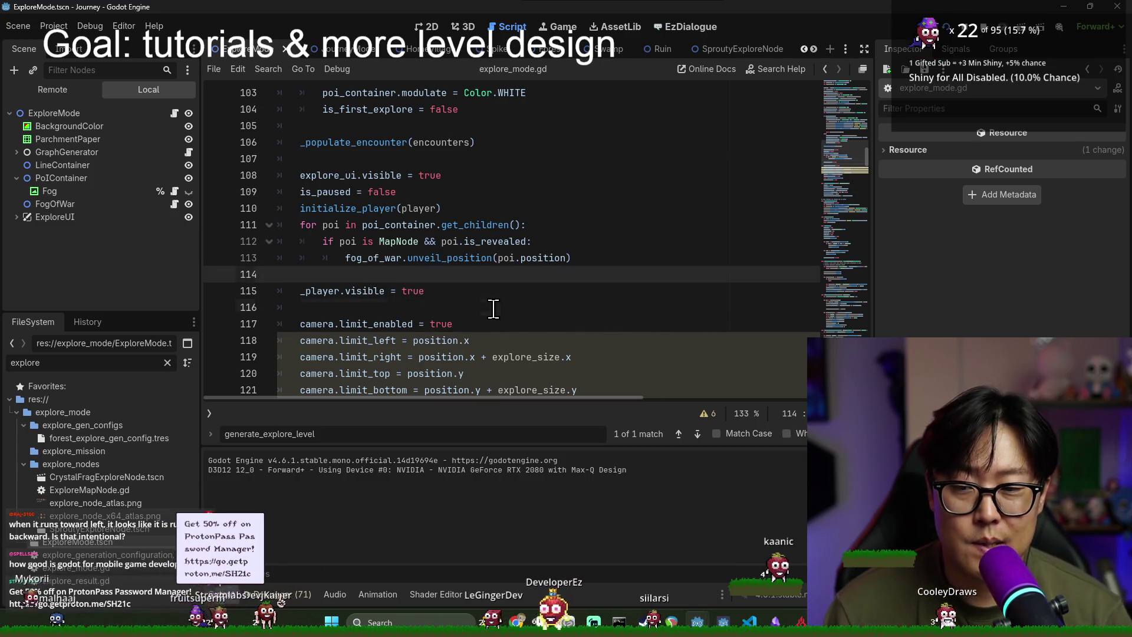
pyautogui.click(493, 308)
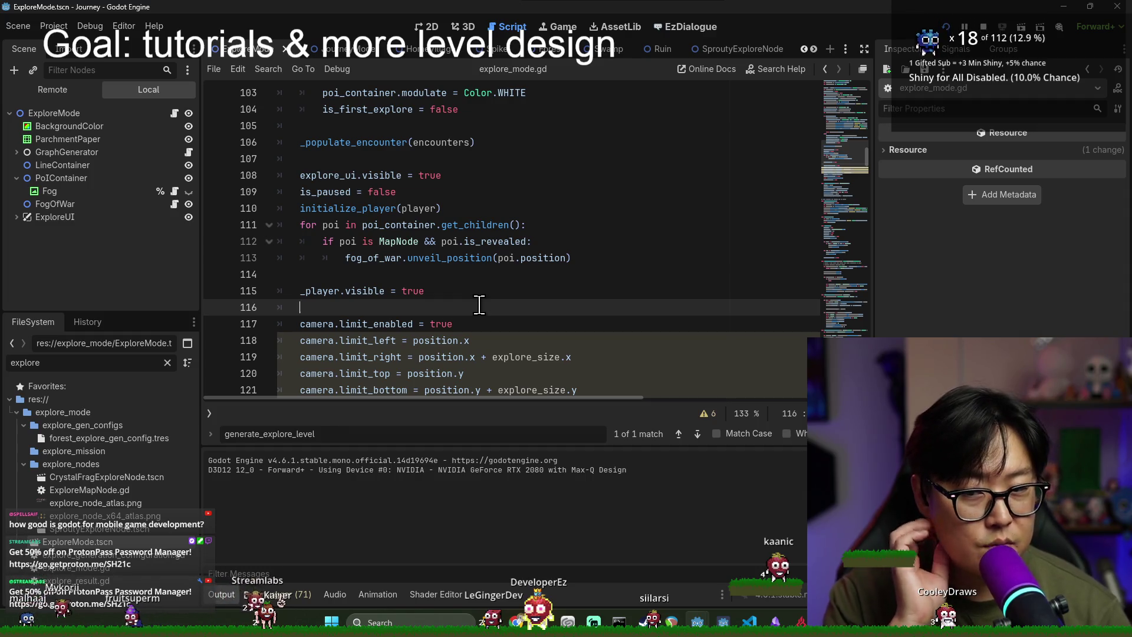
pyautogui.hotkey('ctrl', 's')
# Step: Return to the running Journey game and start a new game
pyautogui.click(418, 277)
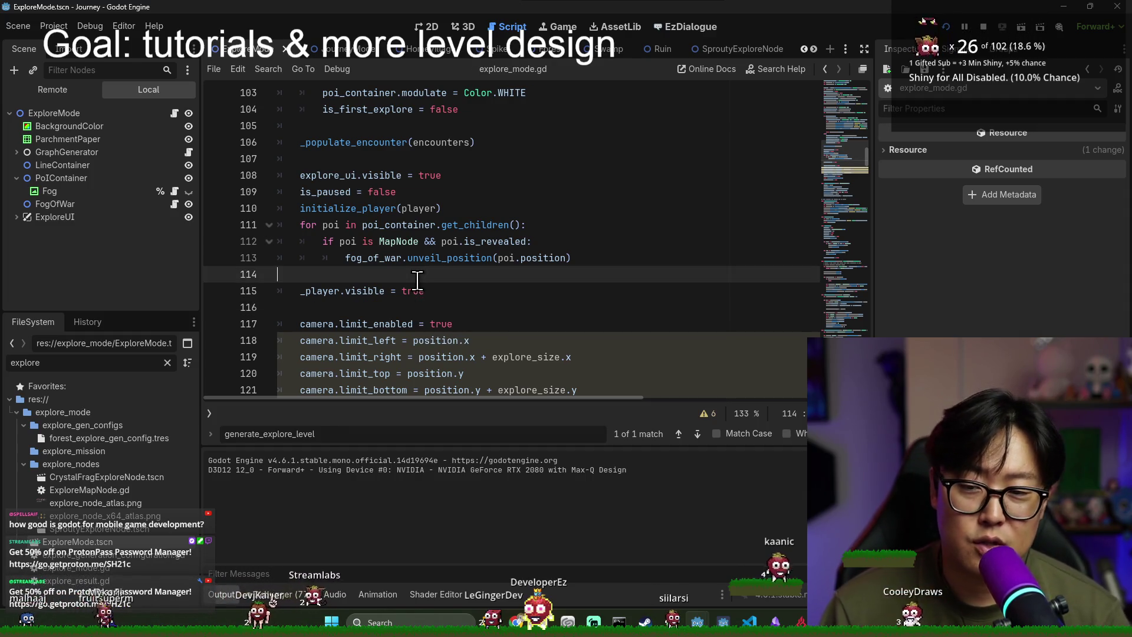
pyautogui.click(503, 302)
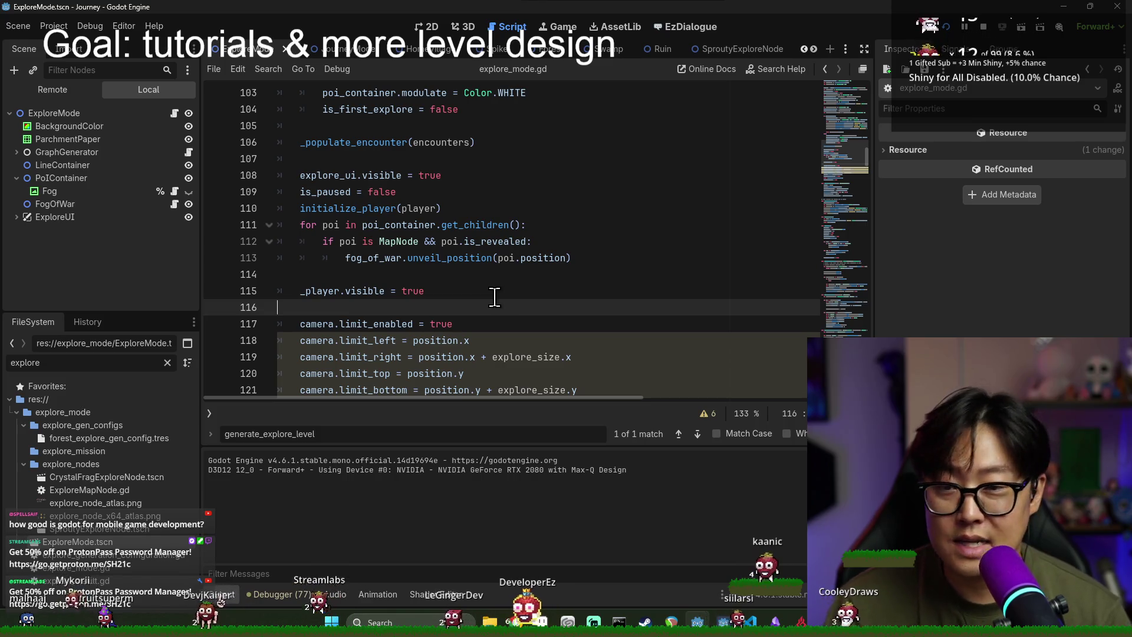
pyautogui.moveTo(465, 335)
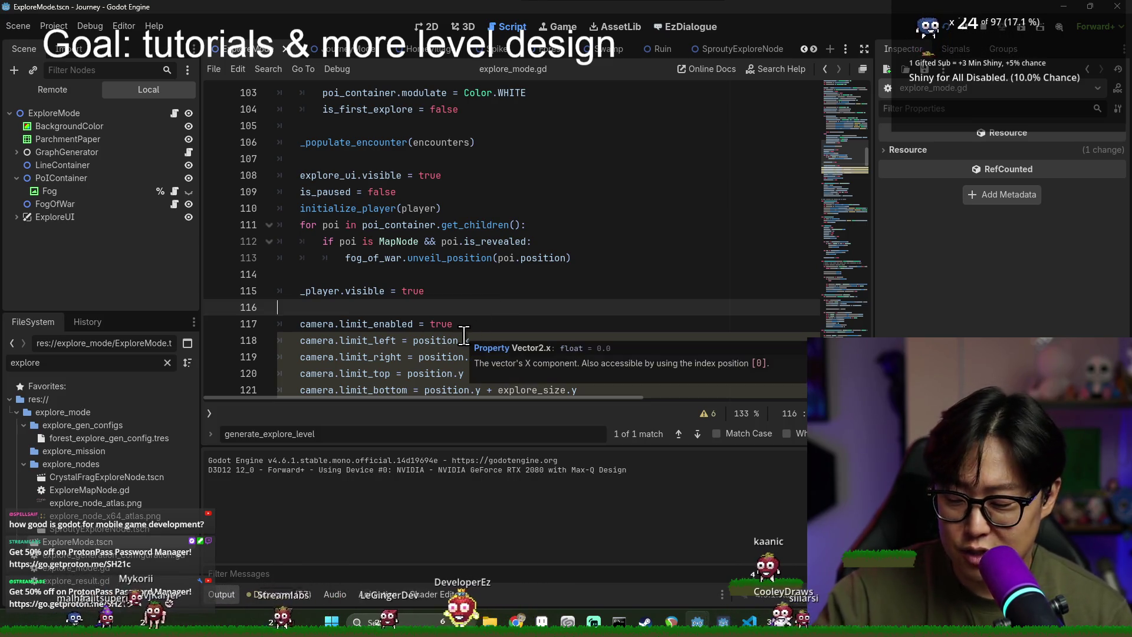
pyautogui.hotkey('alt', 'Tab')
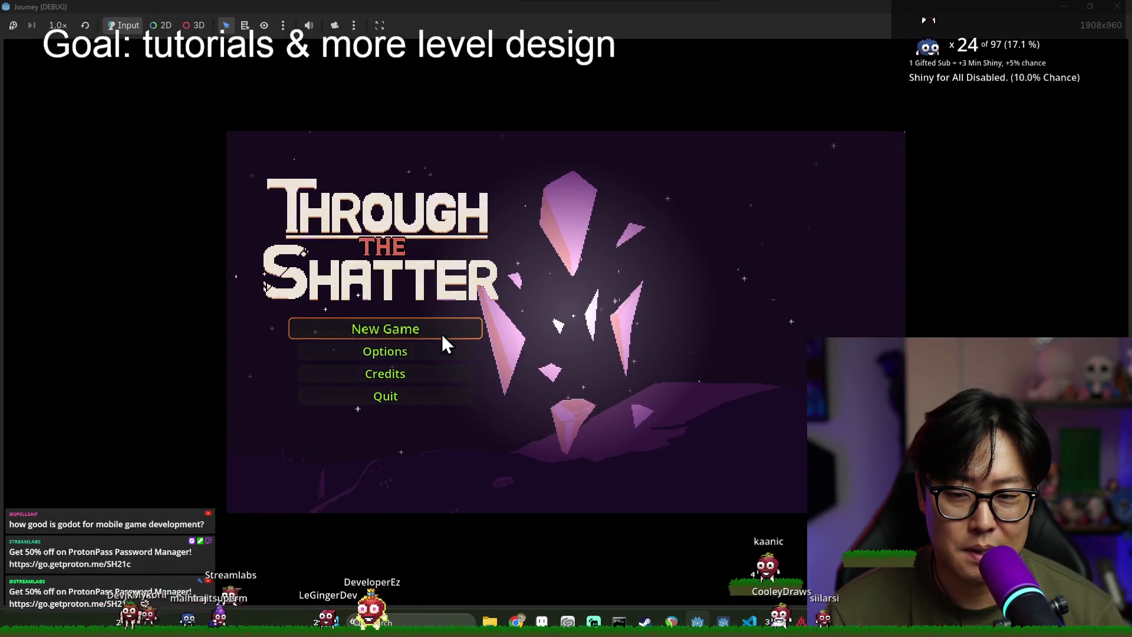
pyautogui.click(443, 335)
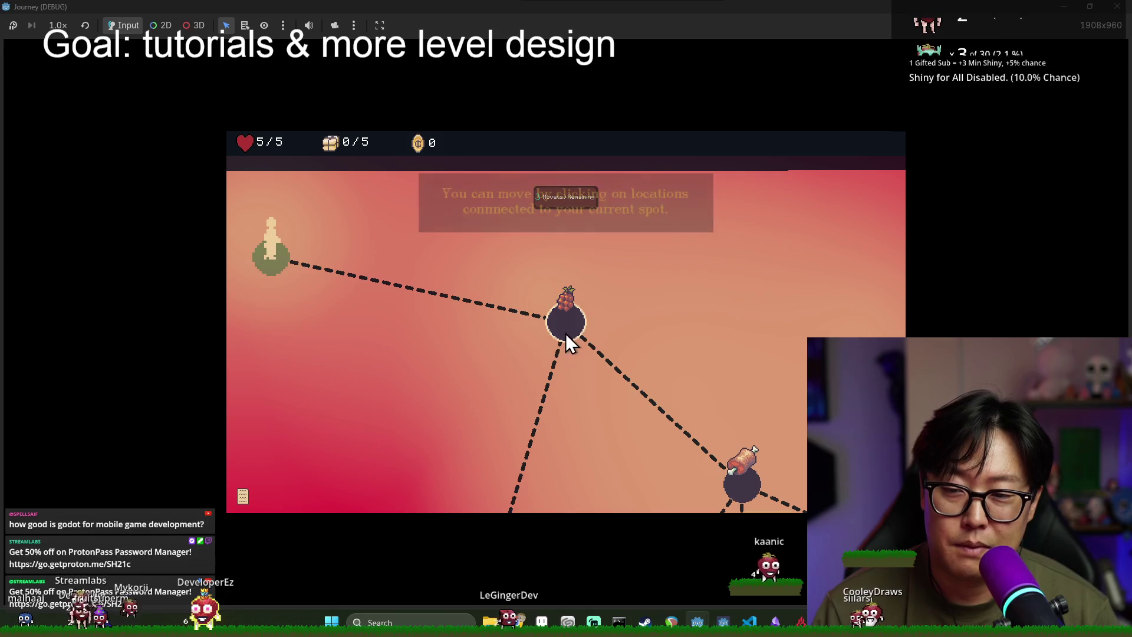
# Step: Walk the explorer across the grape, coin and upper-left nodes, dismissing the tutorial popups
pyautogui.click(569, 338)
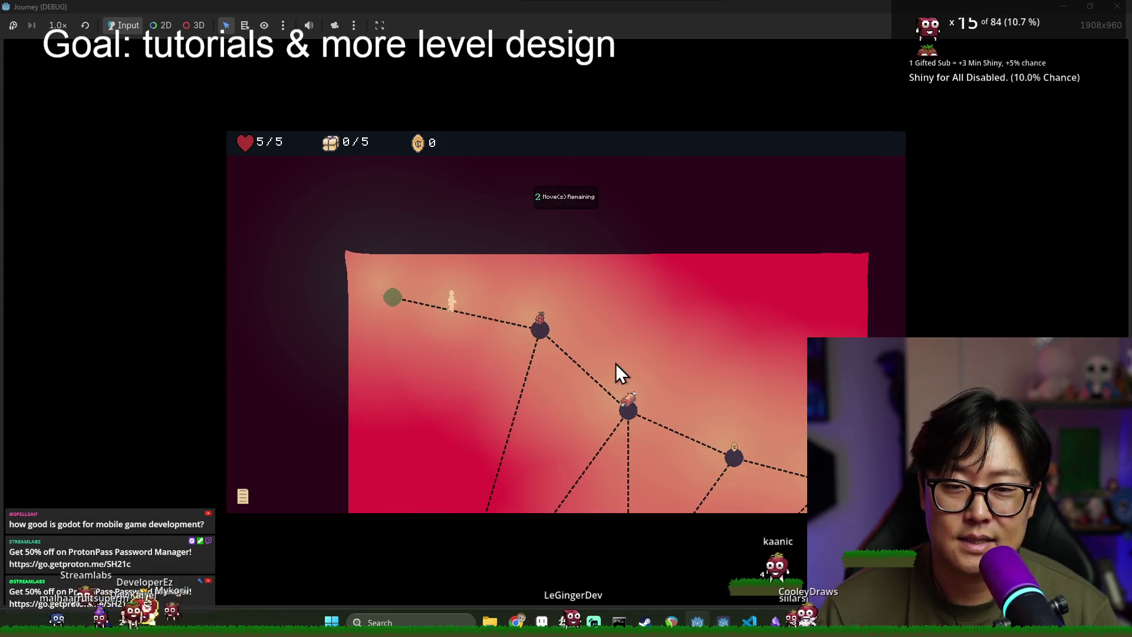
pyautogui.click(568, 331)
pyautogui.click(629, 406)
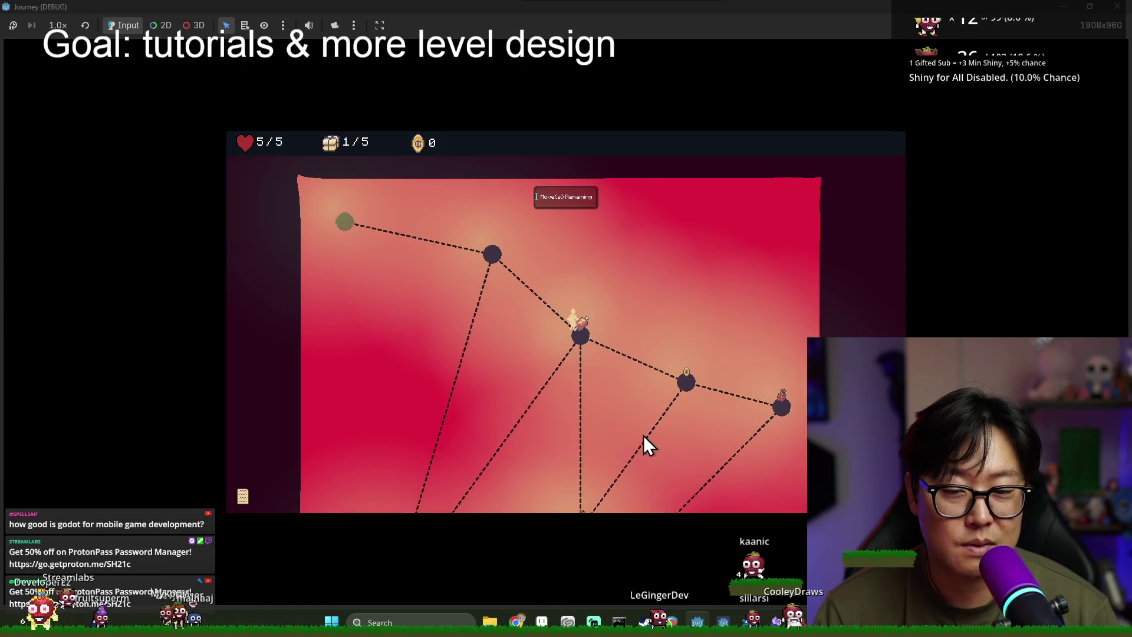
pyautogui.click(580, 490)
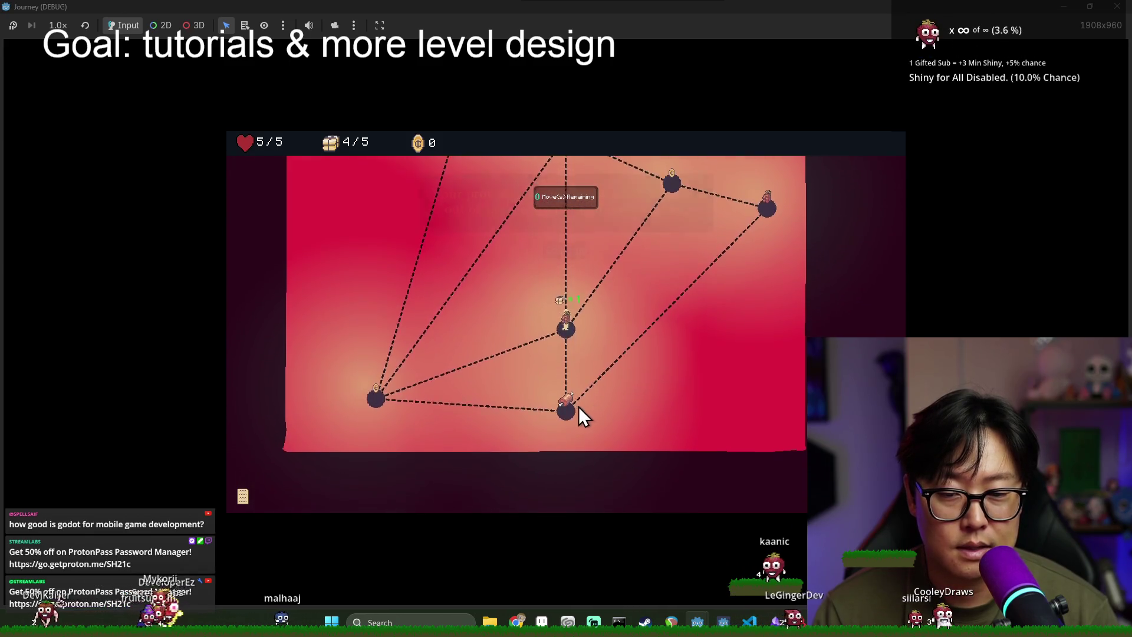
pyautogui.click(561, 256)
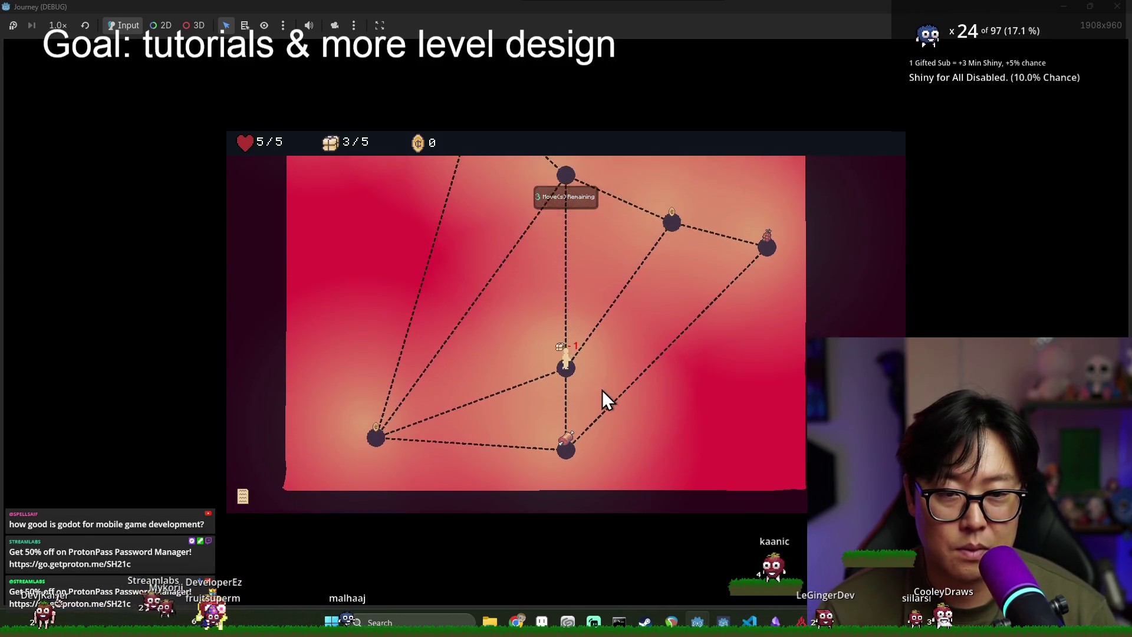
pyautogui.click(674, 251)
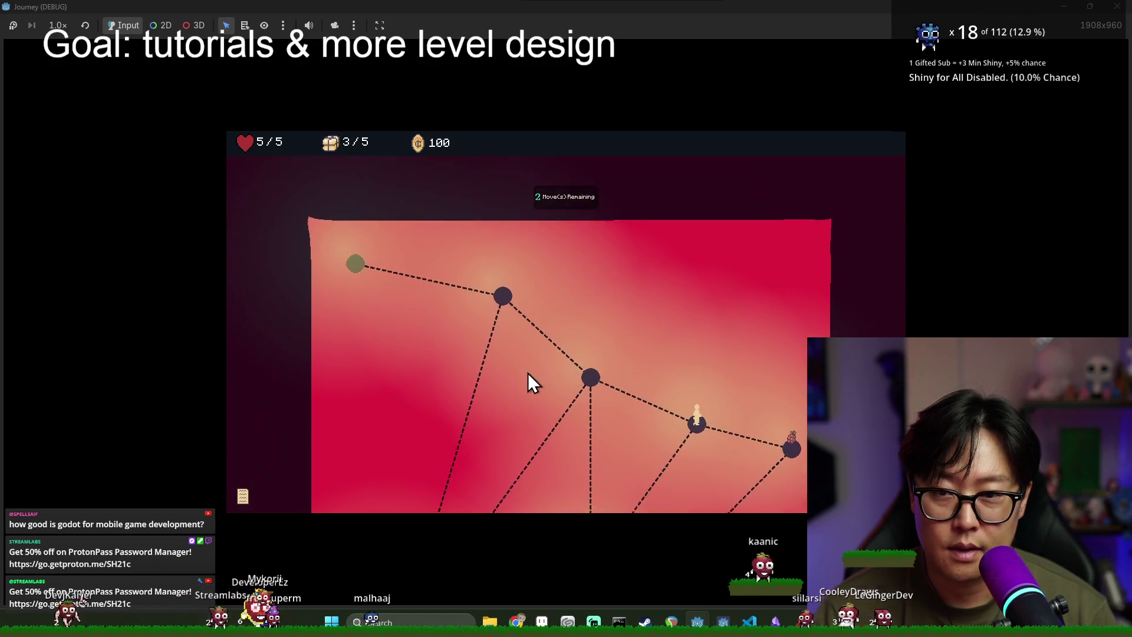
pyautogui.click(561, 273)
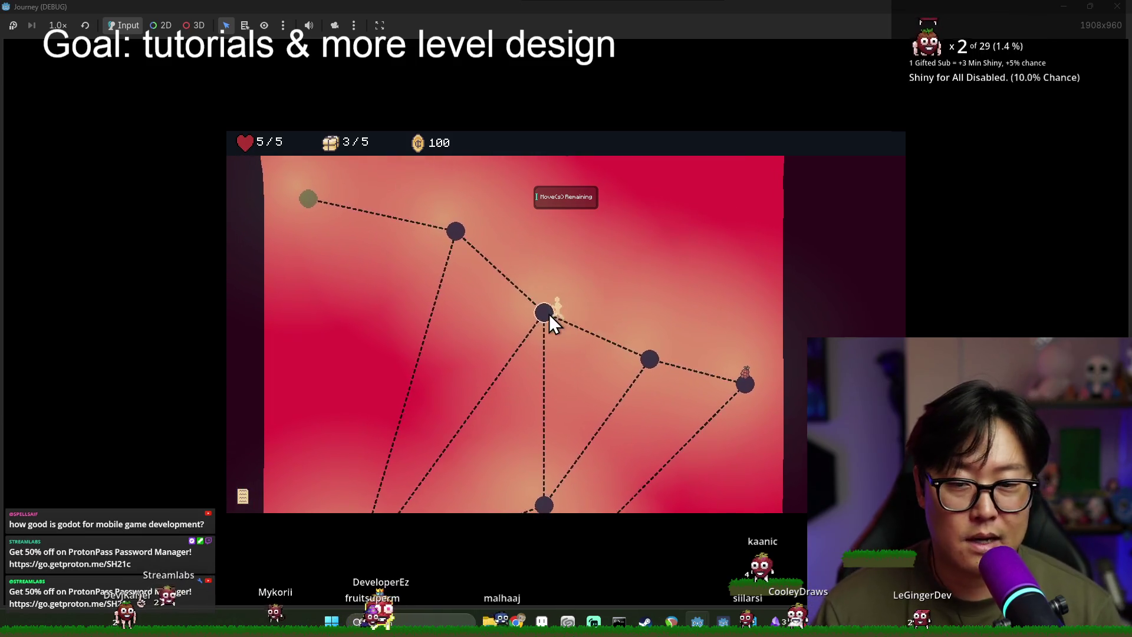
pyautogui.click(479, 242)
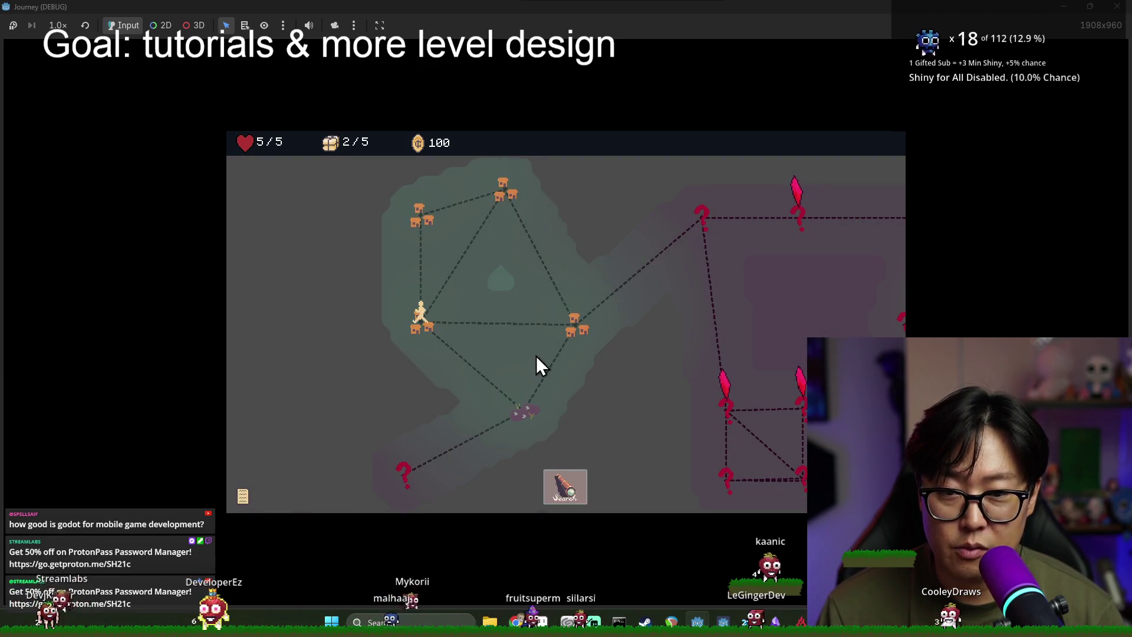
# Step: Search the current location, walk on through several more nodes, then stop the game with F8
pyautogui.click(577, 325)
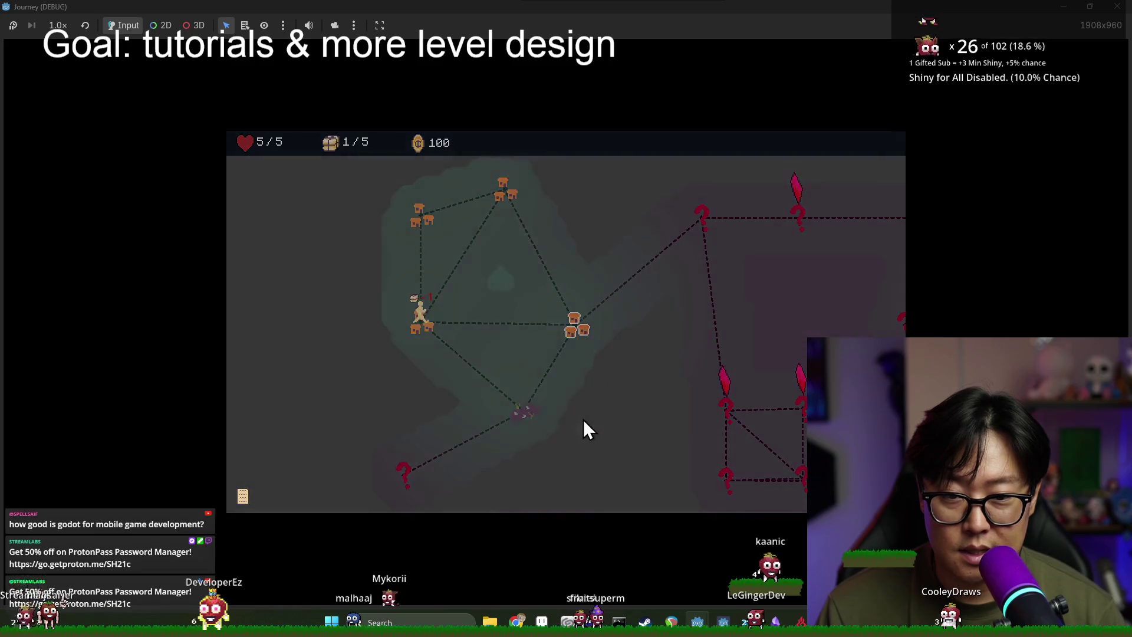
pyautogui.click(569, 382)
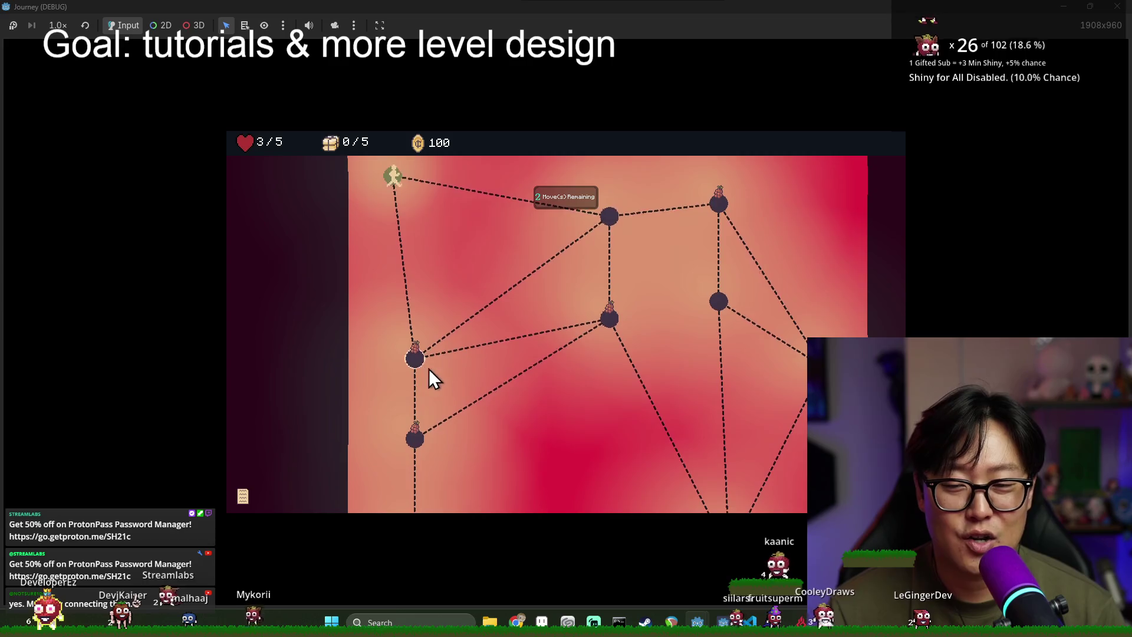
pyautogui.click(423, 366)
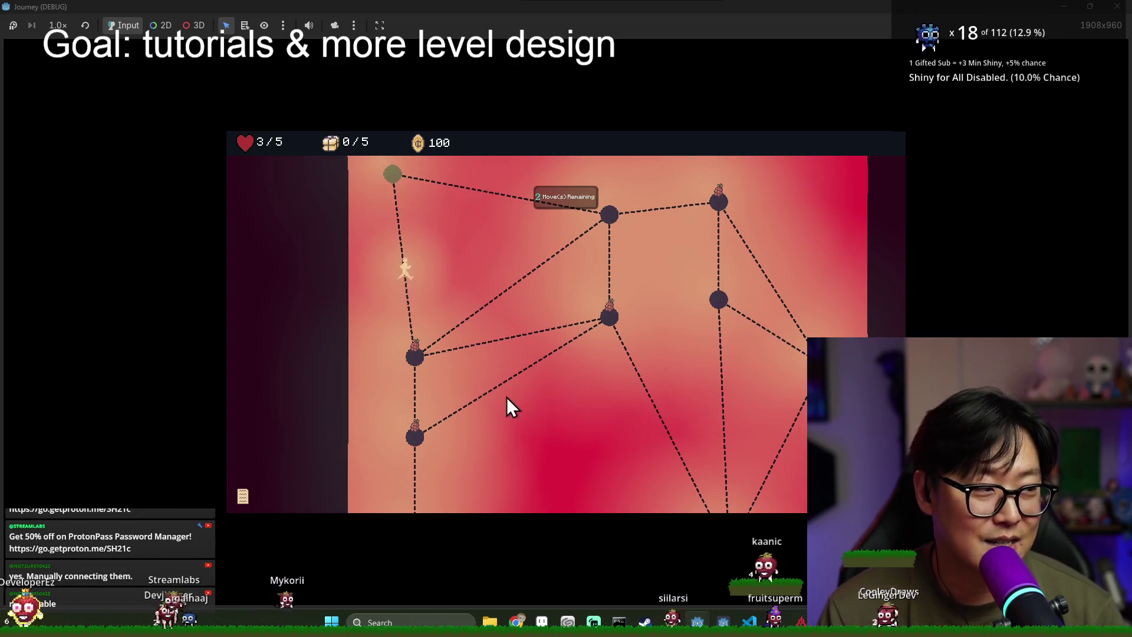
pyautogui.click(605, 323)
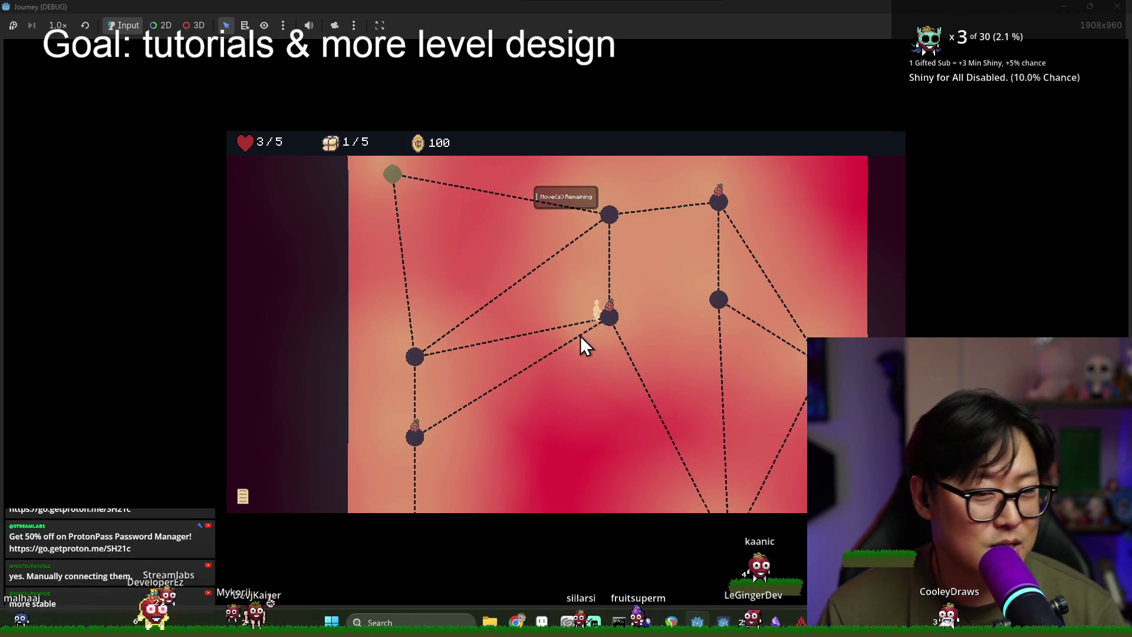
pyautogui.click(611, 316)
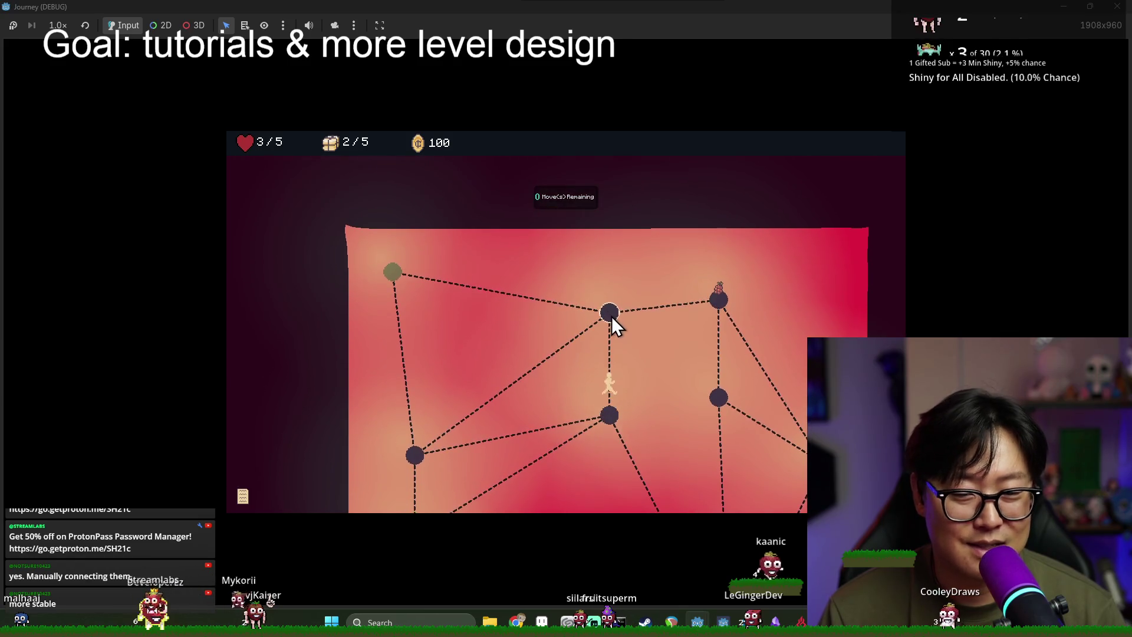
pyautogui.click(382, 269)
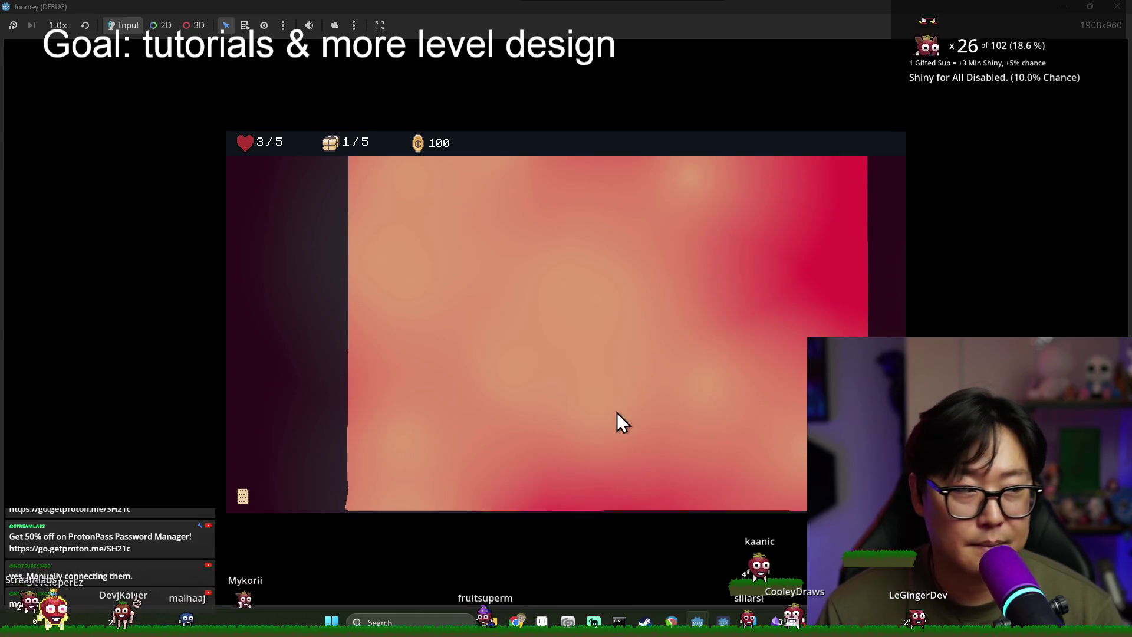
pyautogui.press('F8')
pyautogui.click(54, 26)
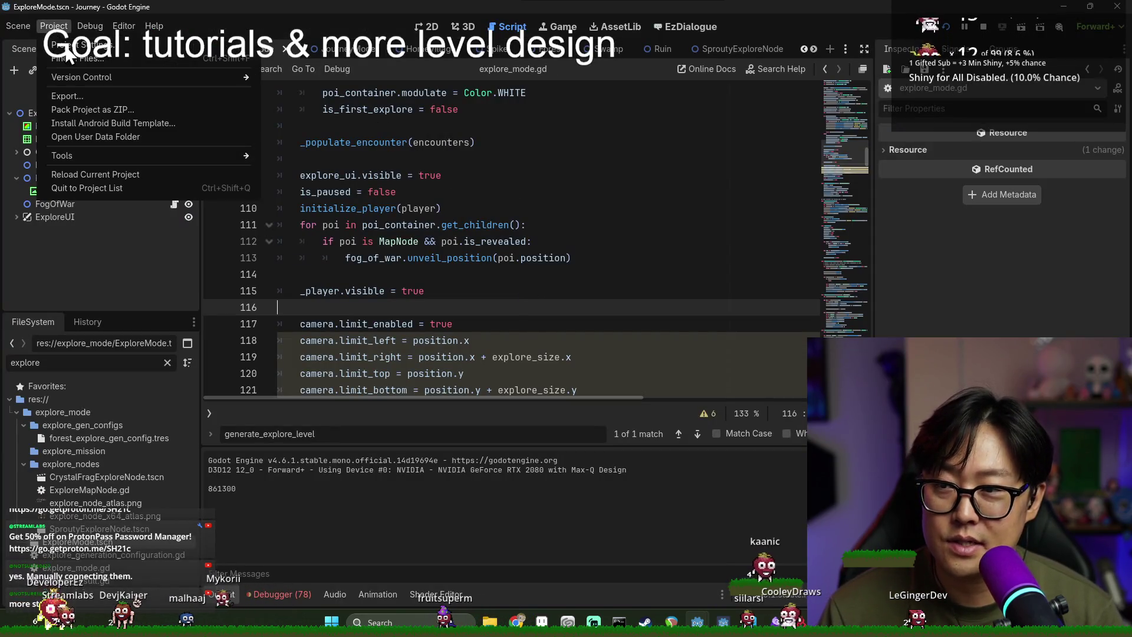
# Step: Open Project > Export and add Android and iOS export presets
pyautogui.click(82, 45)
pyautogui.press('Escape')
pyautogui.click(53, 26)
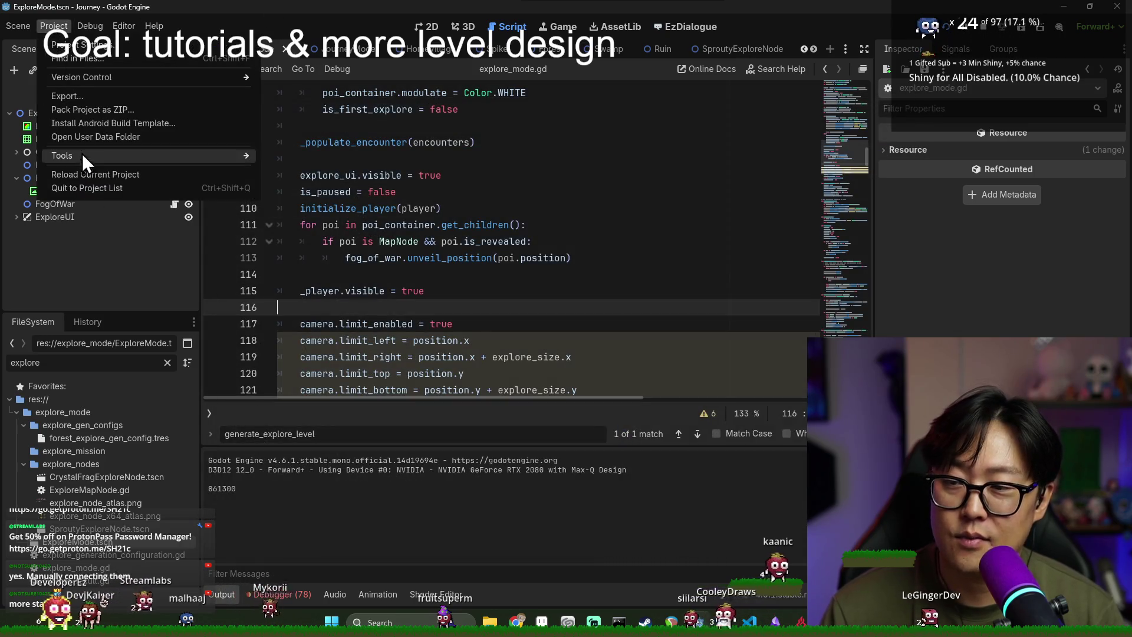
pyautogui.click(74, 94)
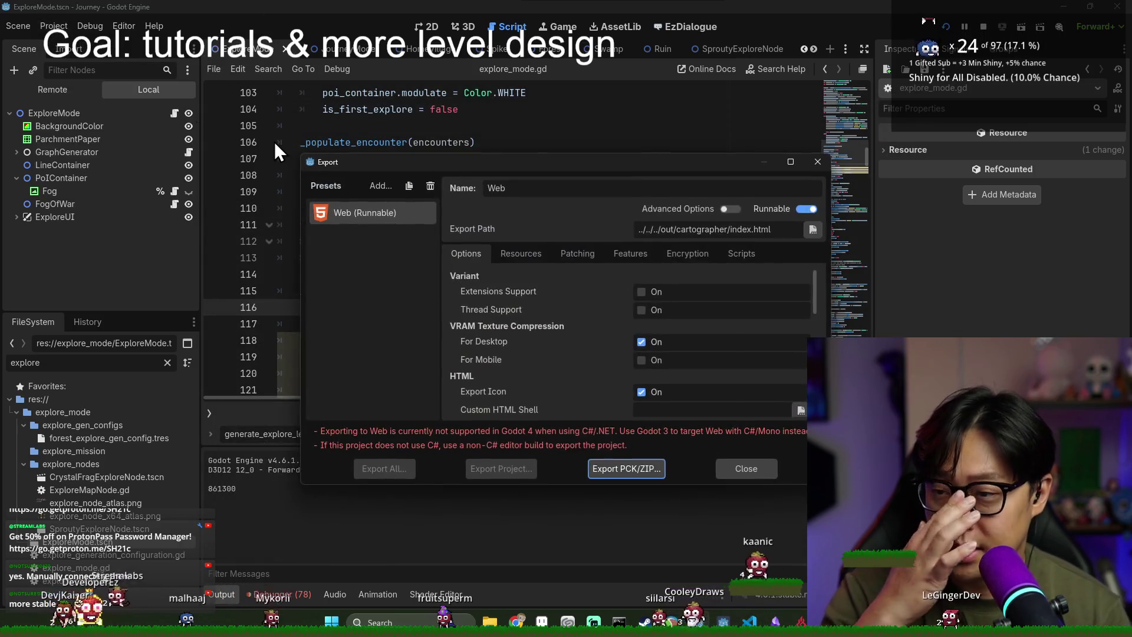
pyautogui.click(381, 185)
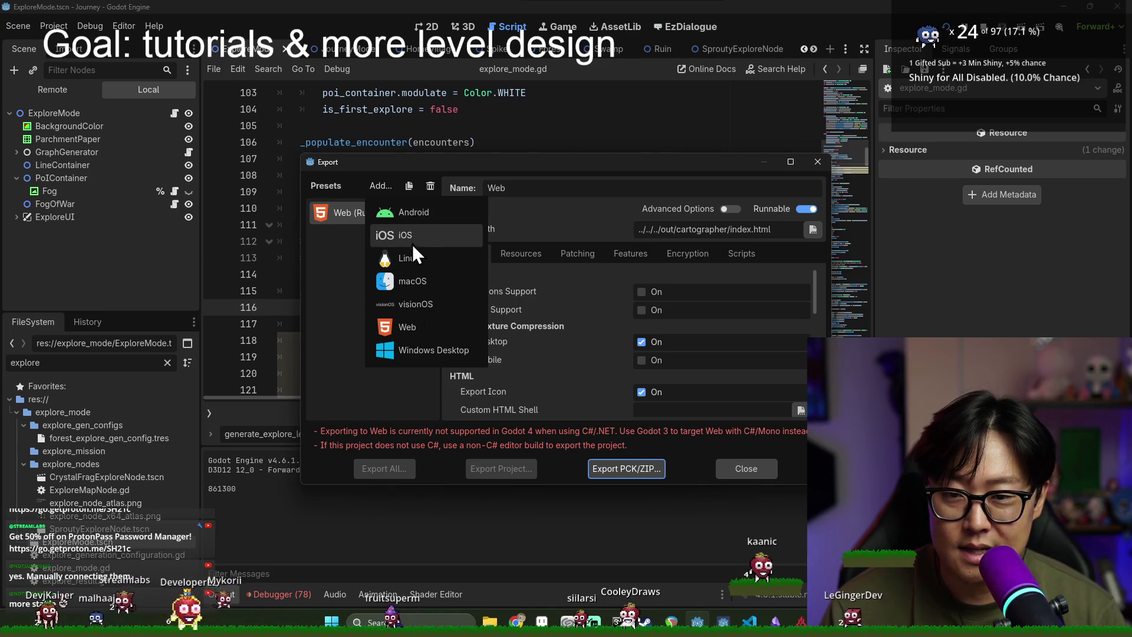
pyautogui.click(419, 220)
pyautogui.click(381, 185)
pyautogui.click(393, 234)
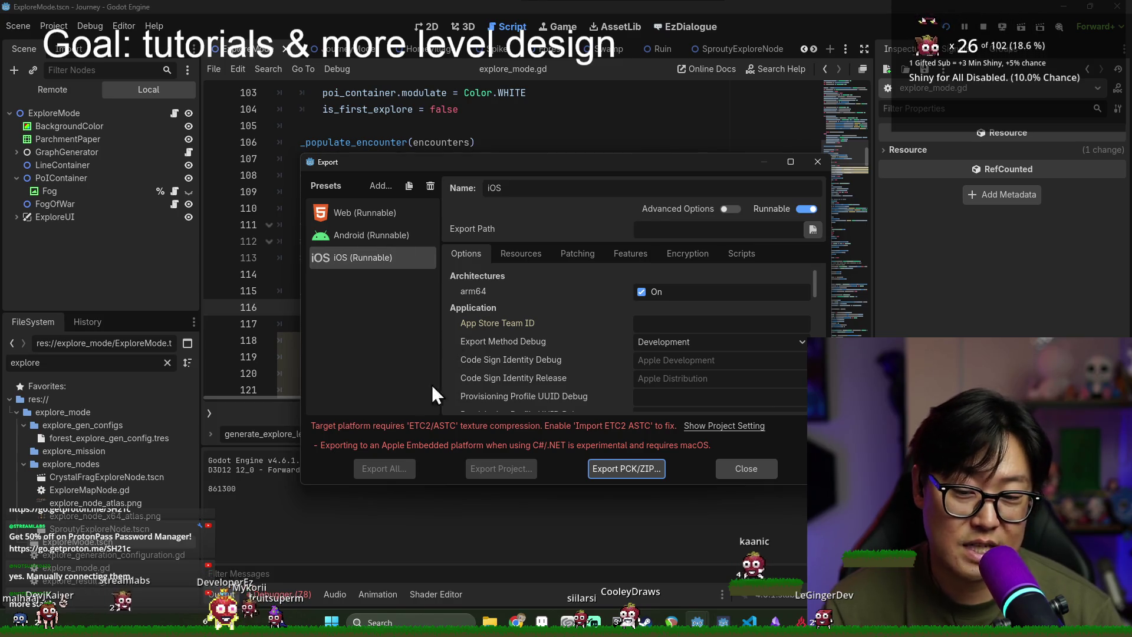
# Step: Delete the iOS and Android presets, close the export window, and relaunch the game
pyautogui.click(430, 186)
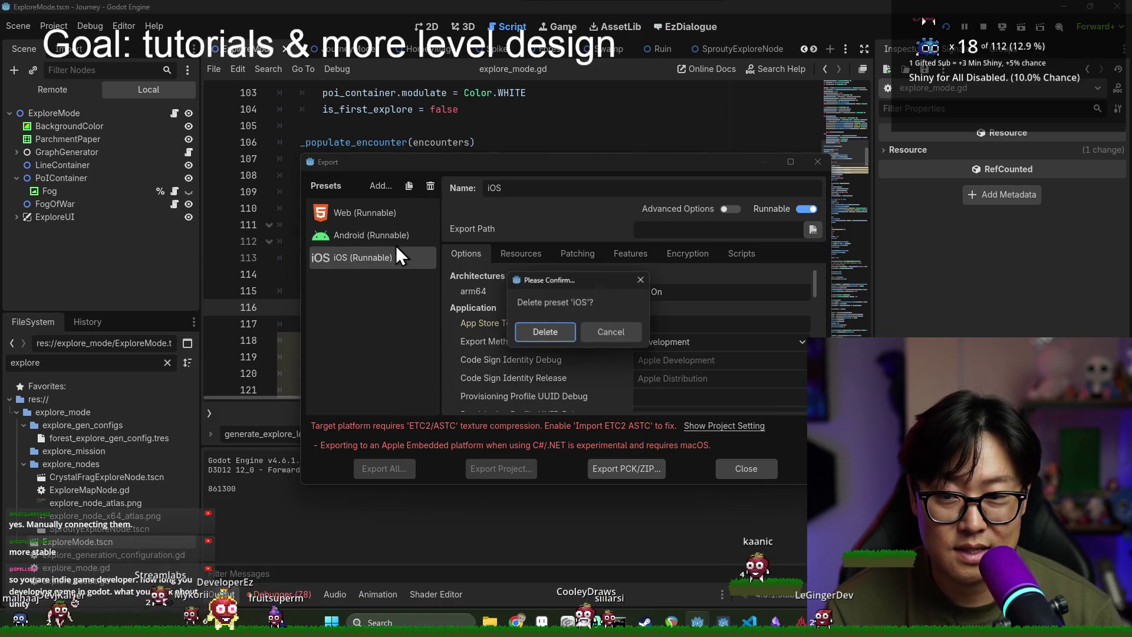
pyautogui.click(560, 335)
pyautogui.click(431, 186)
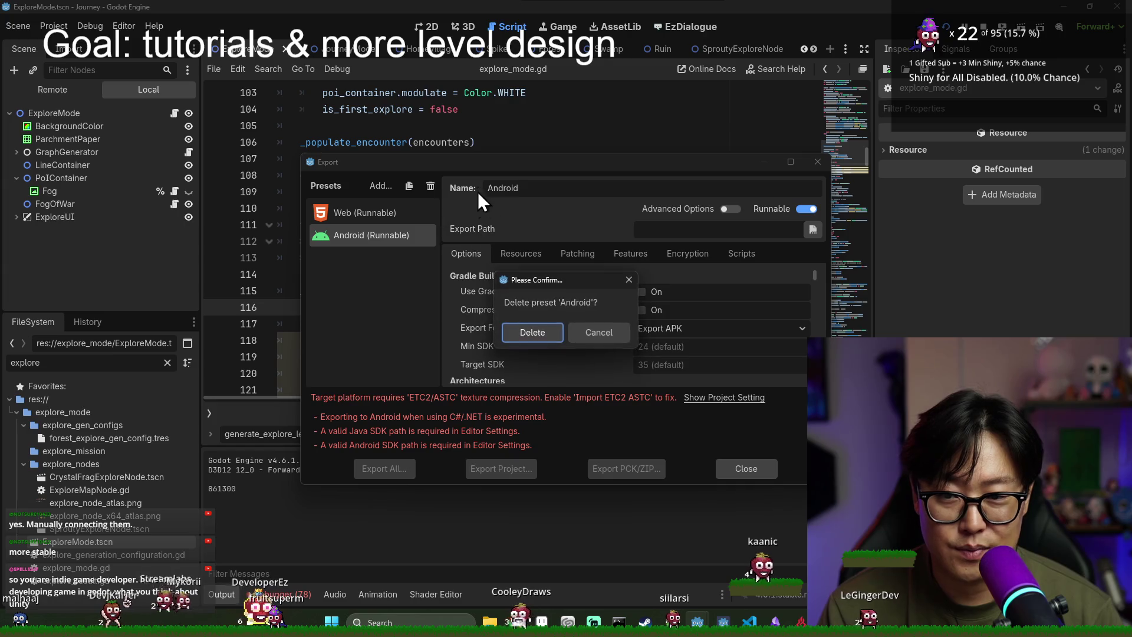
pyautogui.click(544, 338)
pyautogui.click(763, 468)
pyautogui.click(414, 131)
pyautogui.press('F6')
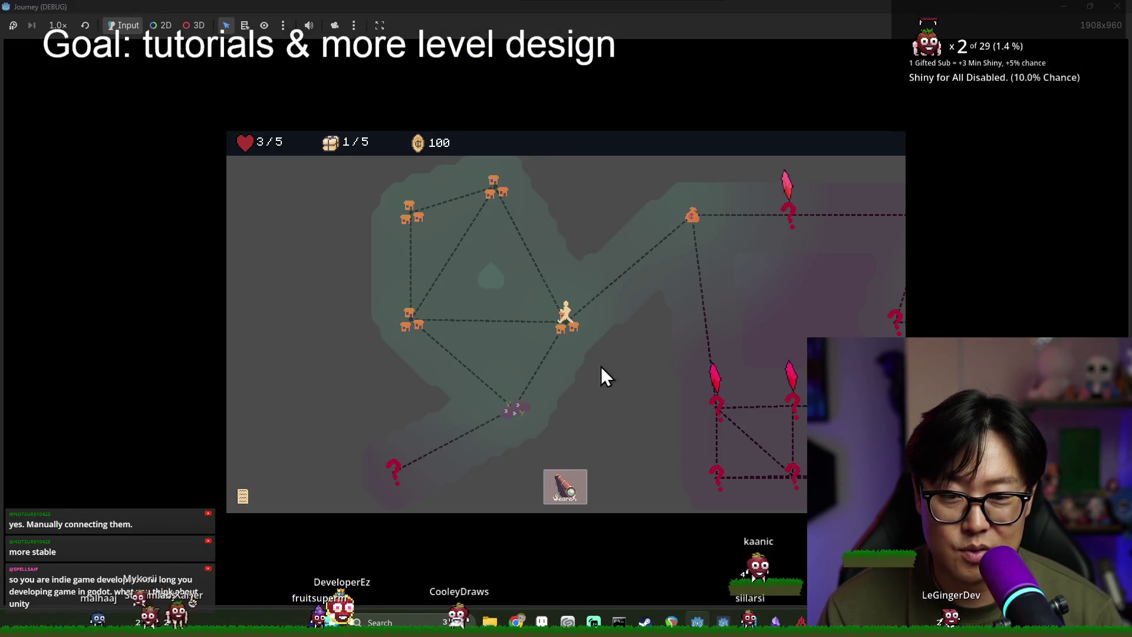
# Step: Move to the money-bag node to end the journey, stop with F8, and rerun the project
pyautogui.click(528, 220)
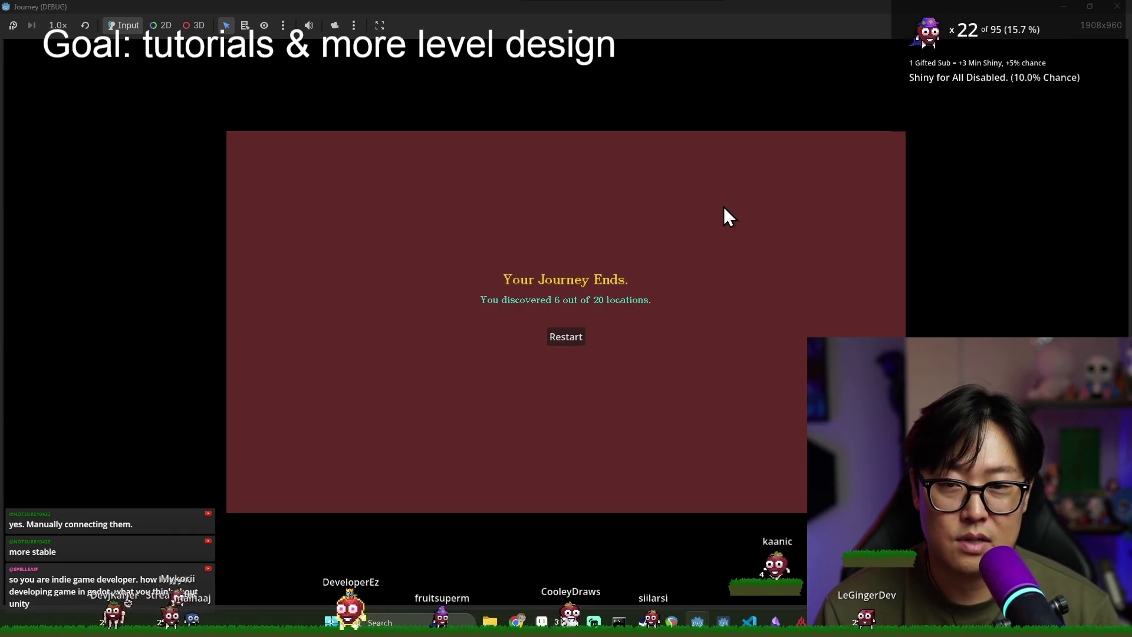
pyautogui.press('F8')
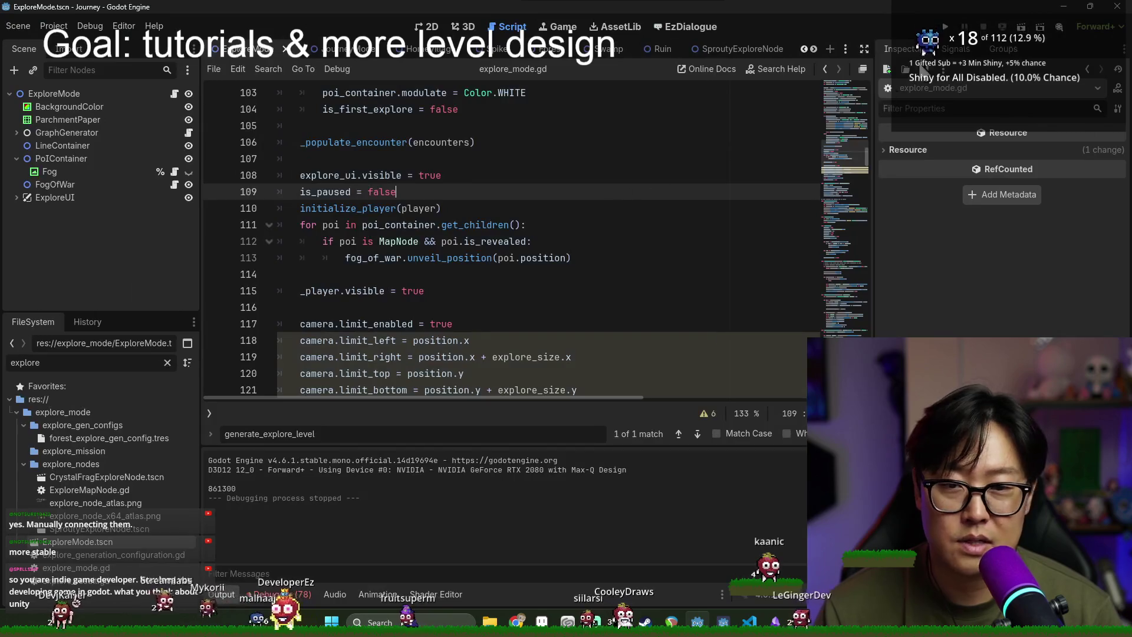
pyautogui.click(944, 25)
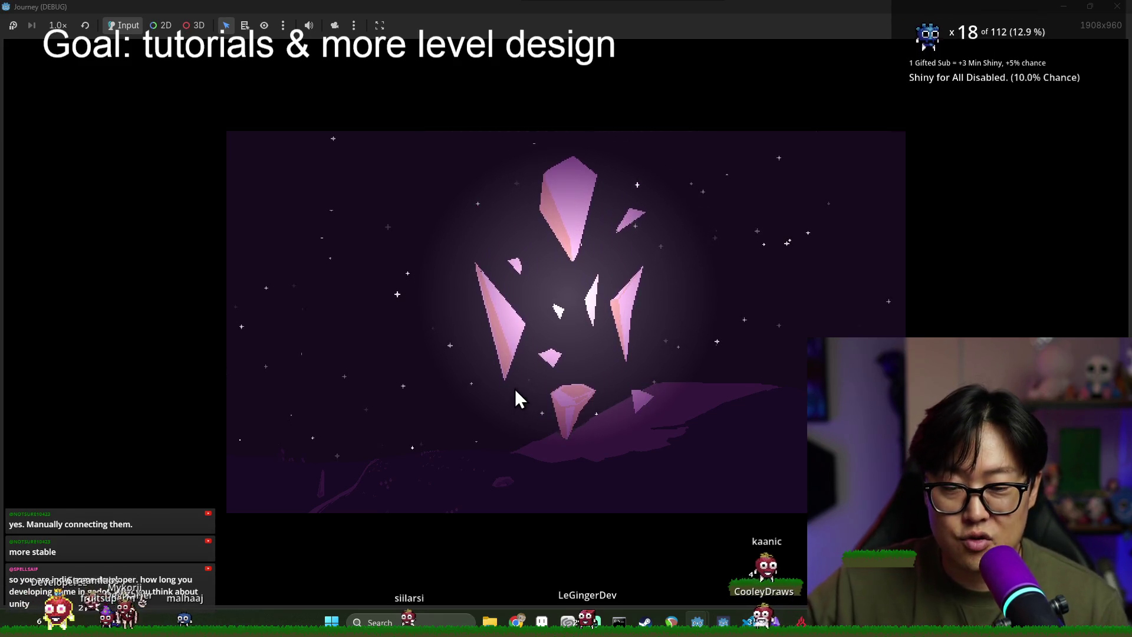
# Step: Start a new game, visit the meat node and return, dismissing the movement, moves and health tutorials
pyautogui.press('Return')
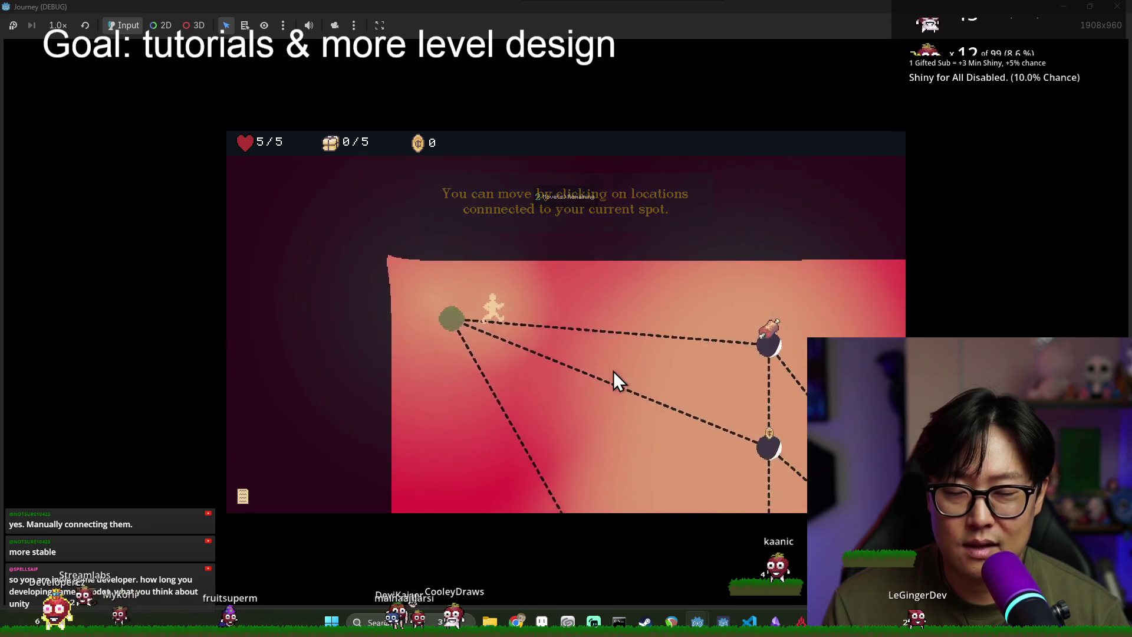
pyautogui.click(582, 360)
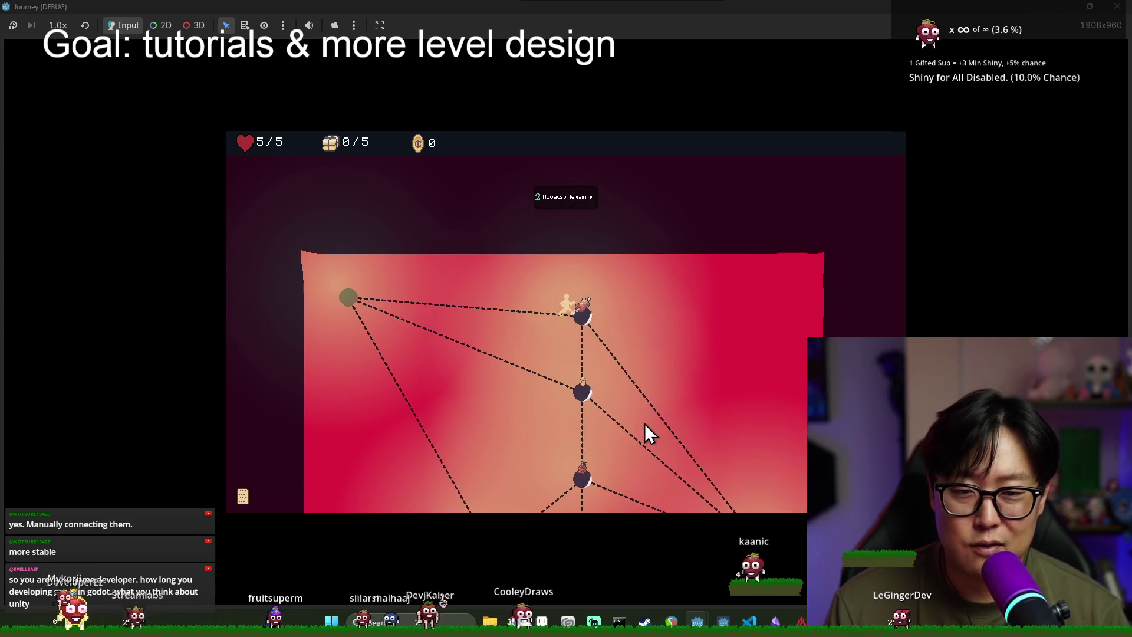
pyautogui.click(626, 386)
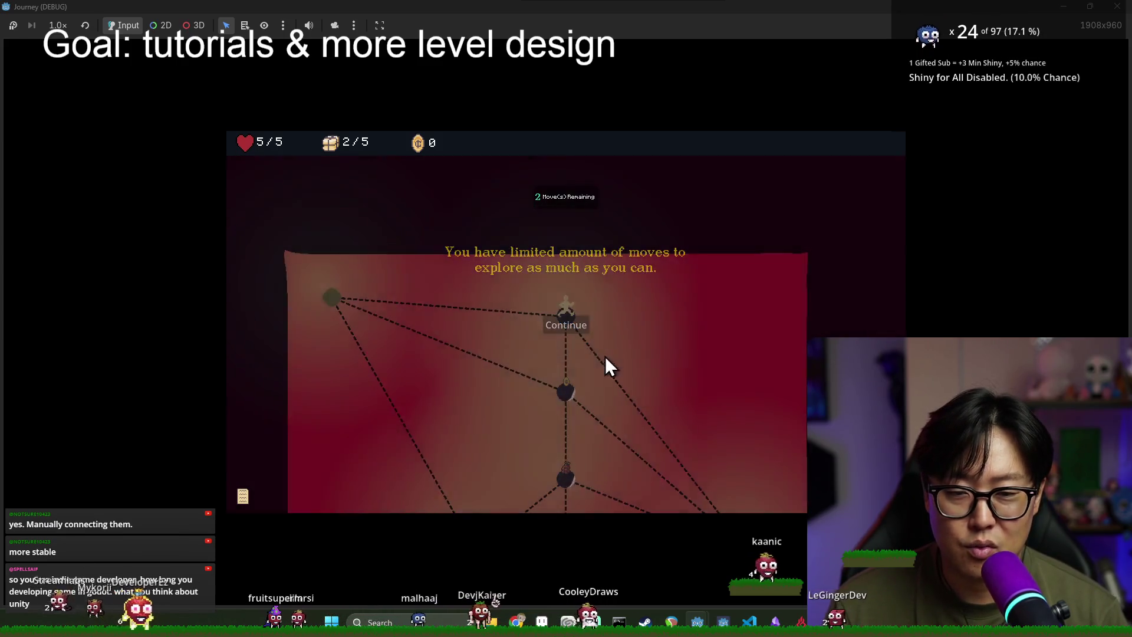
pyautogui.click(744, 416)
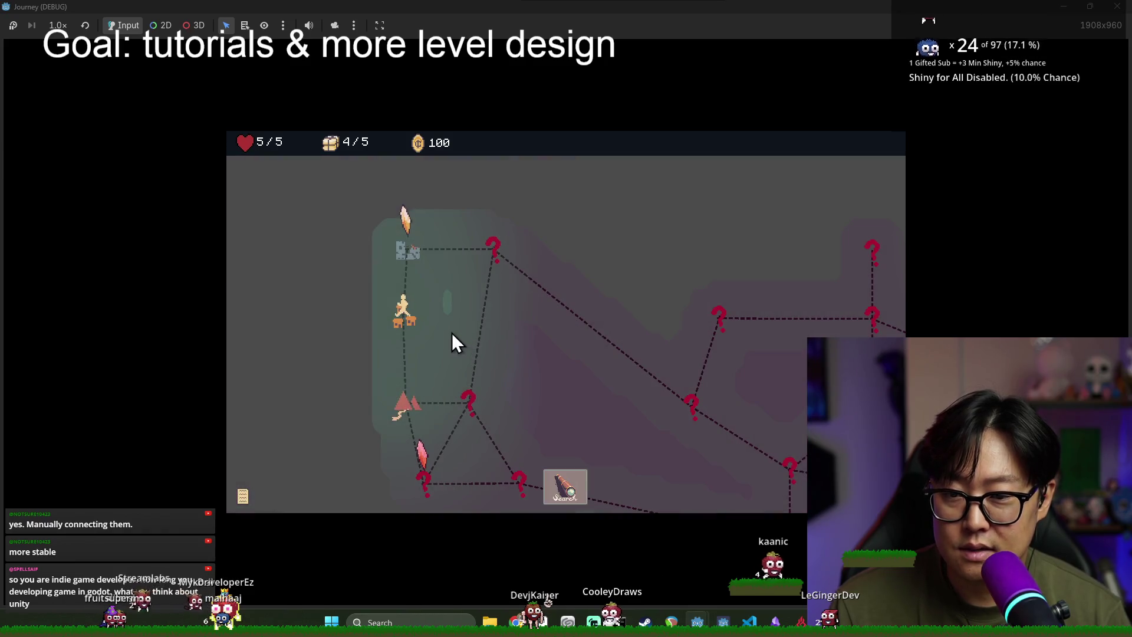
pyautogui.click(410, 255)
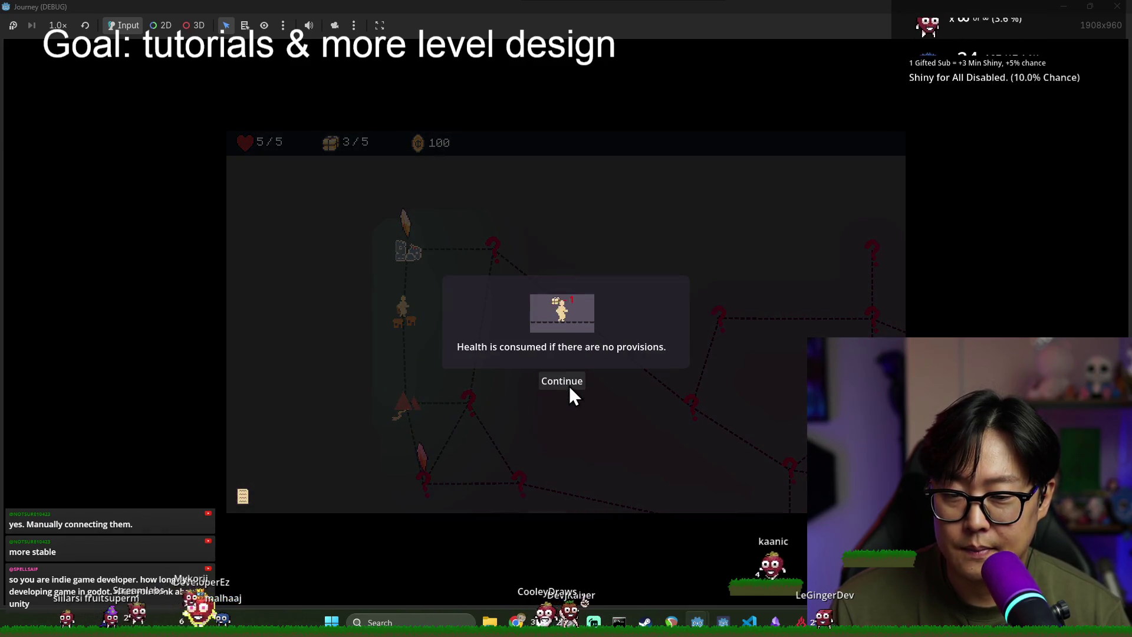
pyautogui.click(569, 388)
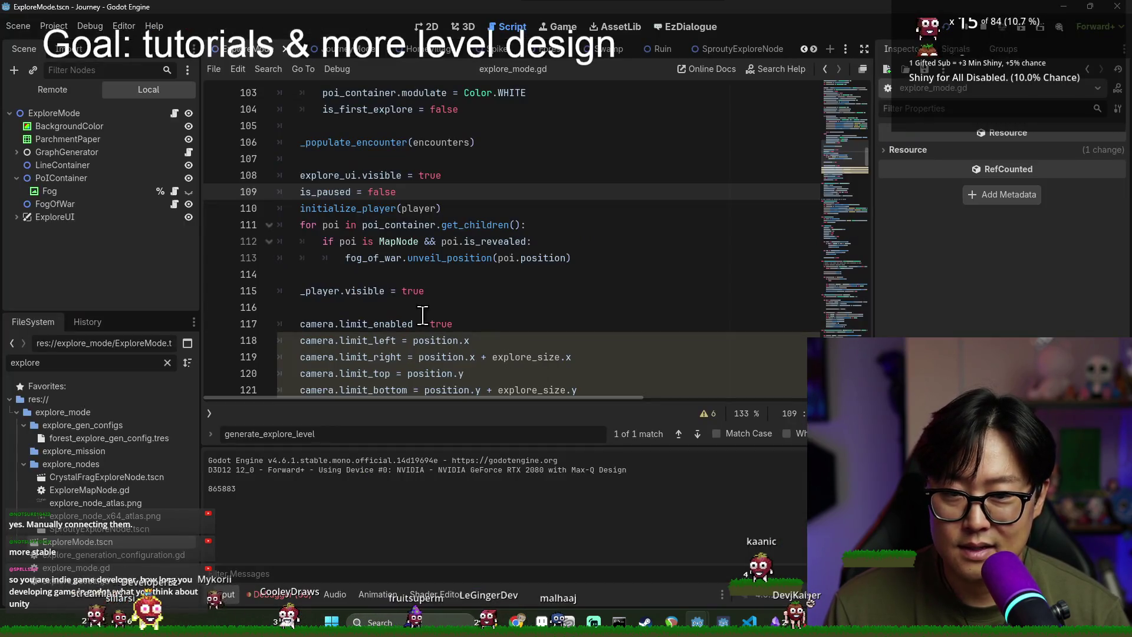
pyautogui.scroll(-3, 437, 263)
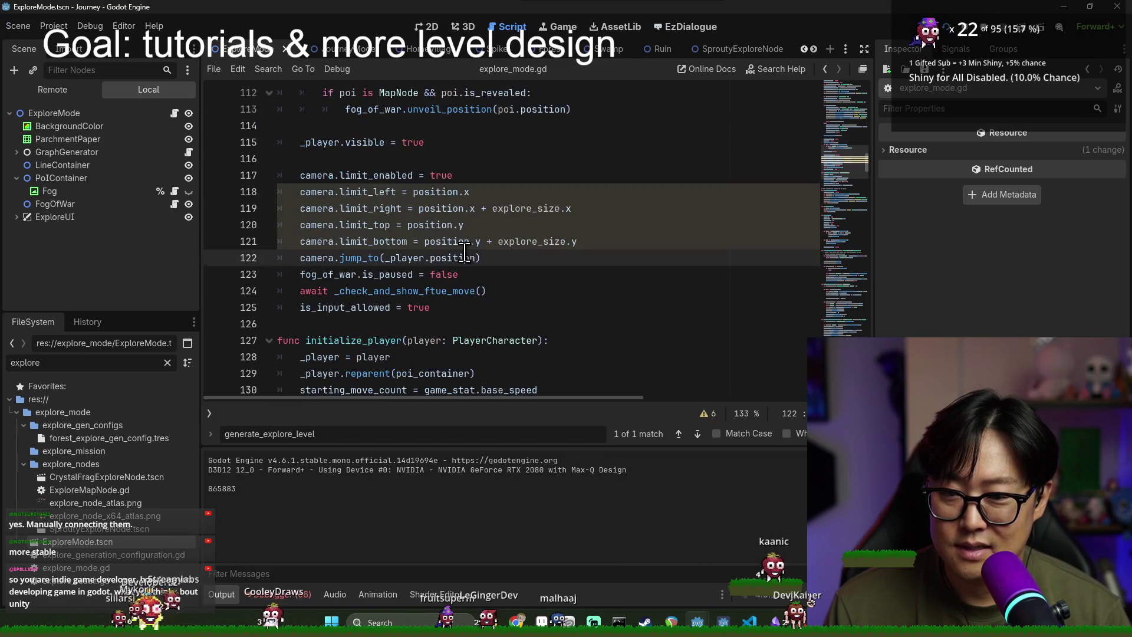
pyautogui.hotkey('ctrl', 'f')
pyautogui.write('is_rev')
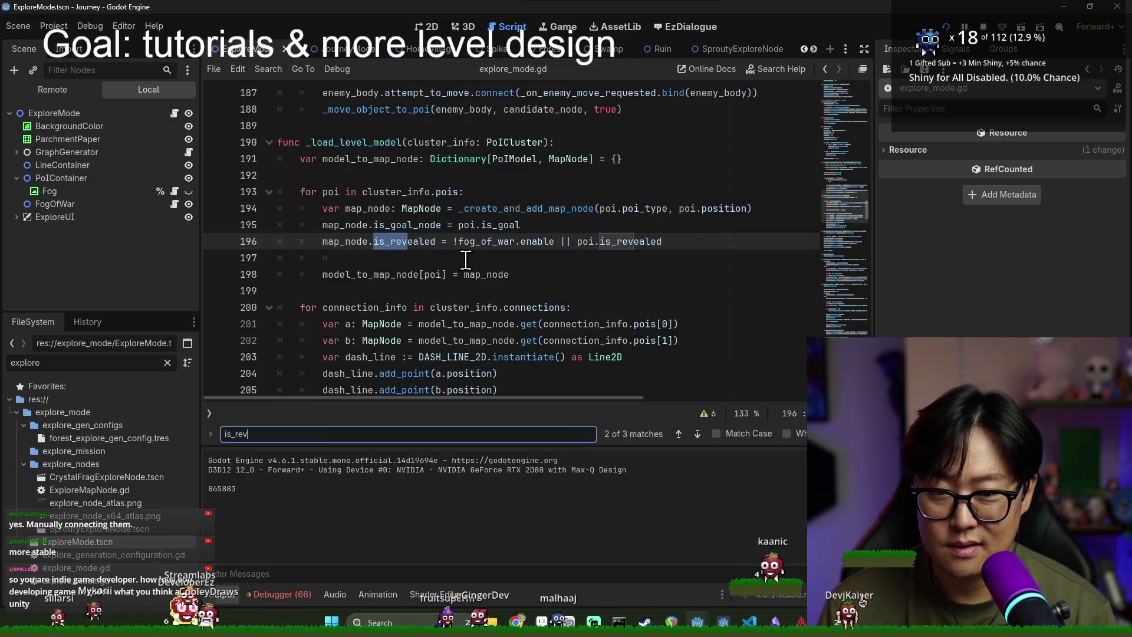
pyautogui.doubleClick(507, 242)
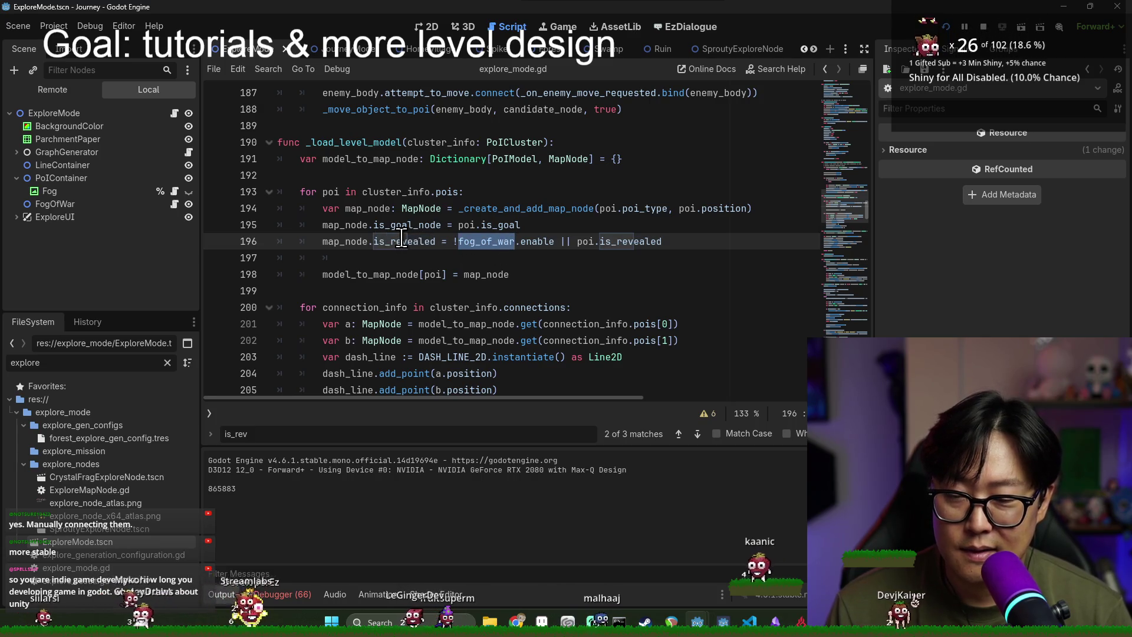
pyautogui.moveTo(401, 239)
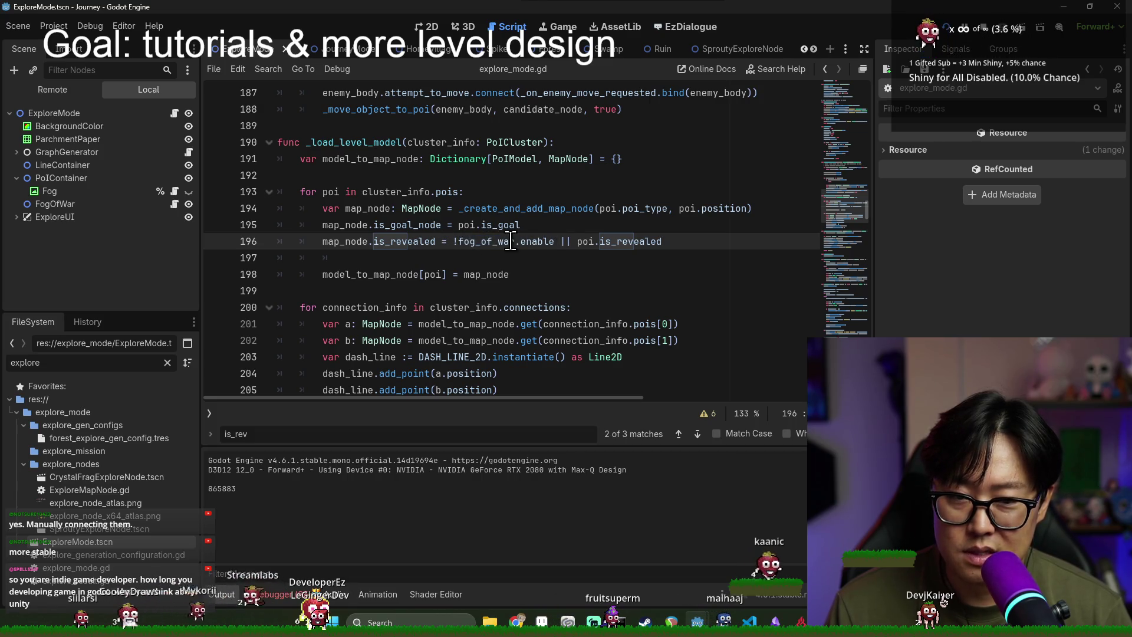
pyautogui.hotkey('alt', 'Tab')
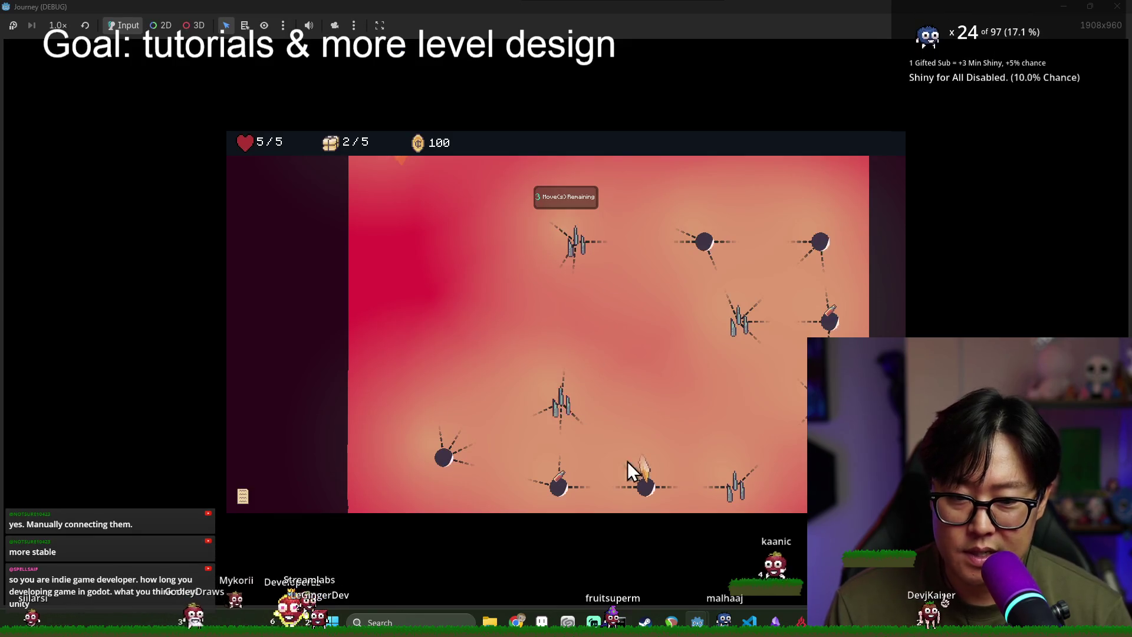
pyautogui.hotkey('alt', 'Tab')
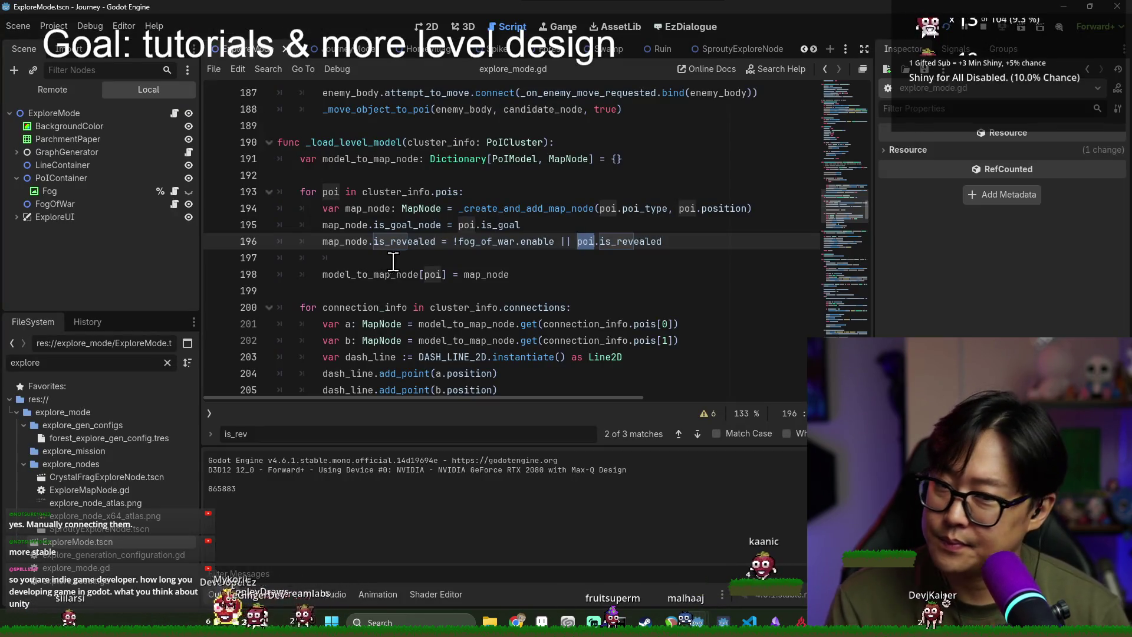
pyautogui.scroll(15, 390, 261)
pyautogui.scroll(7, 440, 276)
pyautogui.hotkey('alt', 'Tab')
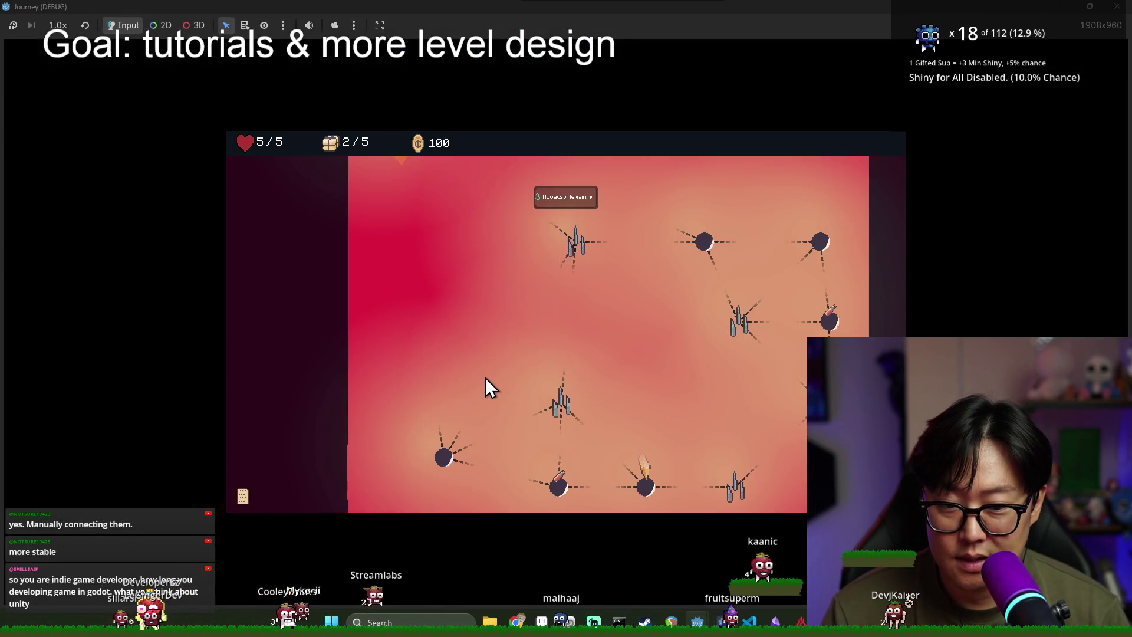
pyautogui.moveTo(561, 416)
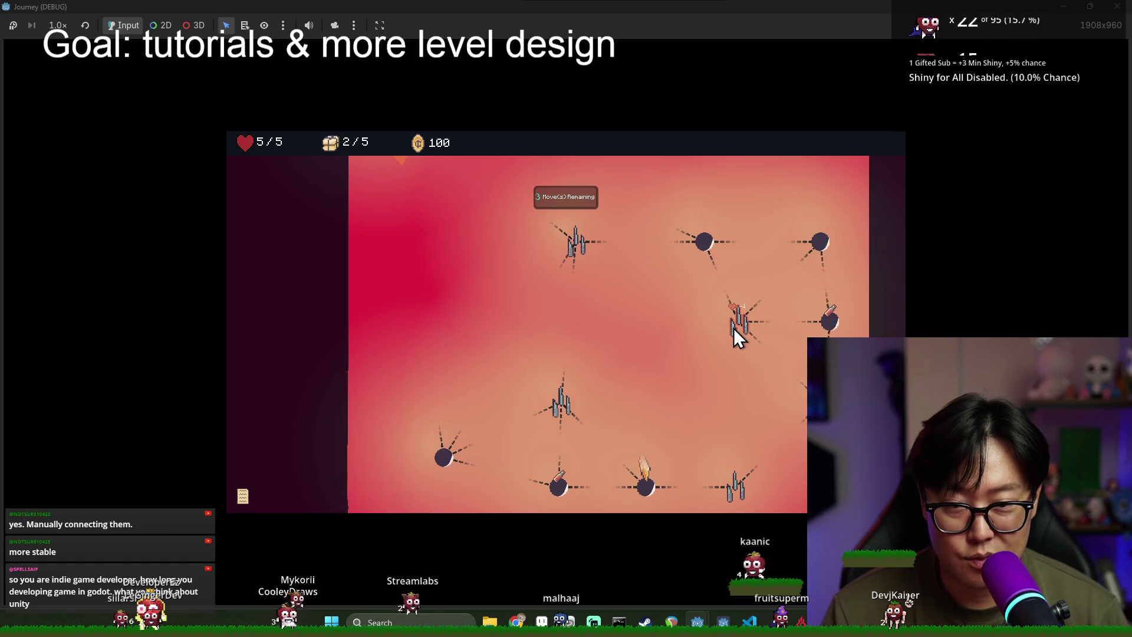
pyautogui.hotkey('alt', 'Tab')
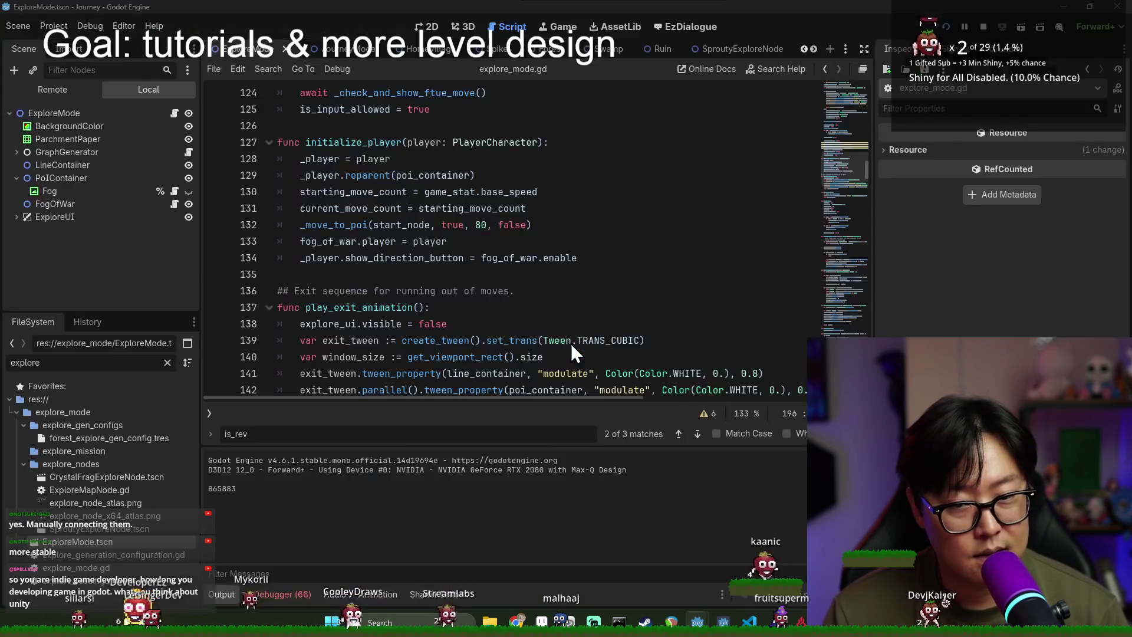
pyautogui.scroll(-4, 420, 293)
pyautogui.scroll(6, 420, 293)
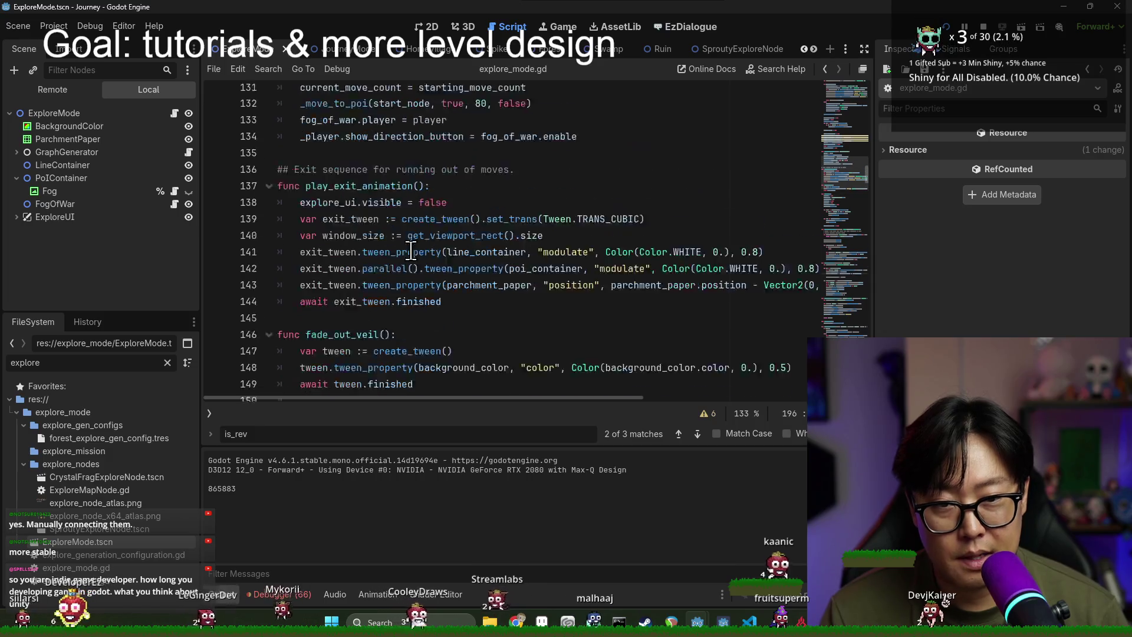
pyautogui.click(391, 142)
pyautogui.scroll(5, 378, 236)
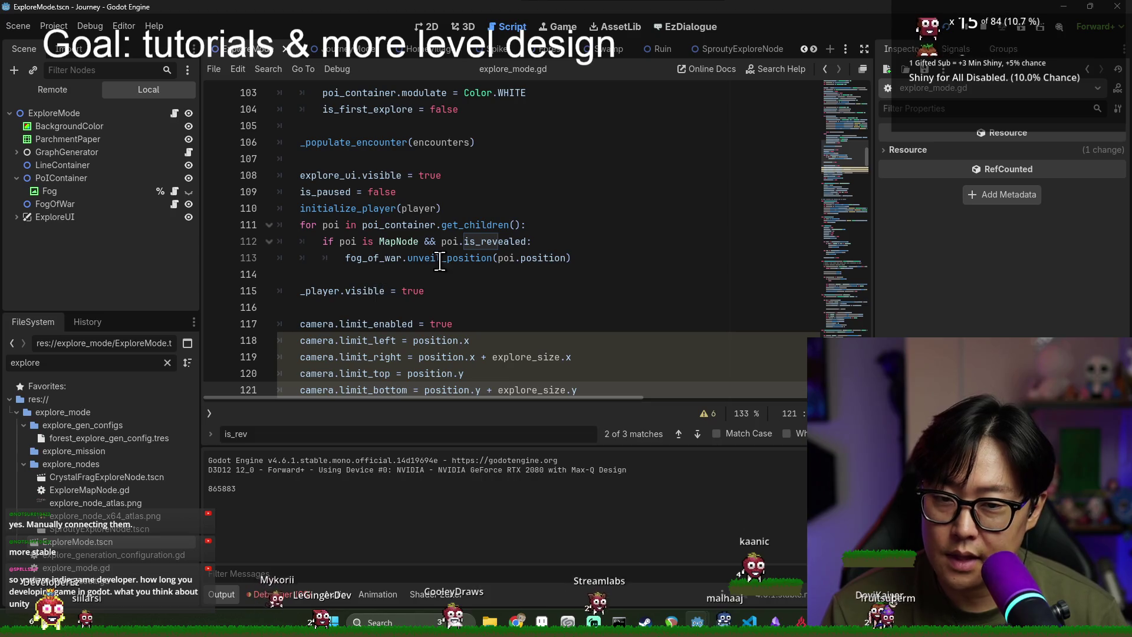
pyautogui.click(383, 243)
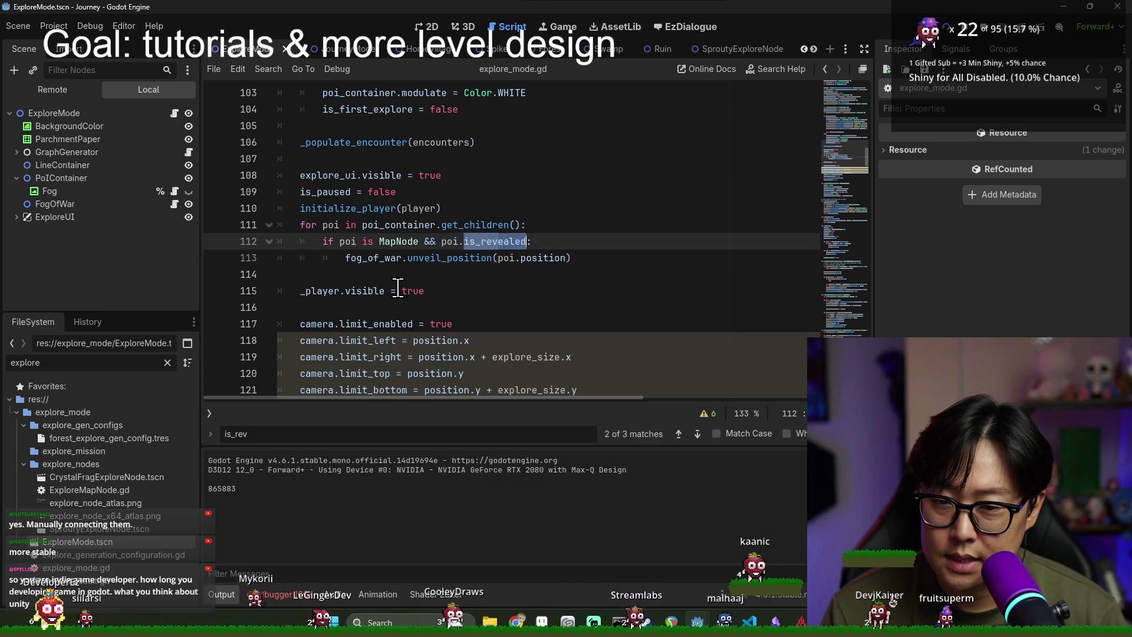
pyautogui.doubleClick(448, 259)
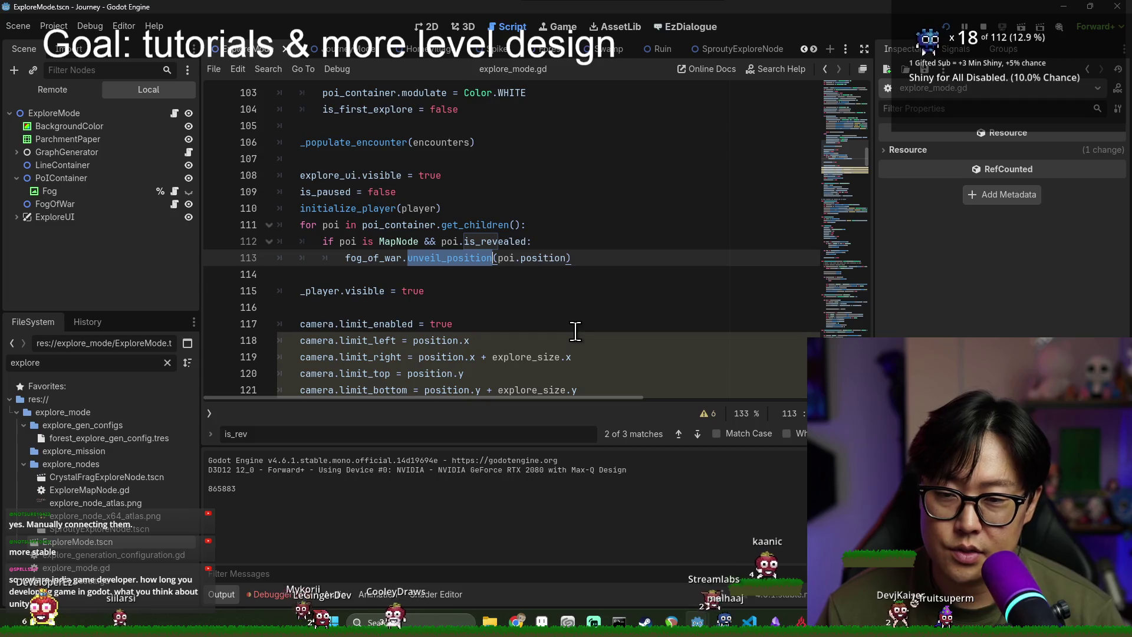
pyautogui.doubleClick(342, 243)
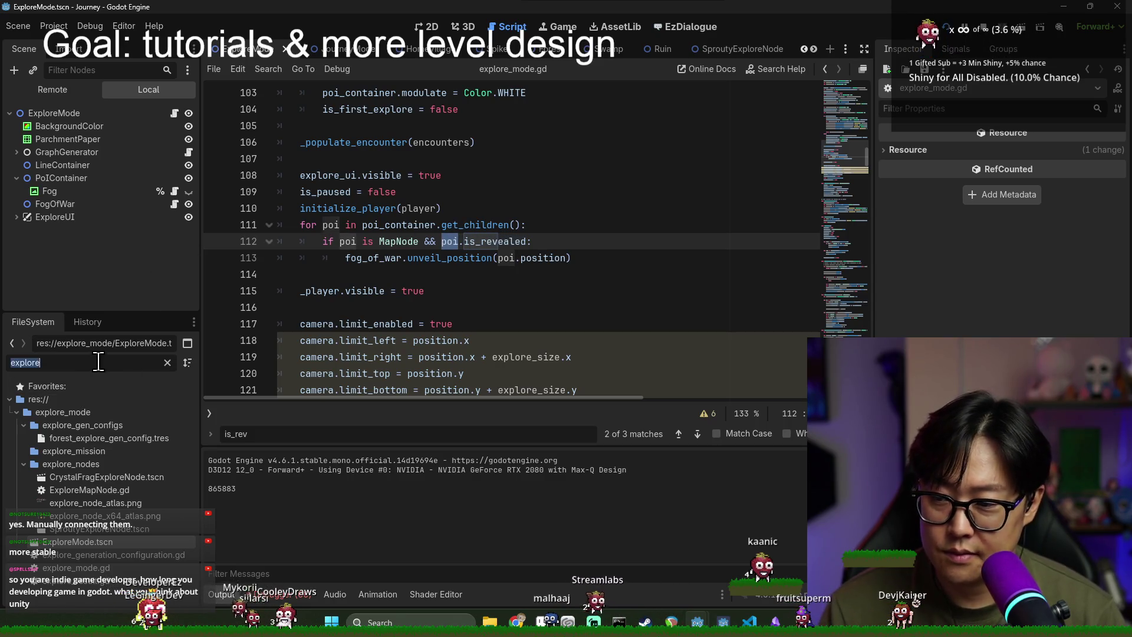
# Step: Open Ruin.tscn via the 'ru' filter and review its root node's Is Revealed setting
pyautogui.write('ruin')
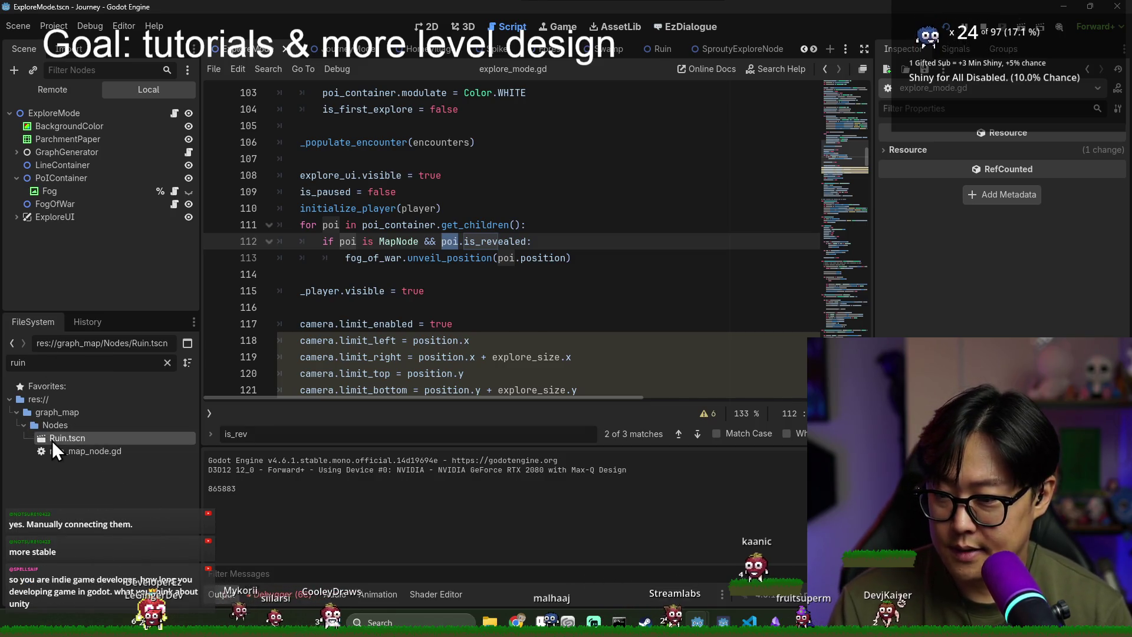
pyautogui.doubleClick(52, 439)
pyautogui.click(48, 112)
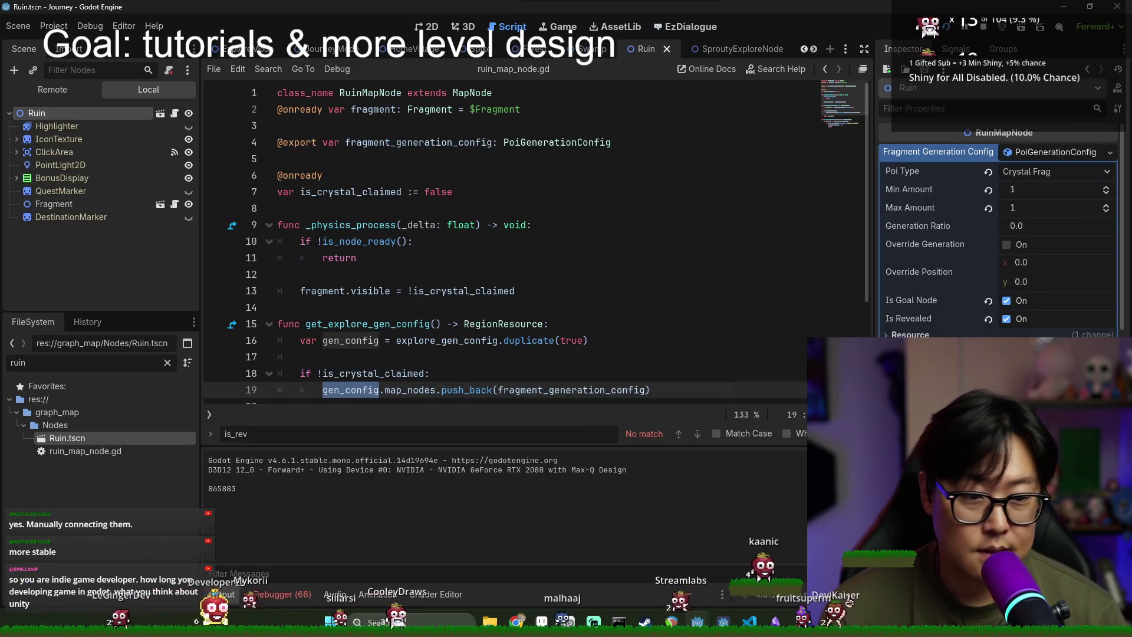
pyautogui.scroll(-5, 997, 230)
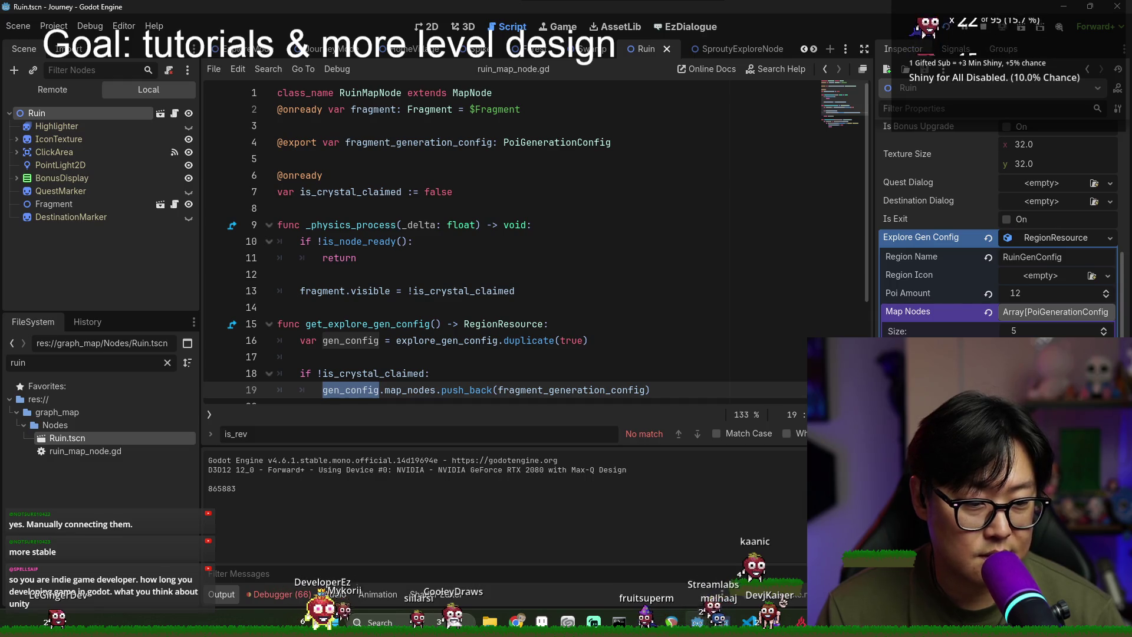
pyautogui.click(493, 258)
# Step: Back in explore_mode.gd, search is_revealed to reach line 196 and set a breakpoint there
pyautogui.click(251, 49)
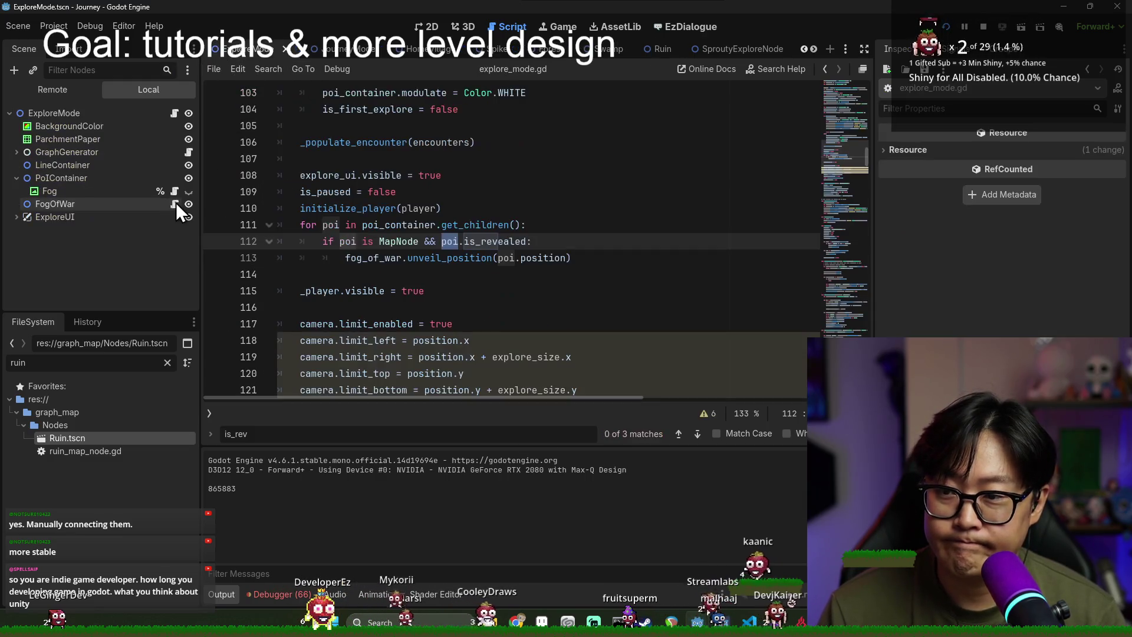
pyautogui.click(379, 261)
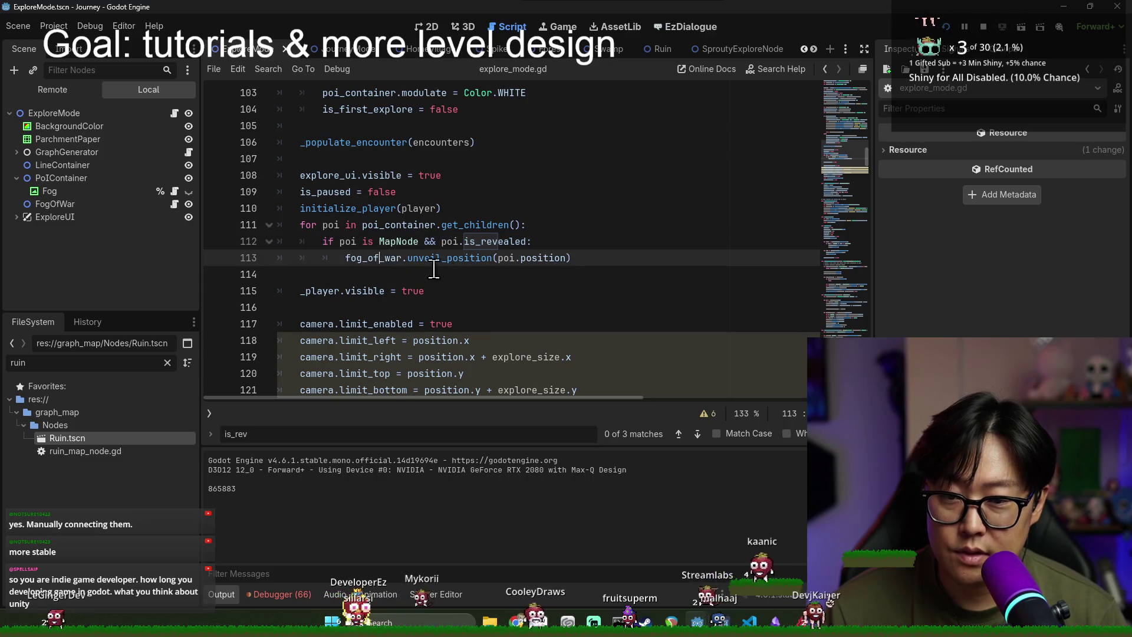
pyautogui.doubleClick(475, 243)
pyautogui.hotkey('ctrl', 'f')
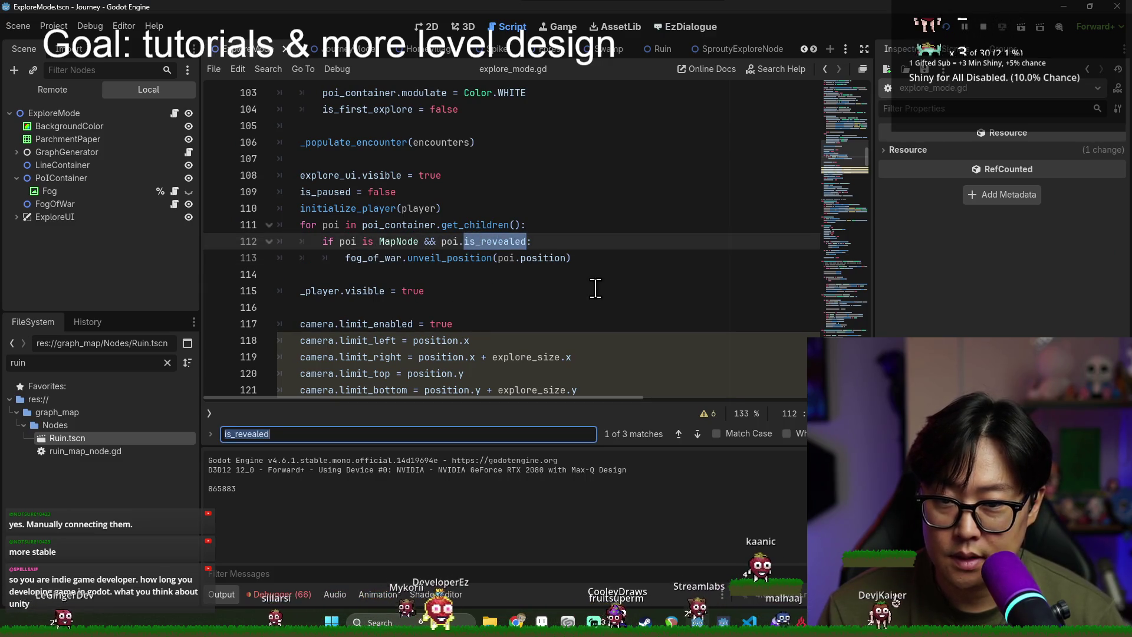
pyautogui.press('Return')
pyautogui.click(219, 242)
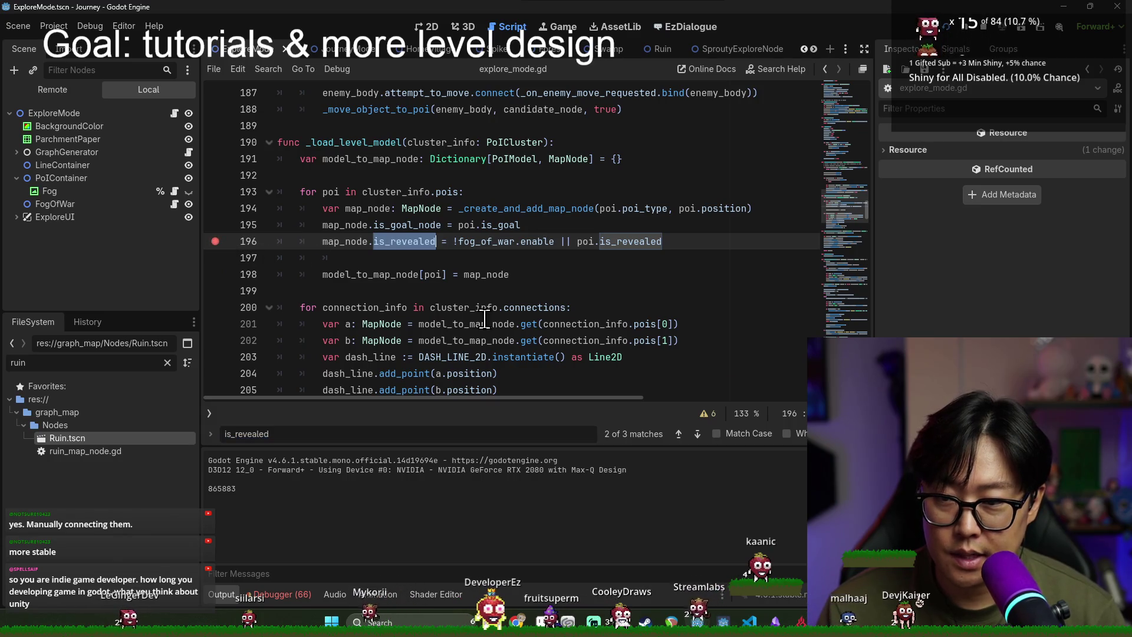
# Step: Run the game with the line 196 breakpoint, move to the lower-middle node, then stop it
pyautogui.press('F5')
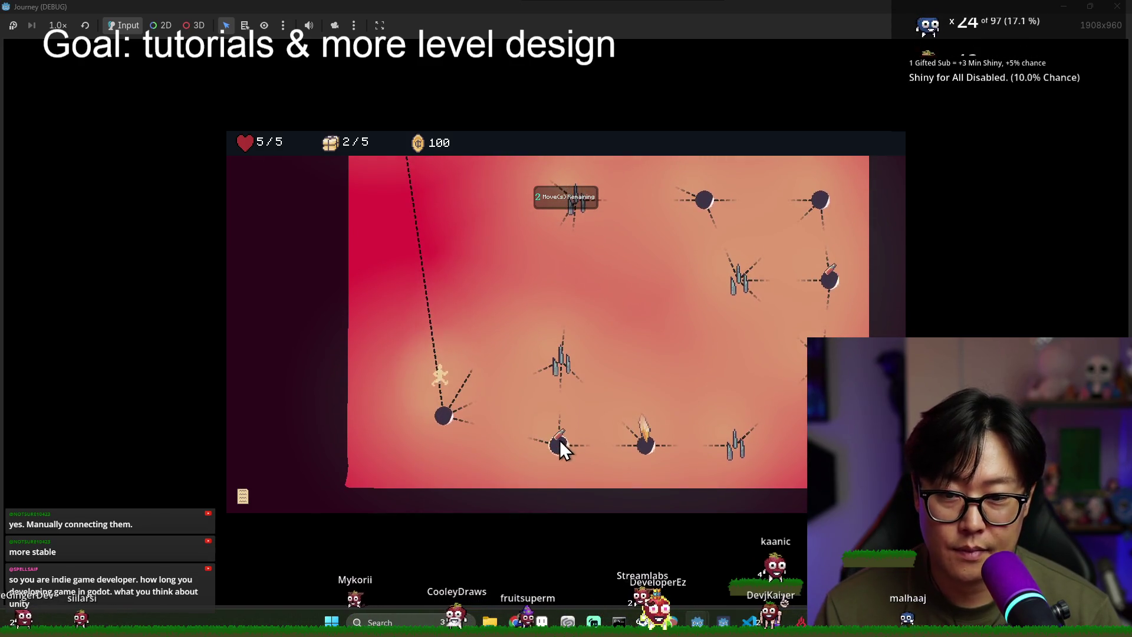
pyautogui.click(560, 444)
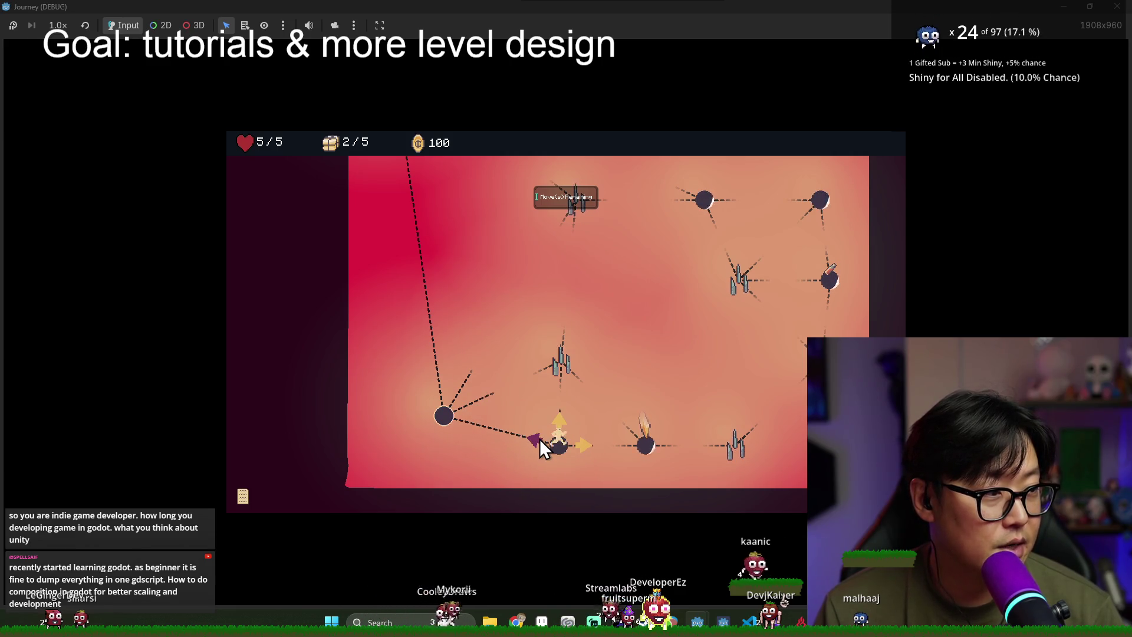
pyautogui.press('F8')
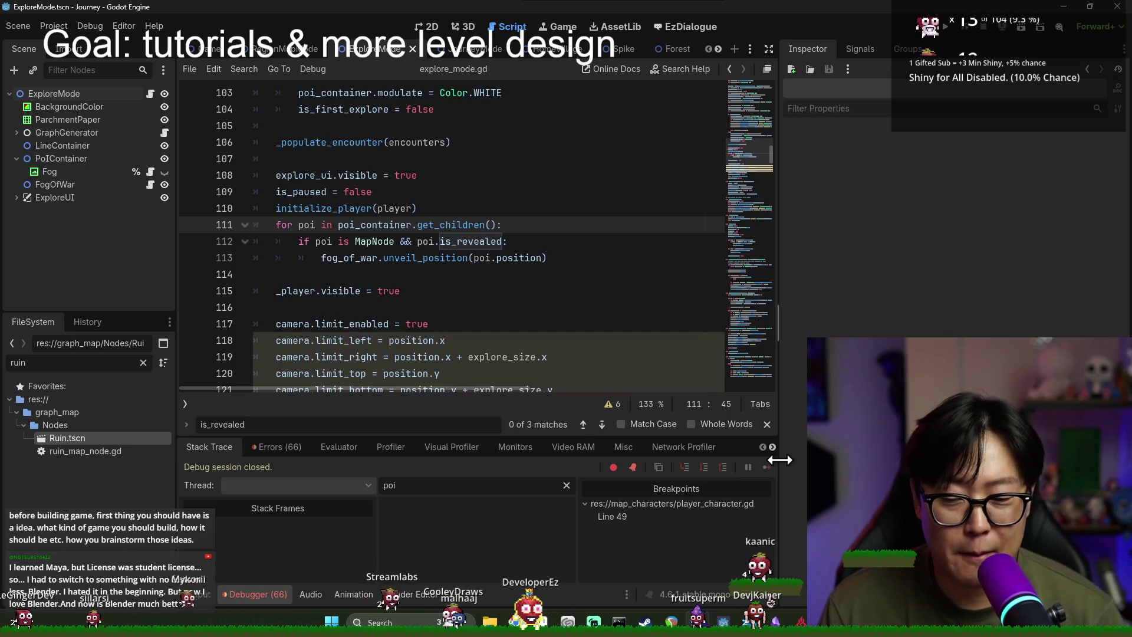
pyautogui.click(395, 260)
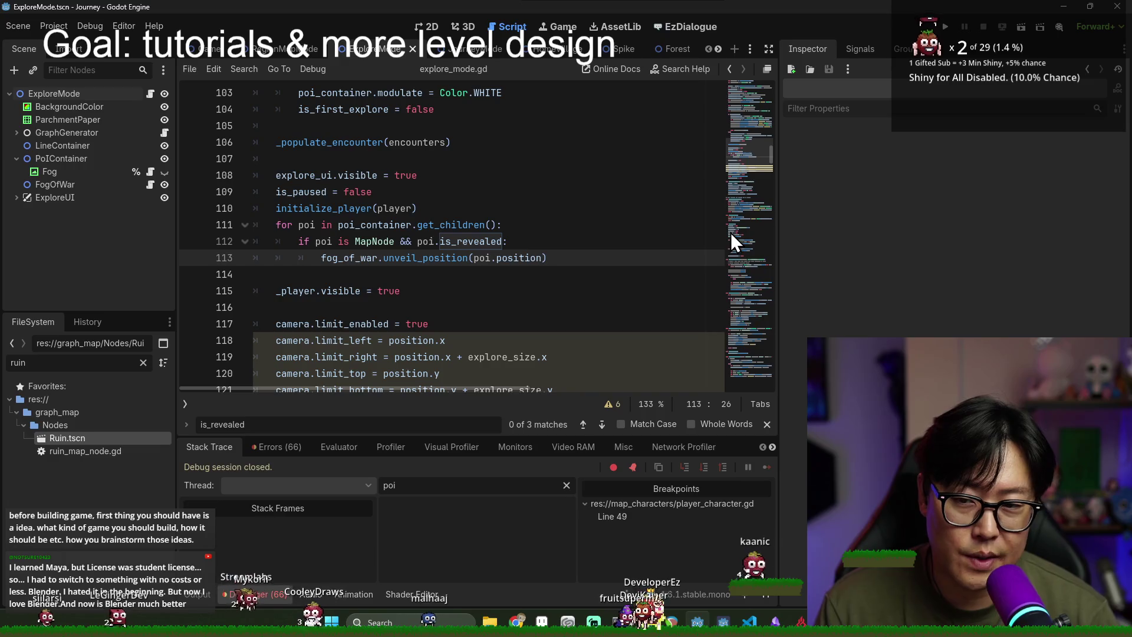
pyautogui.moveTo(780, 177); pyautogui.dragTo(879, 179)
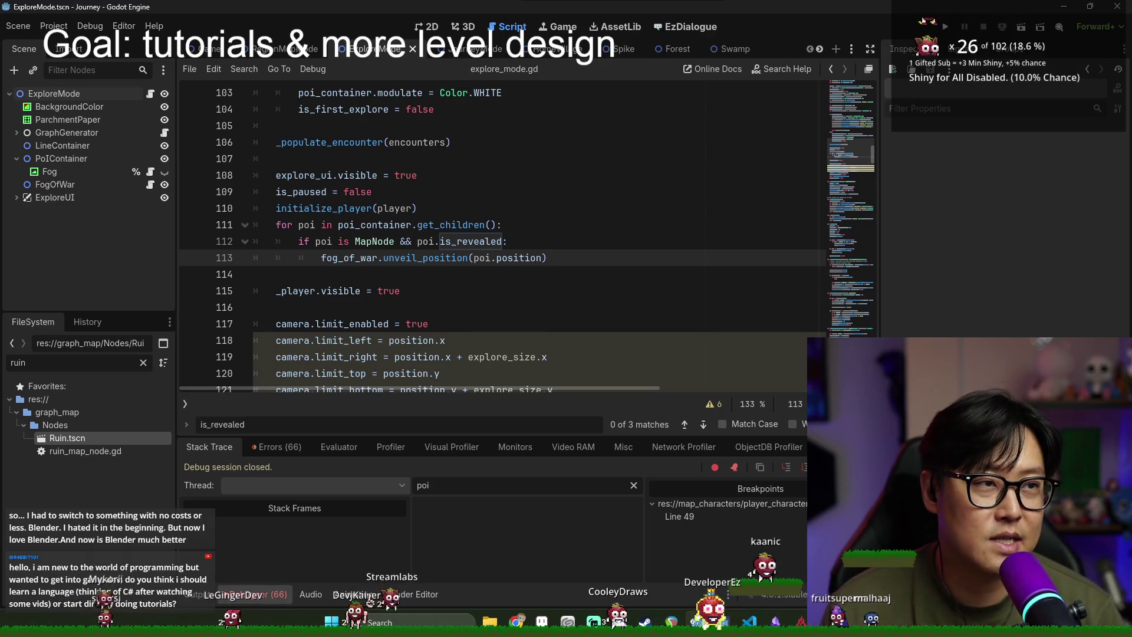
# Step: Search Chrome for 'godot documentation' and open the Godot Docs result
pyautogui.hotkey('alt', 'Tab')
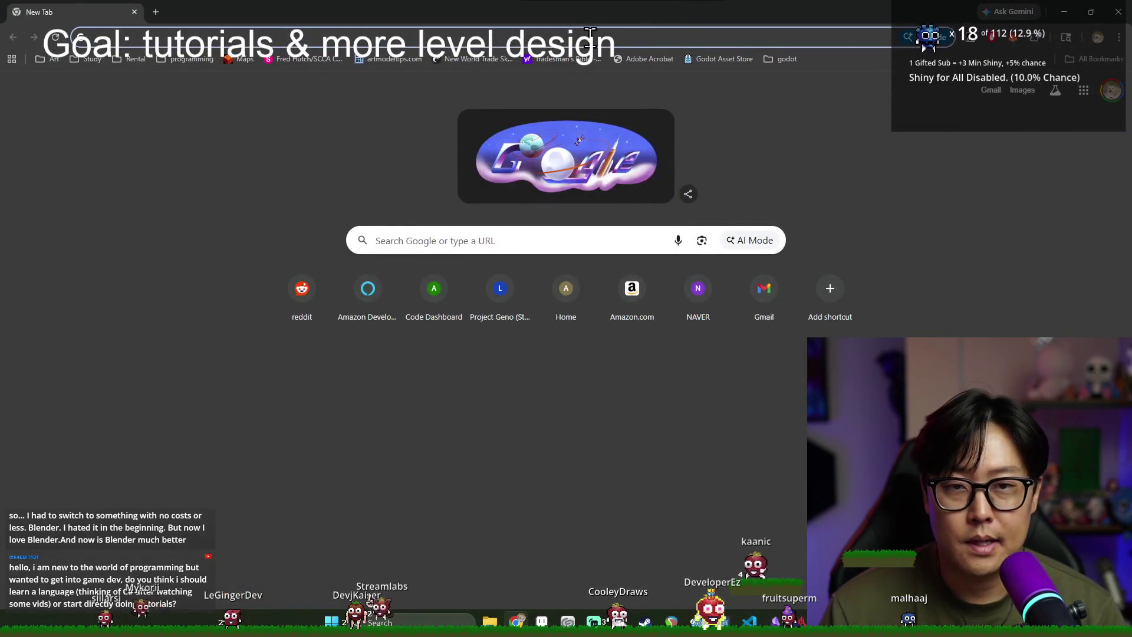
pyautogui.click(589, 33)
pyautogui.write('godo')
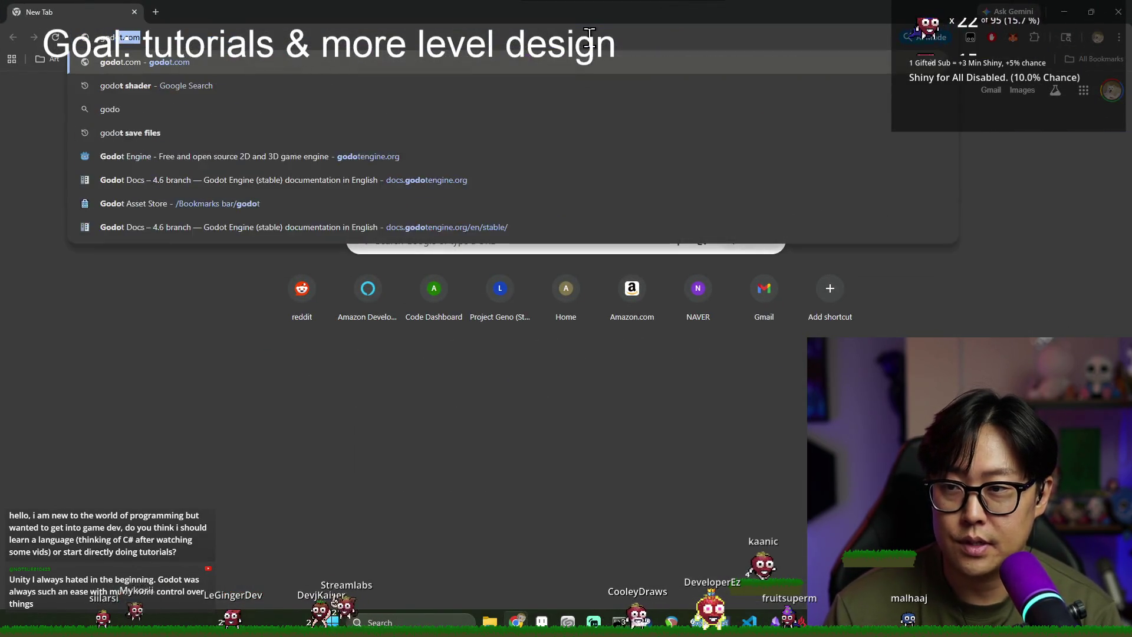
pyautogui.write('t documentation')
pyautogui.press('Return')
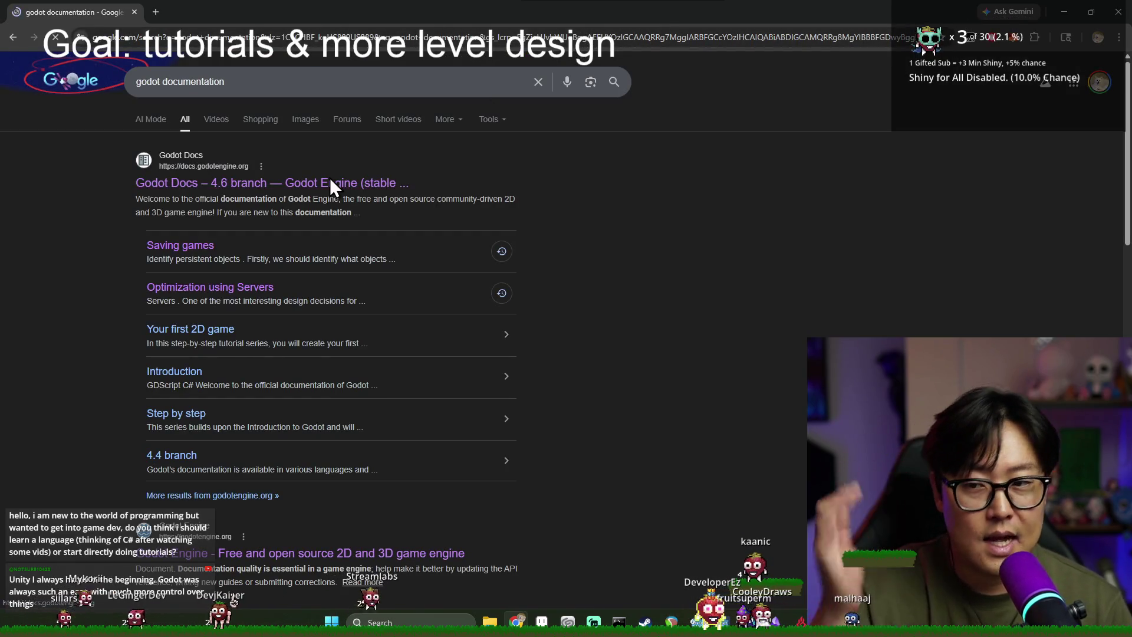
pyautogui.click(327, 181)
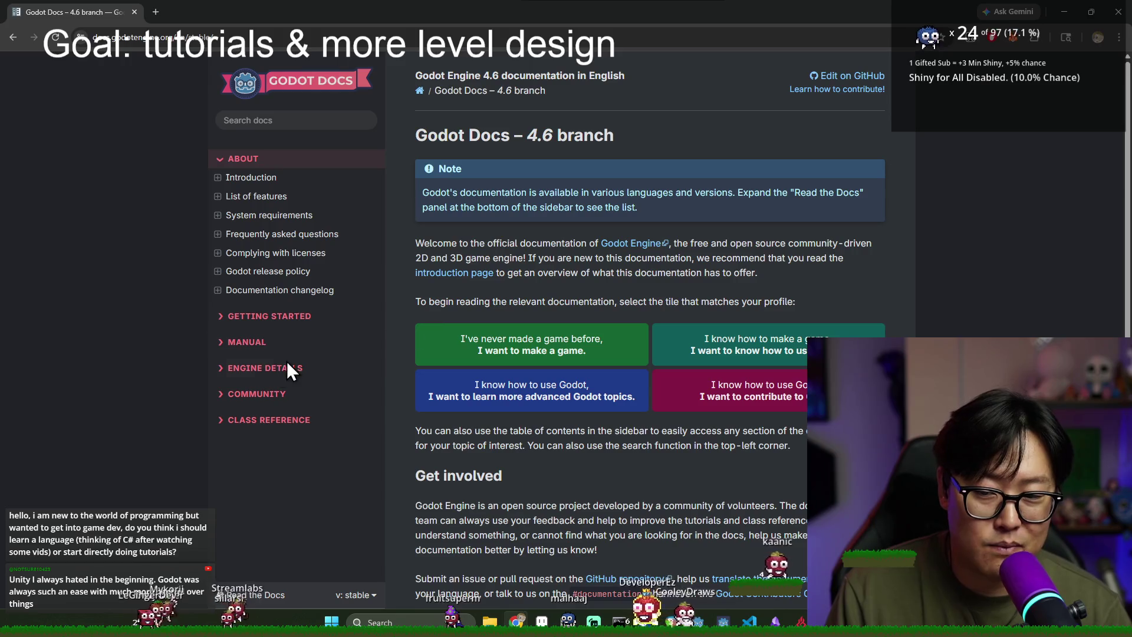
# Step: Navigate the docs sidebar under Getting Started > Introduction to 'Learn to code with GDScript'
pyautogui.click(289, 318)
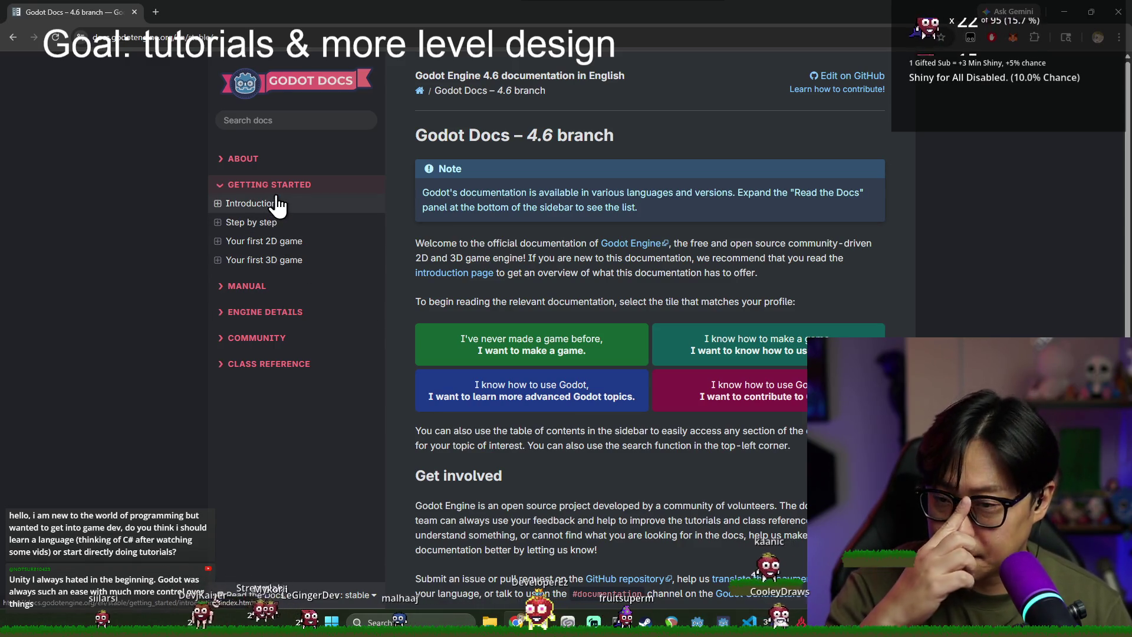
pyautogui.click(217, 241)
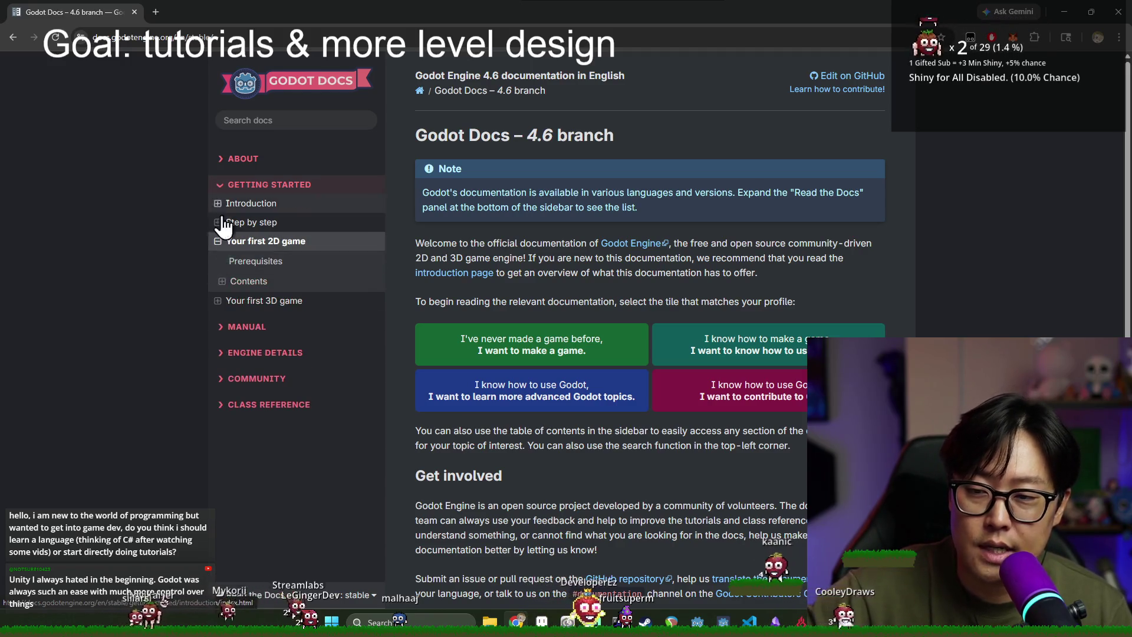
pyautogui.click(236, 184)
pyautogui.click(236, 185)
pyautogui.click(218, 203)
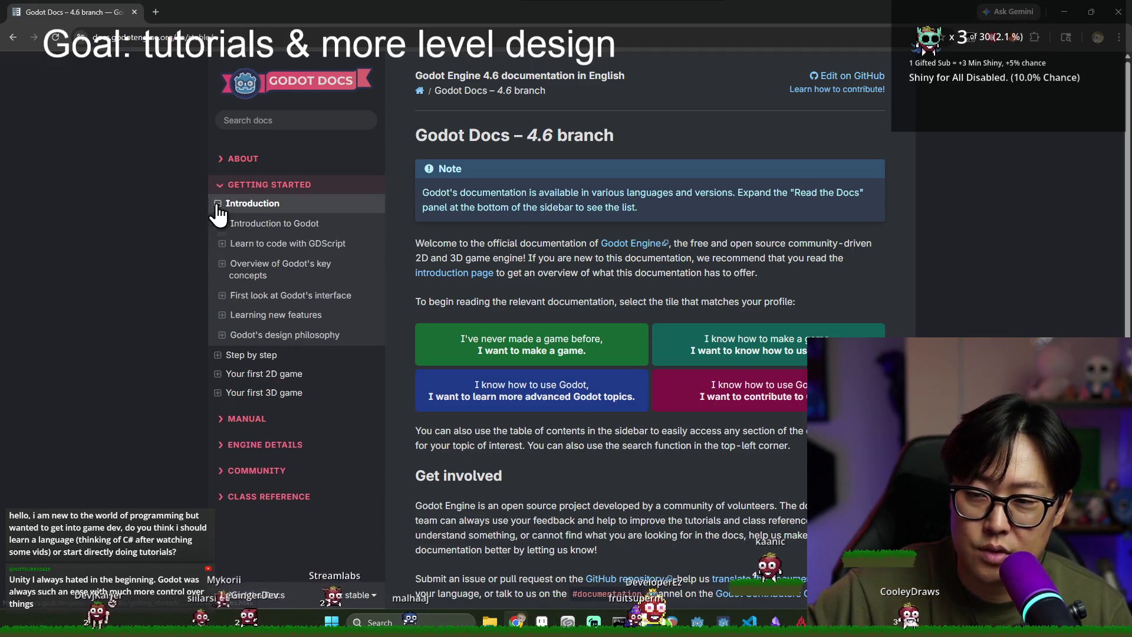
pyautogui.click(249, 244)
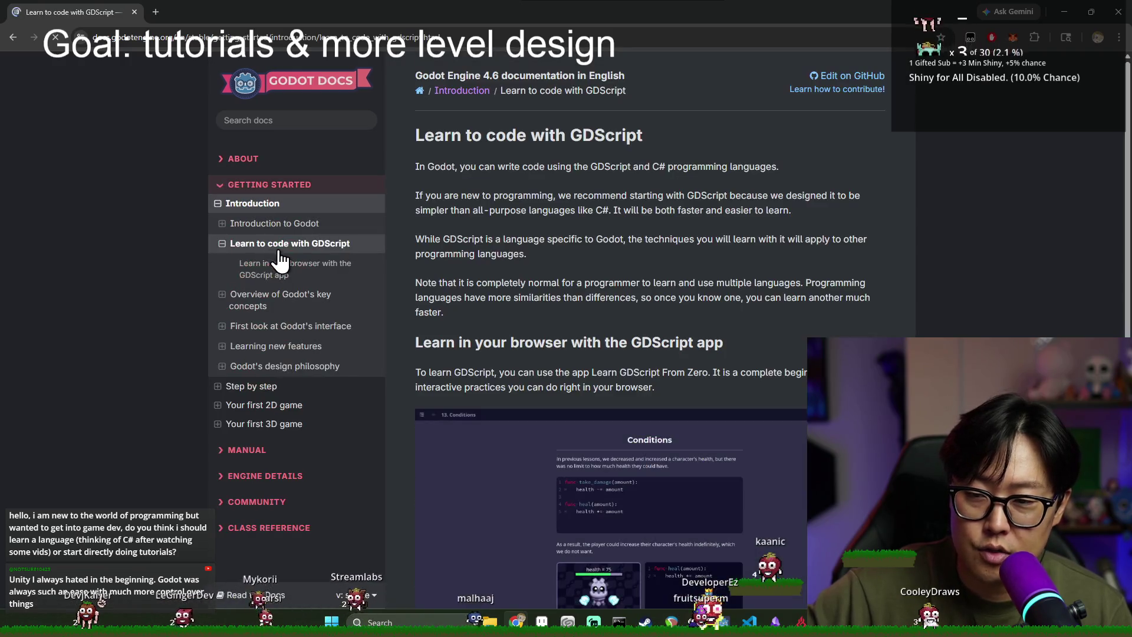
# Step: Skim the GDScript page, then switch back to the Godot editor
pyautogui.scroll(-2, 511, 303)
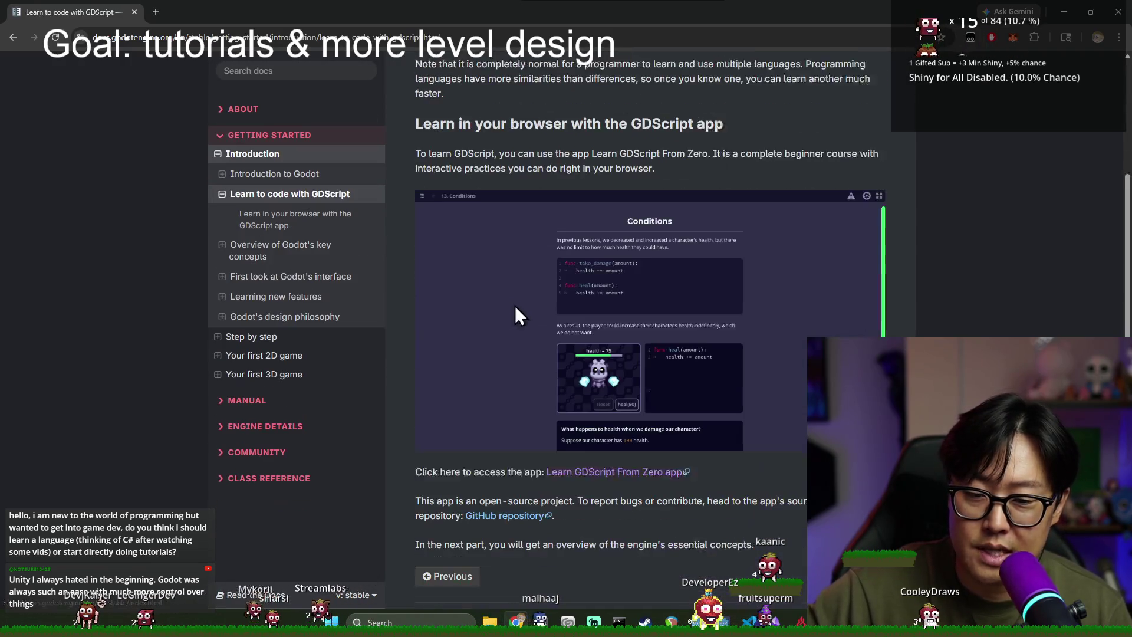
pyautogui.scroll(-5, 685, 319)
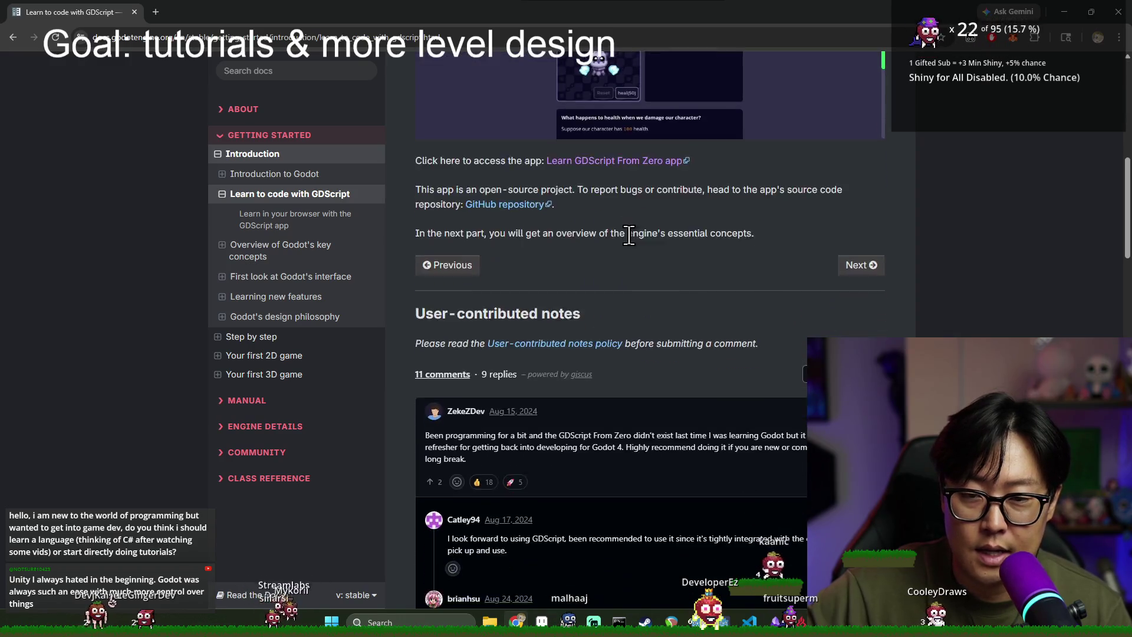
pyautogui.scroll(3, 649, 337)
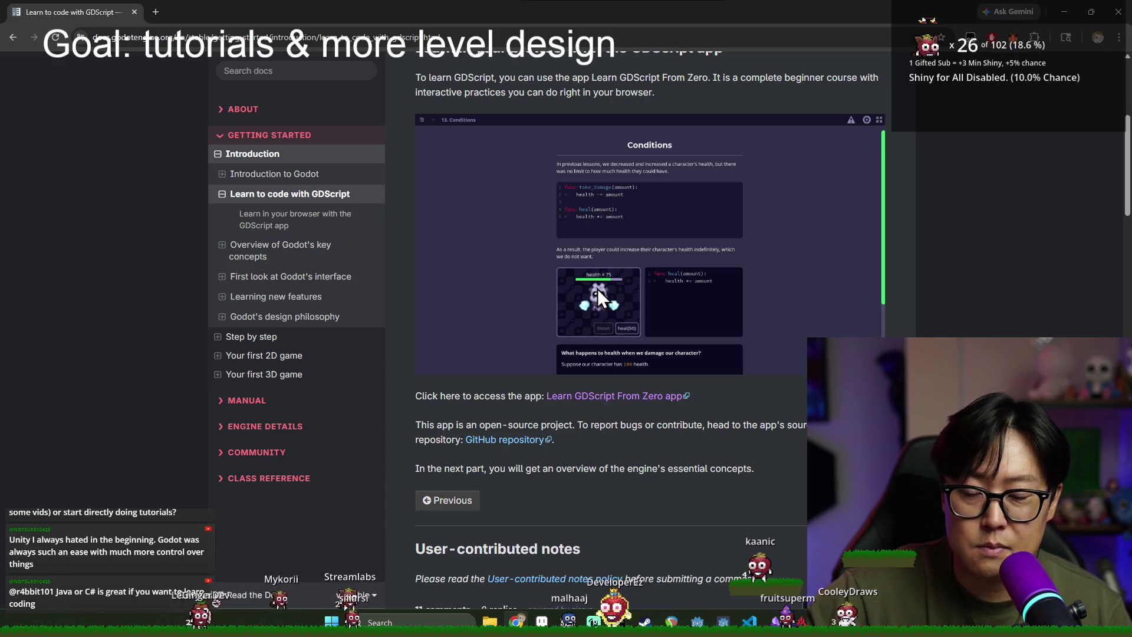
pyautogui.scroll(3, 618, 289)
pyautogui.scroll(2, 618, 289)
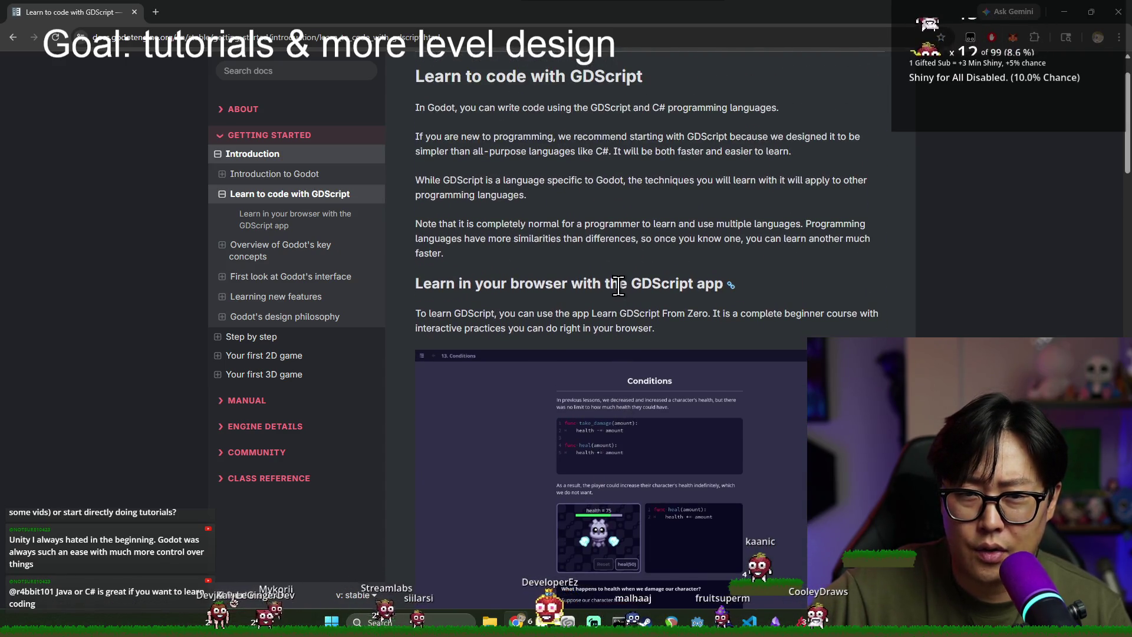
pyautogui.scroll(-5, 614, 377)
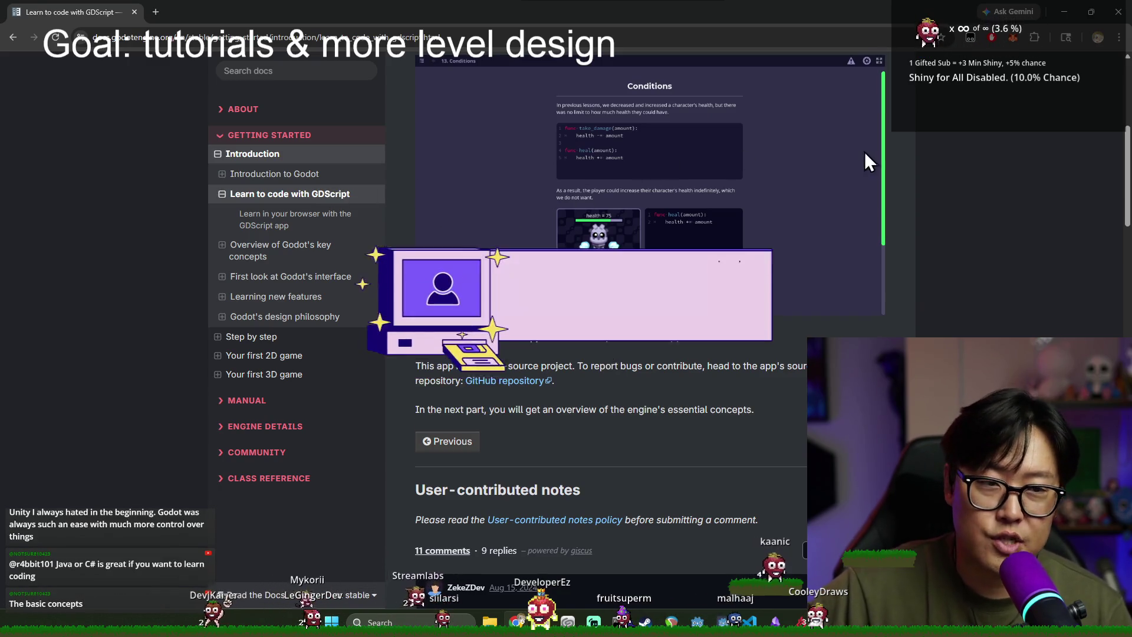
pyautogui.hotkey('alt', 'Tab')
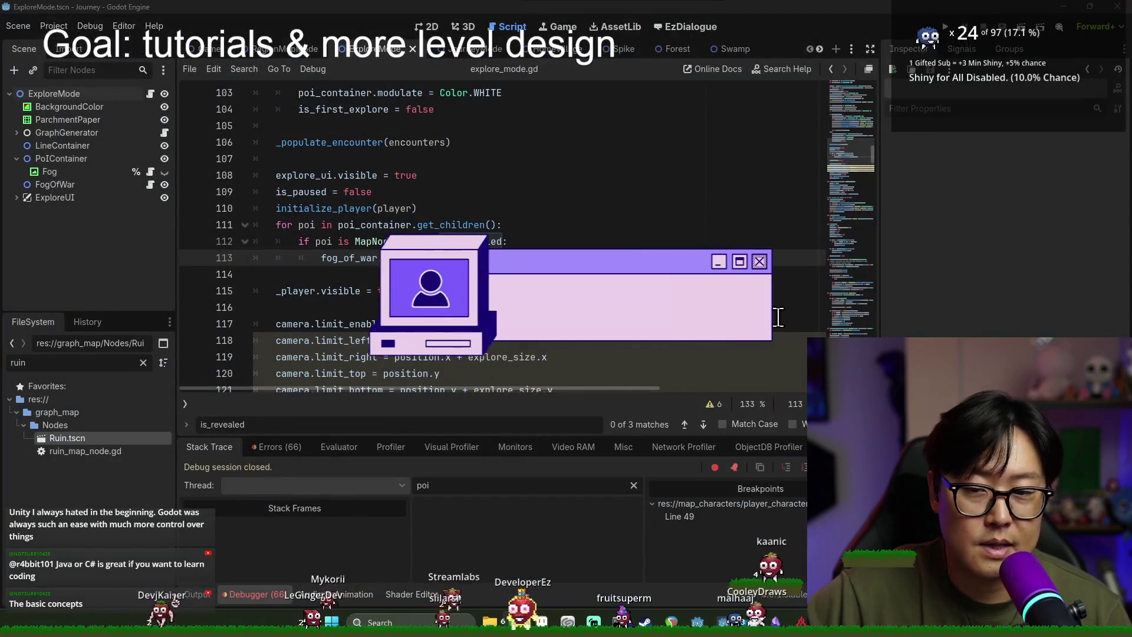
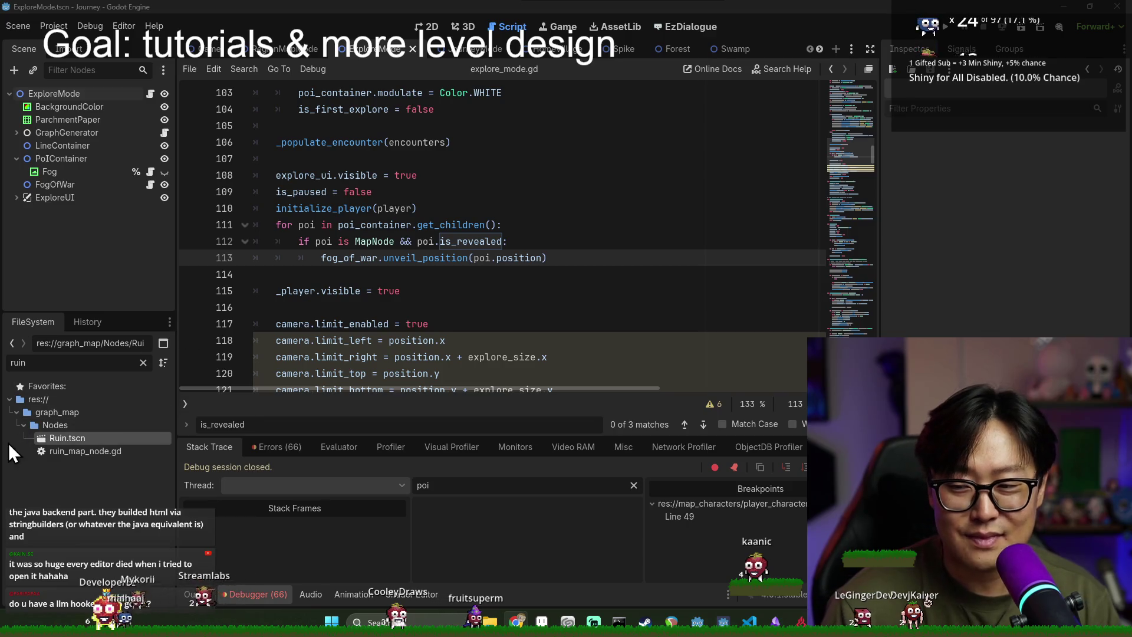
# Step: Clear the ruin filter in FileSystem and give the project file tree more vertical room
pyautogui.click(144, 363)
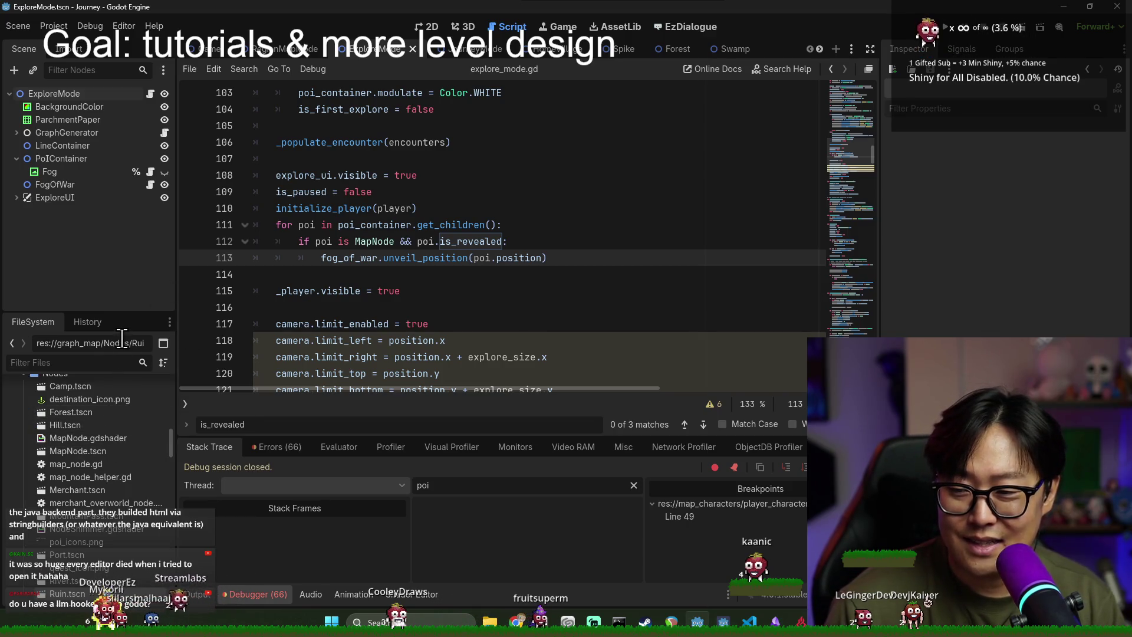
pyautogui.moveTo(121, 313); pyautogui.dragTo(146, 150)
pyautogui.moveTo(176, 279); pyautogui.dragTo(322, 302)
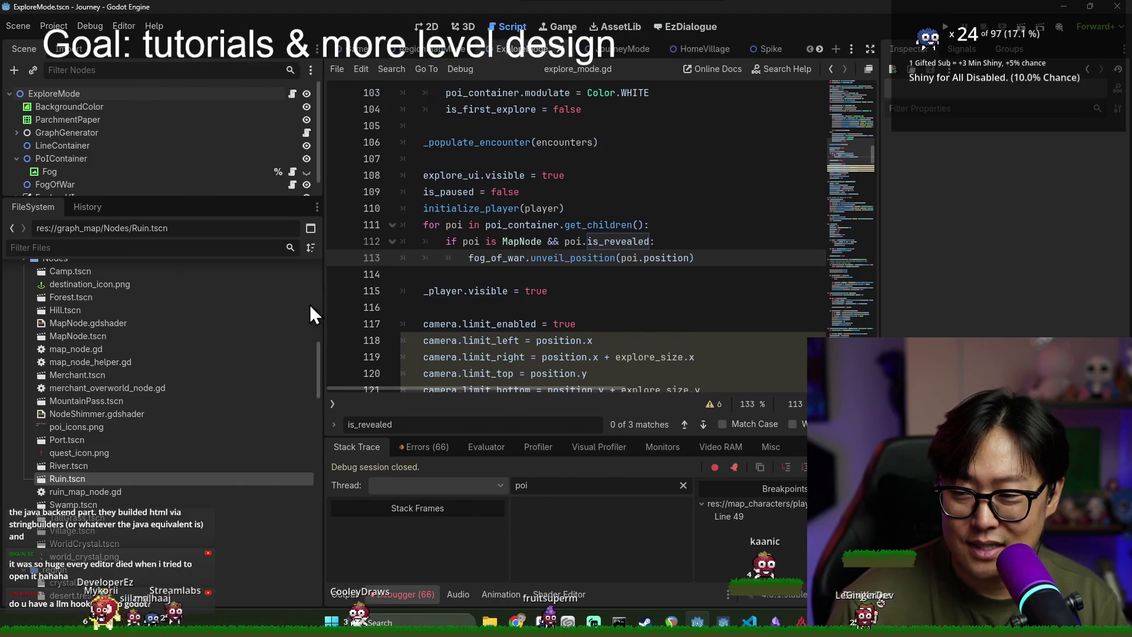
pyautogui.scroll(10, 126, 359)
# Step: Collapse the explore_mode and items folders, then drag the splitter left to widen explore_mode.gd
pyautogui.click(17, 388)
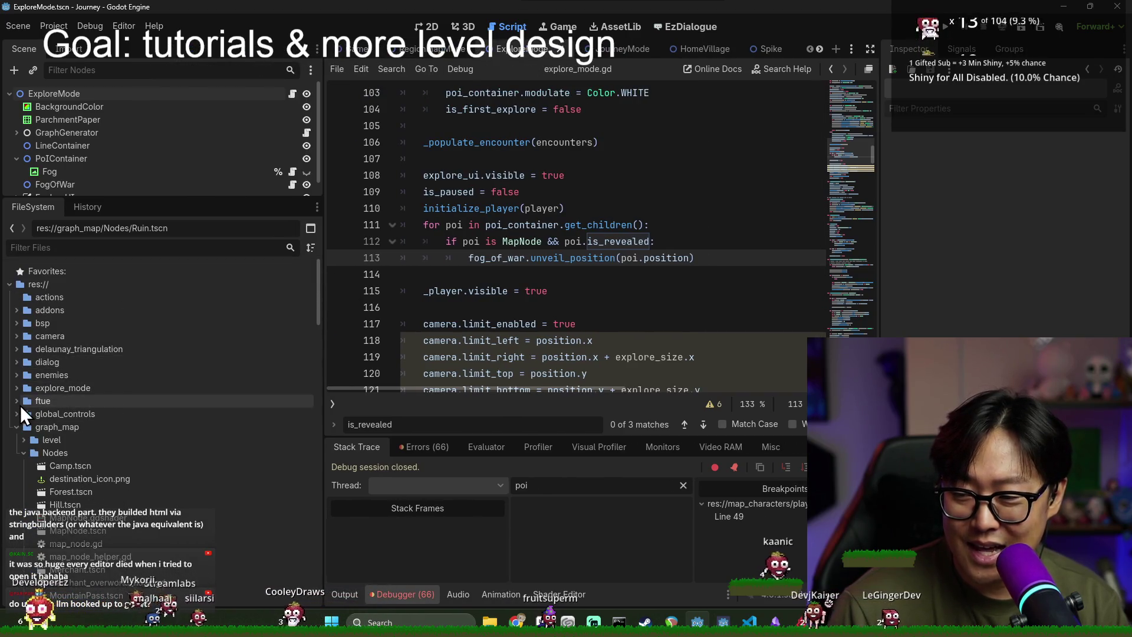
pyautogui.click(16, 439)
pyautogui.click(16, 440)
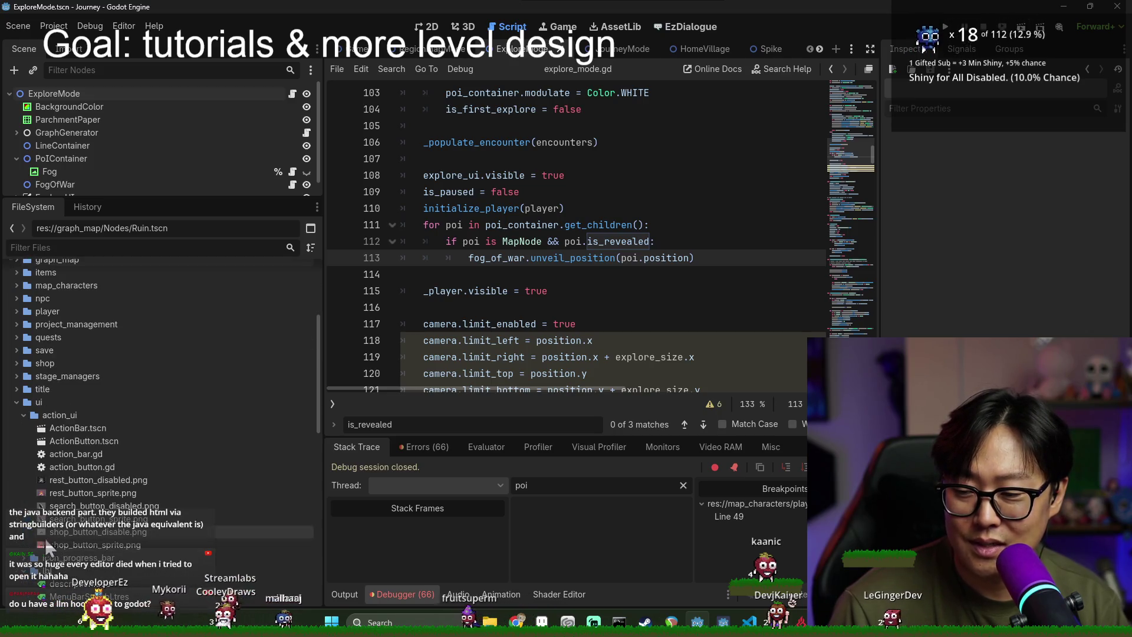
pyautogui.scroll(-1, 34, 494)
pyautogui.scroll(1, 38, 397)
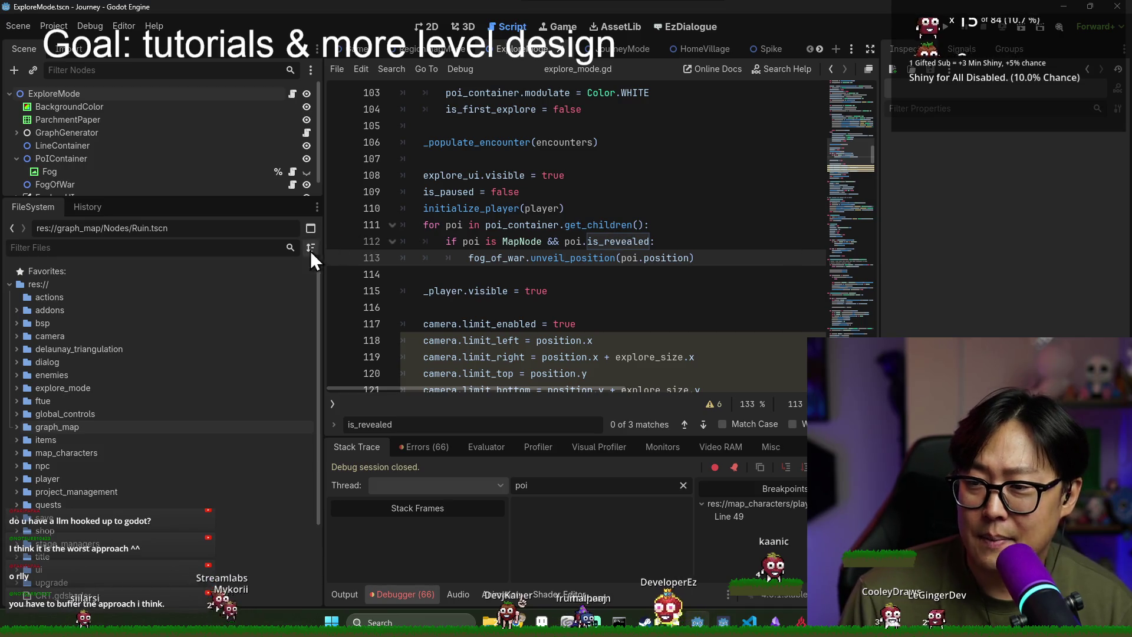
pyautogui.moveTo(323, 251); pyautogui.dragTo(289, 244)
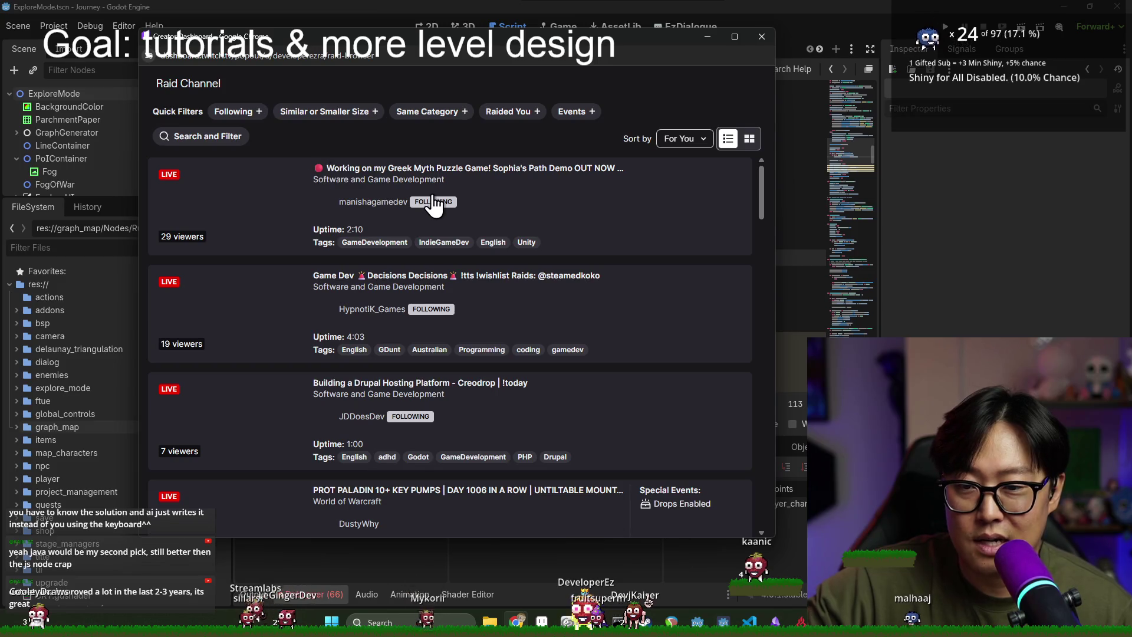
# Step: Apply the Following filter to the Raid Channel list and scroll through the followed live channels
pyautogui.click(236, 112)
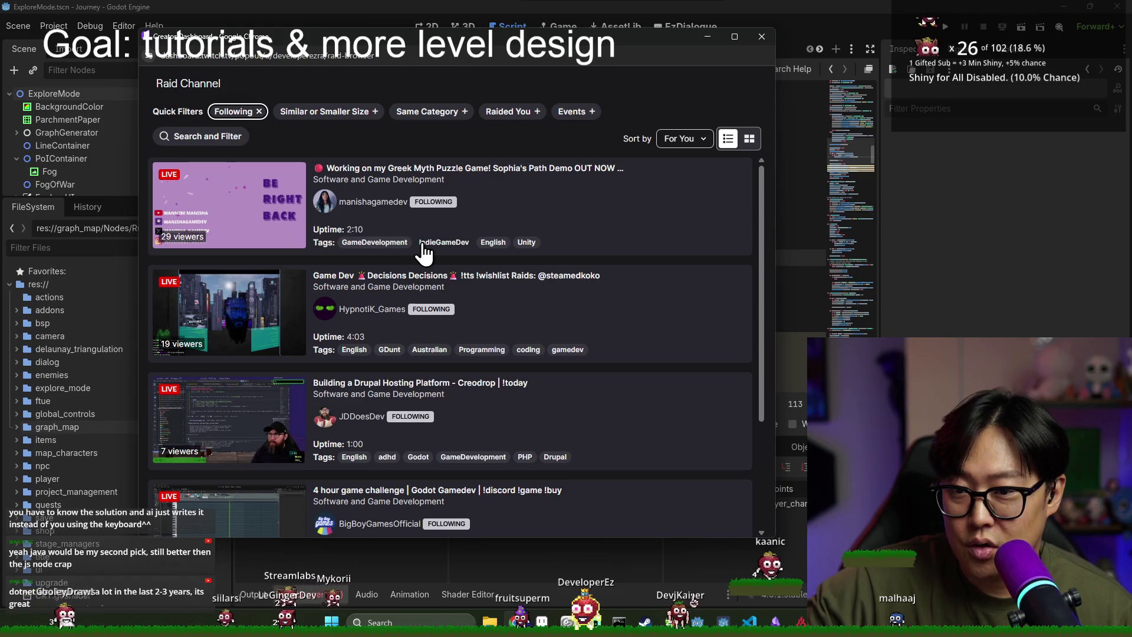
pyautogui.scroll(-3, 422, 258)
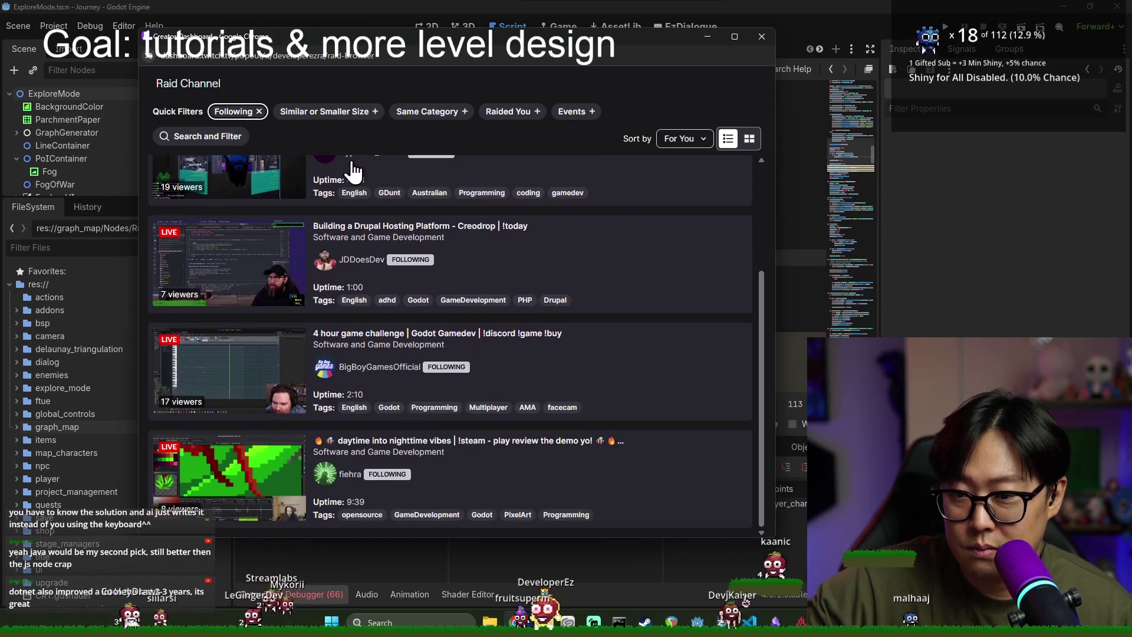